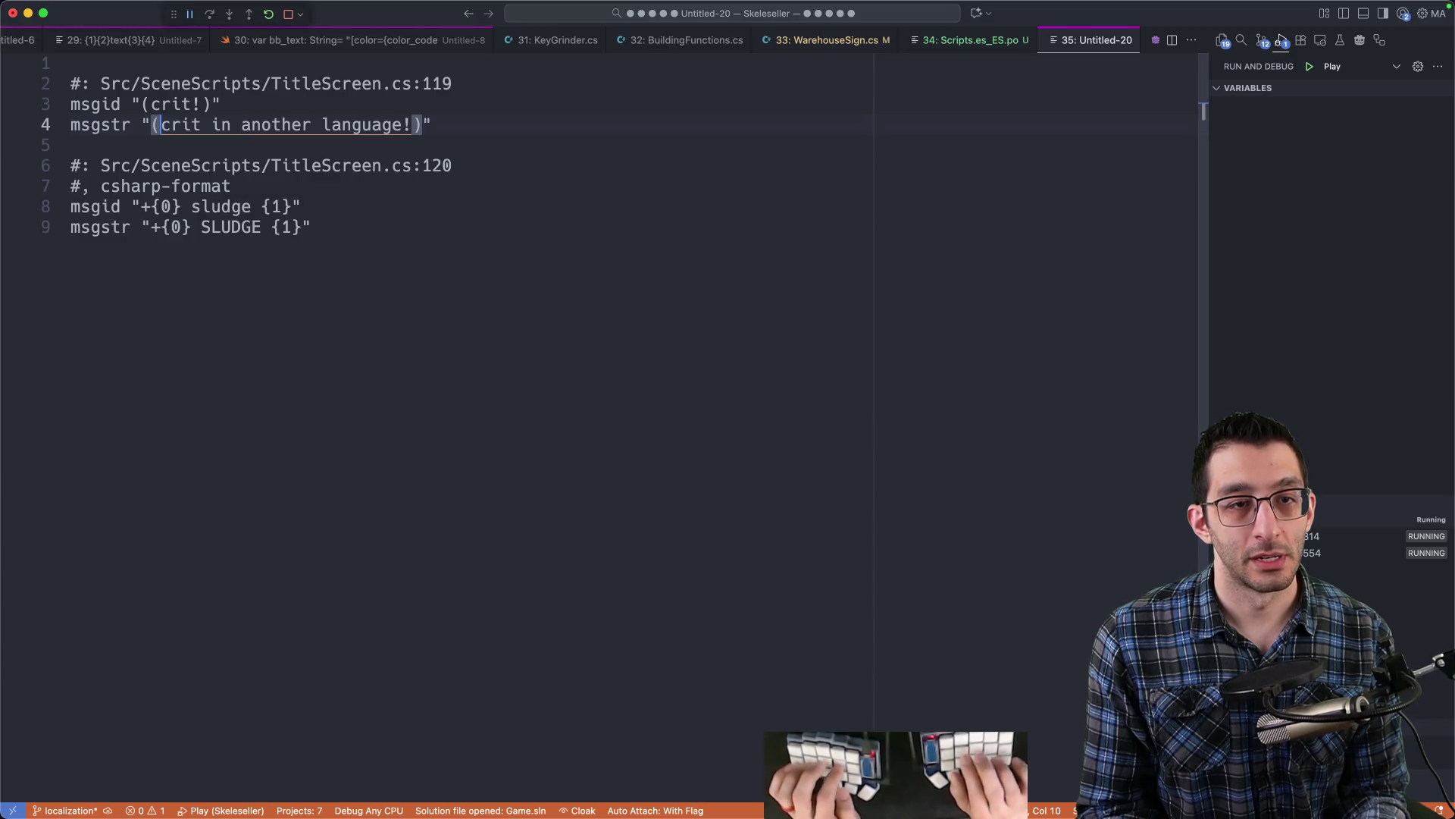
- Replace the spaces in the crit translation string with underscores
key("alt+Right")
key("shift+Right")
key("super+f")
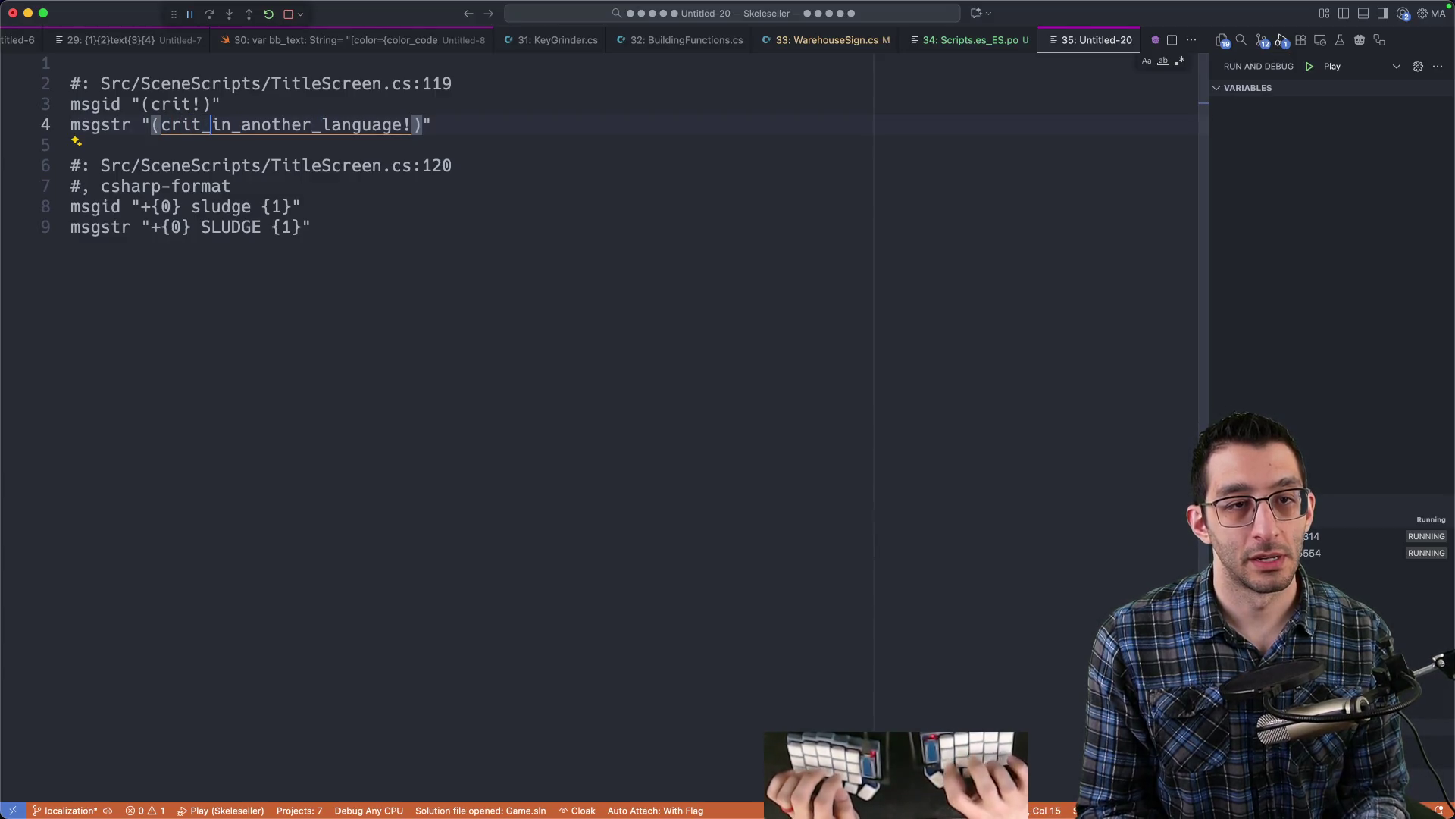
key("Escape")
key("Down")
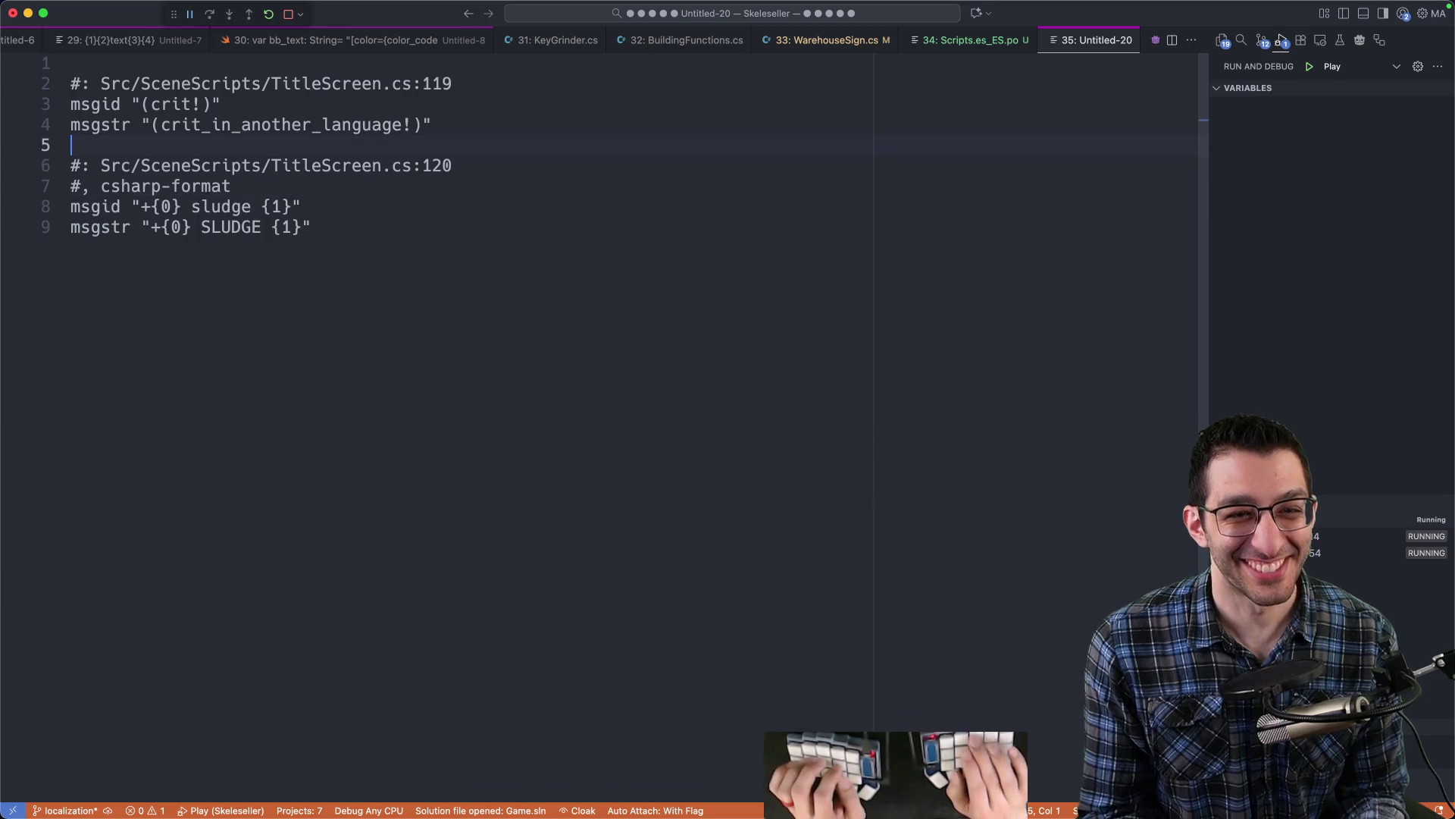
- Drop the plus sign and change 'sludge' to 'damage' in the second msgid
key("Down")
key("Down")
key("Down")
key("End")
key("alt+Left")
key("alt+Left")
key("alt+Left")
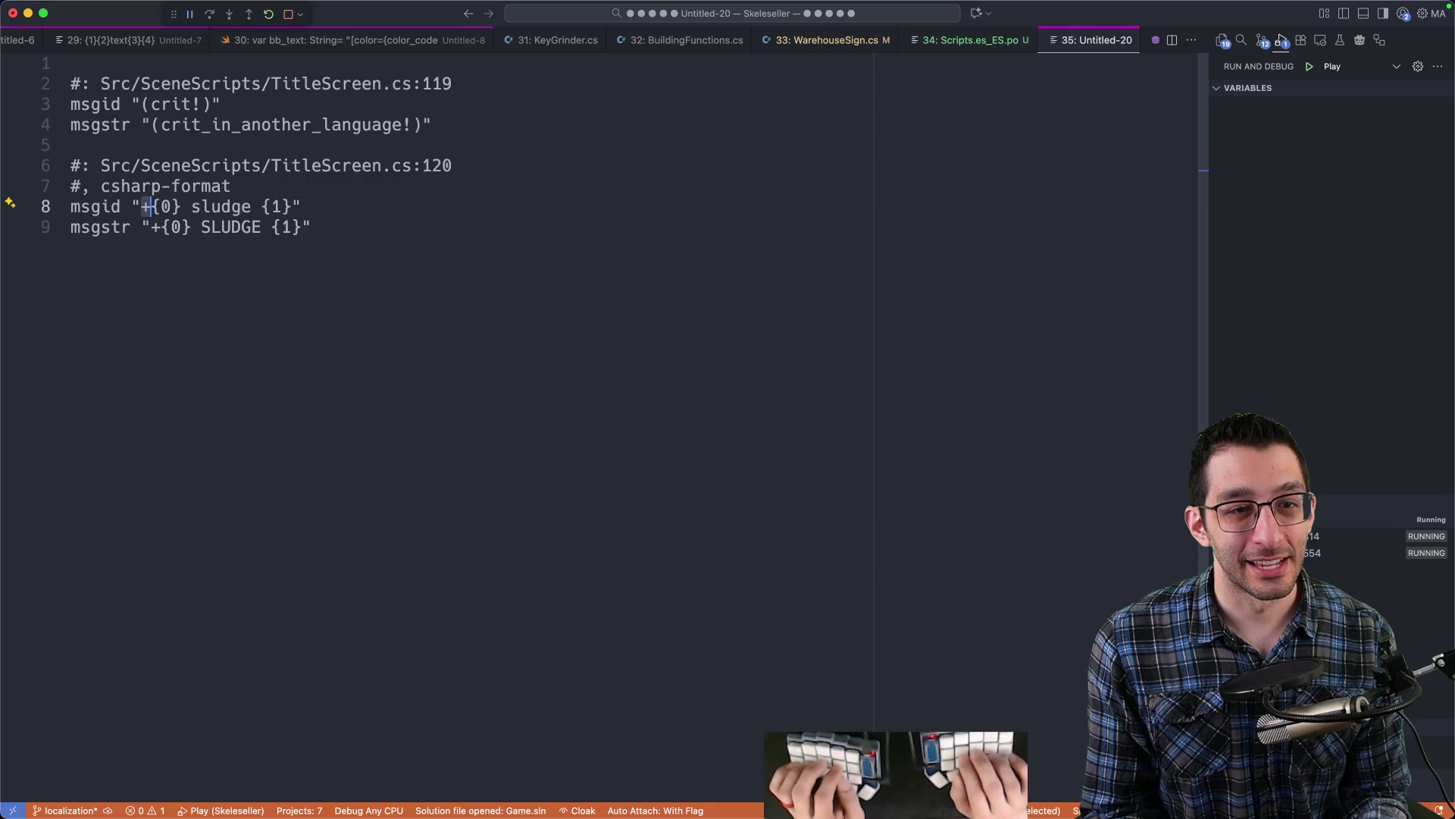
key("BackSpace")
key("Right")
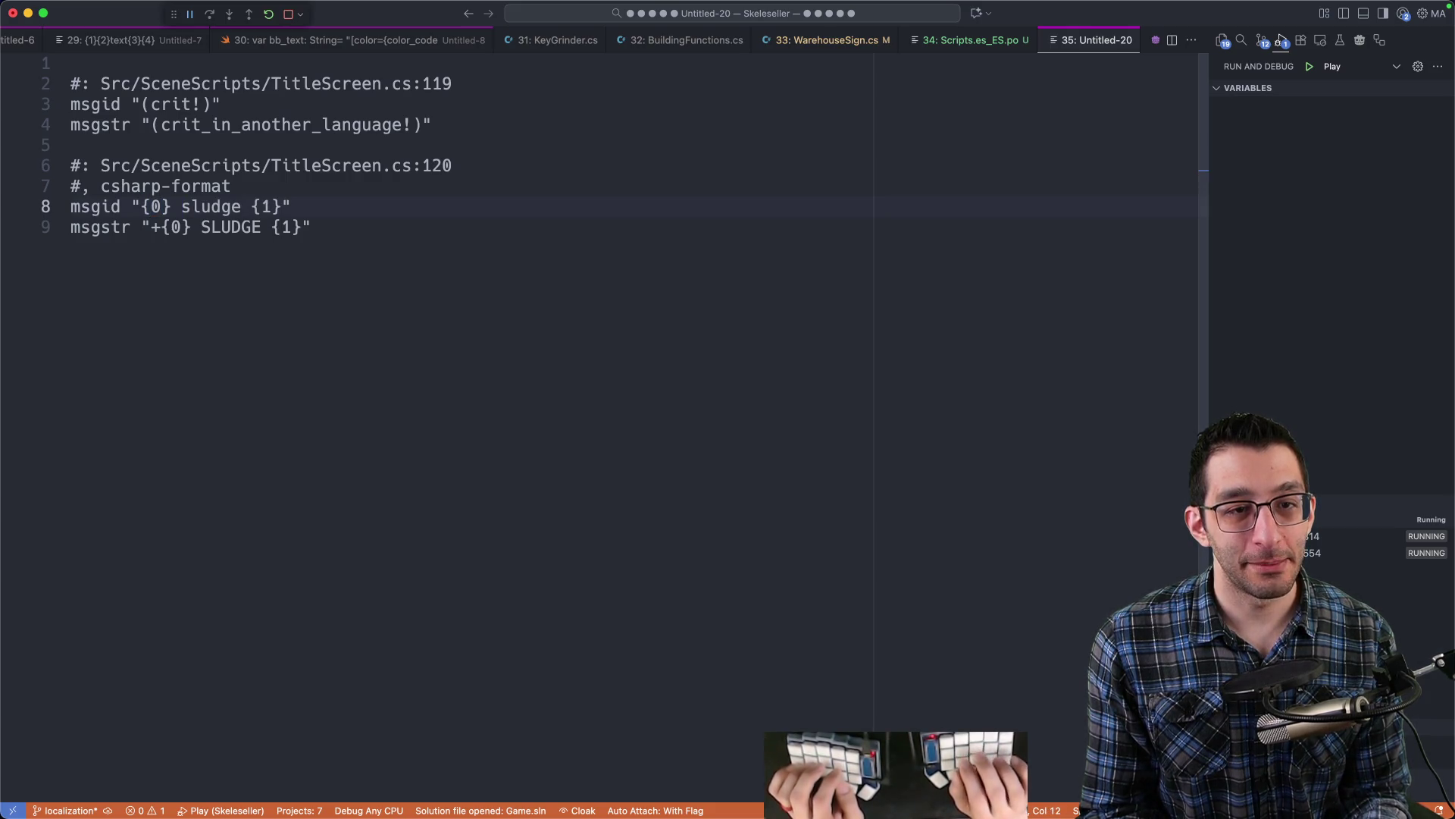
key("alt+shift+Right")
type("dama")
key("Tab")
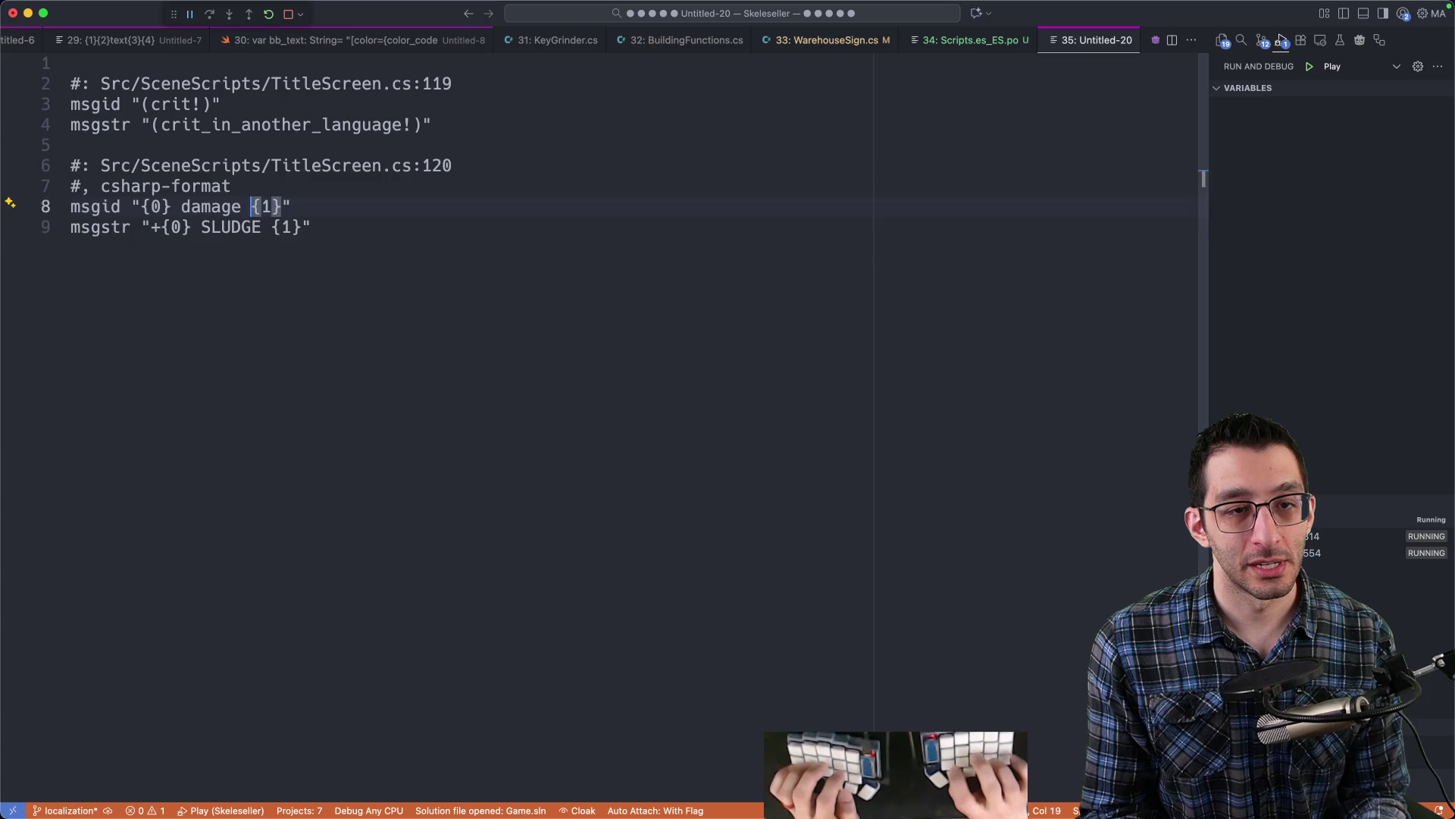
- Change the translation's SLUDGE to damage_in_another_language and delete its plus sign
key("Down")
key("super+d")
type("damage_in_another_l")
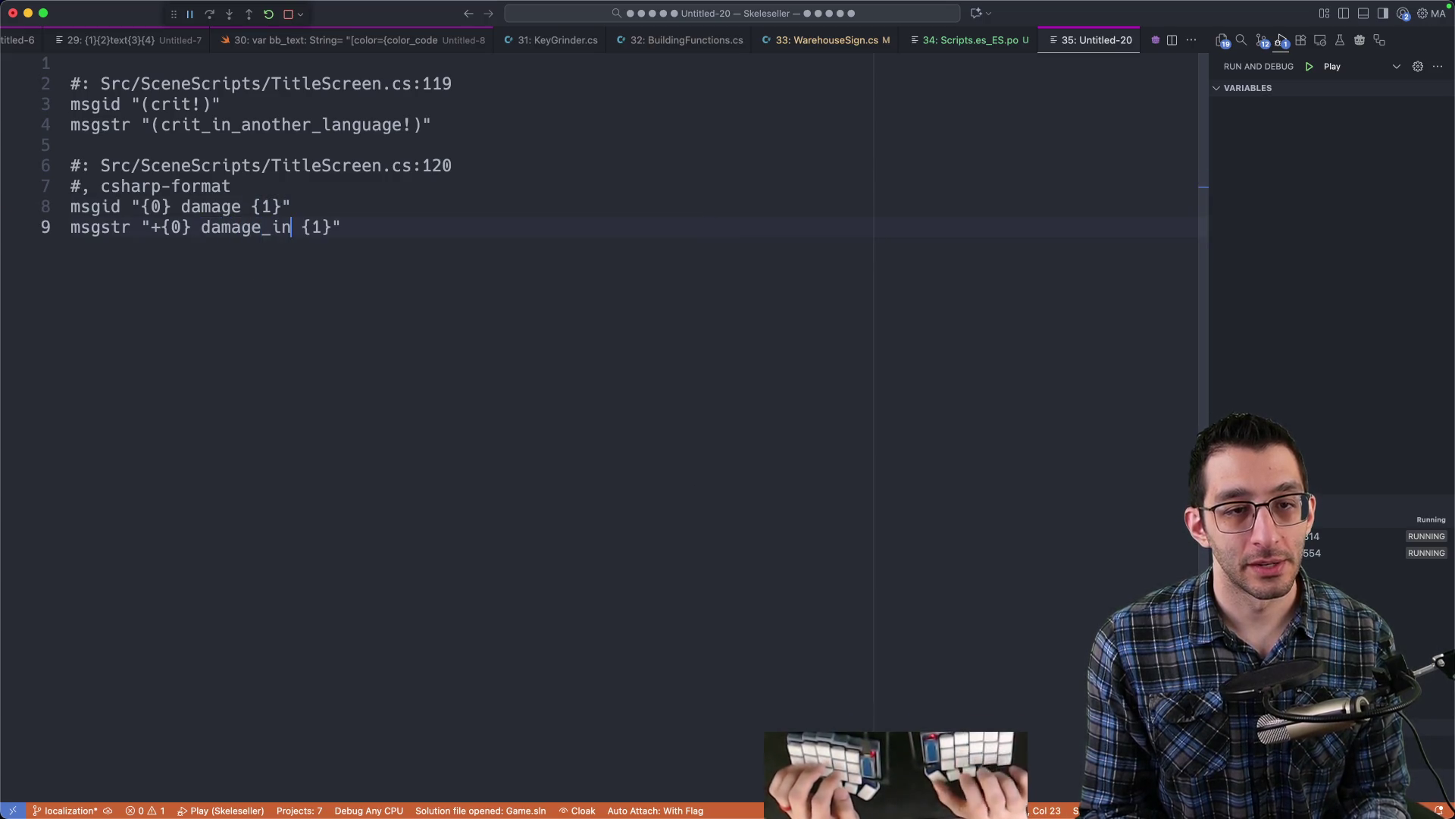
type("anguage")
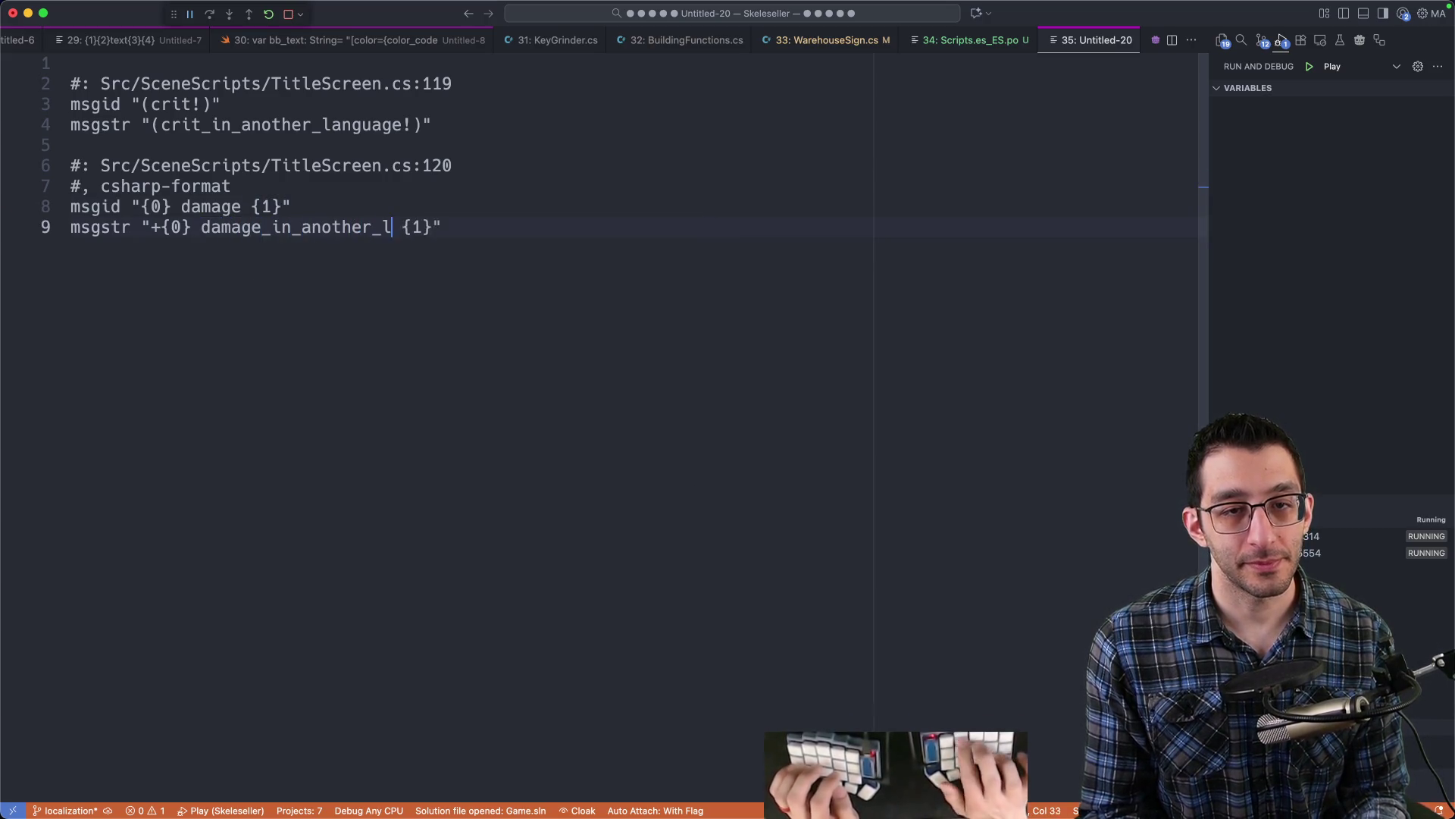
key("Right")
key("Right")
key("Right")
key("BackSpace")
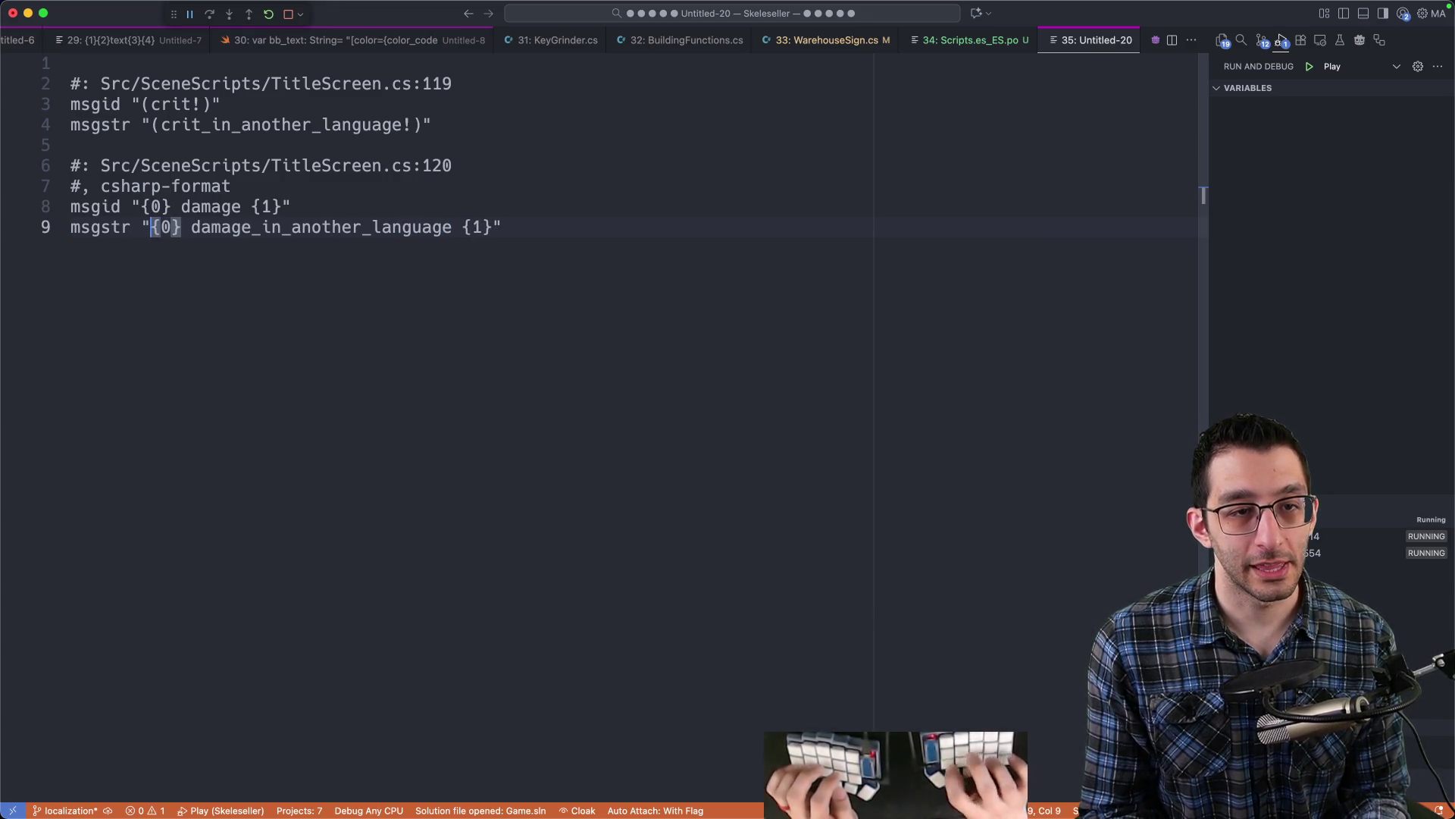
key("End")
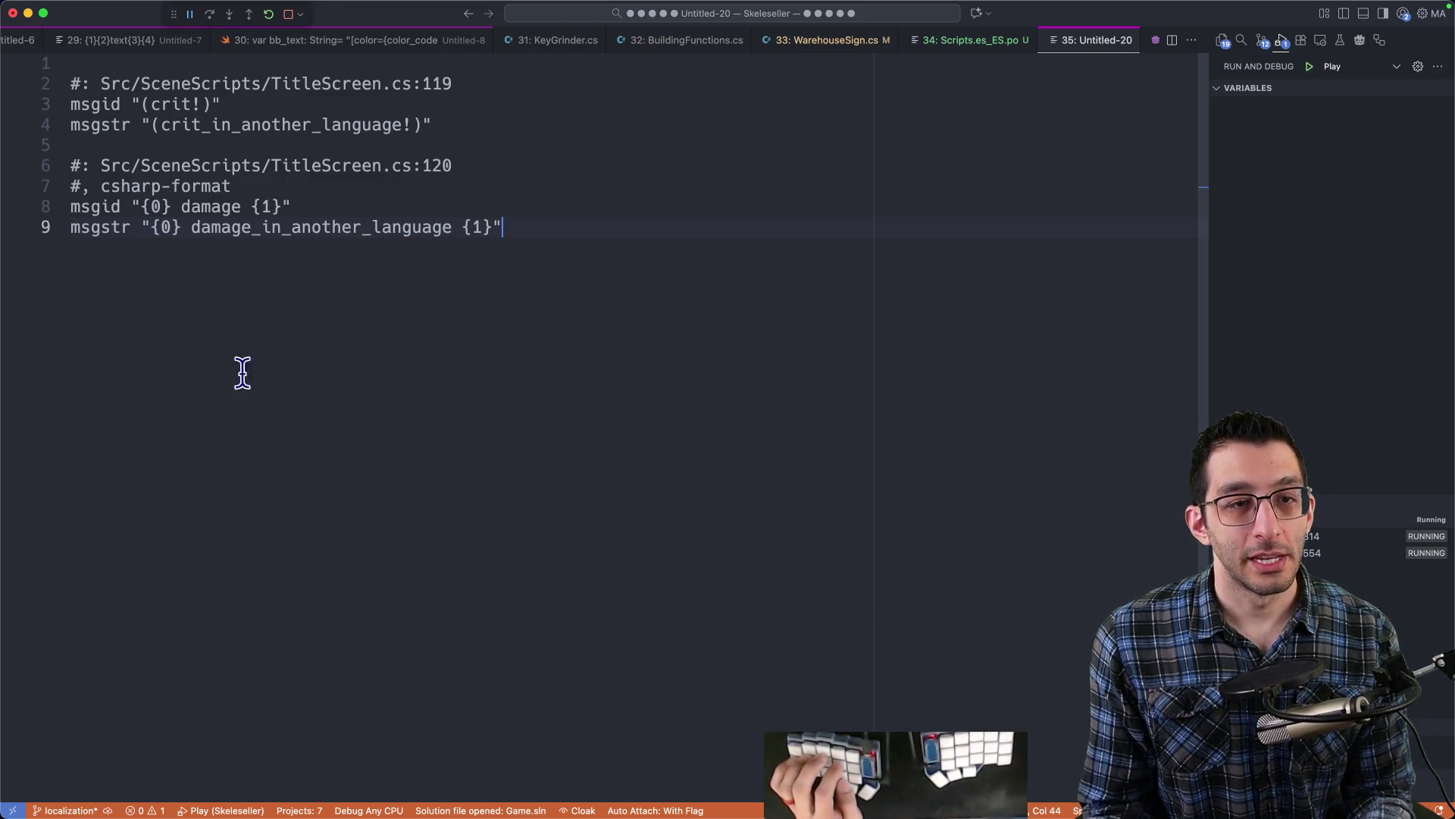
triple_click(249, 186)
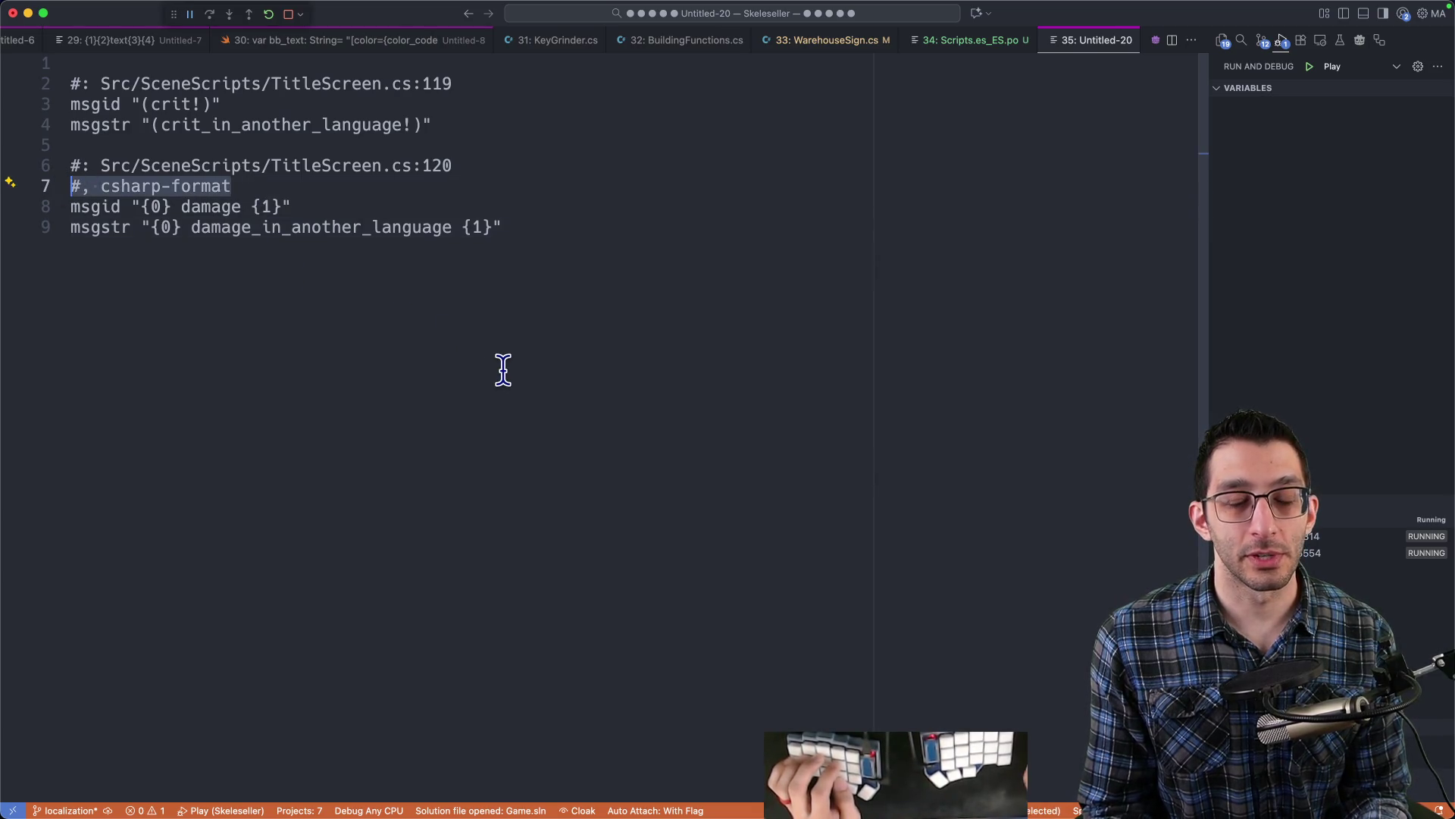
key("super+p")
type("i18n")
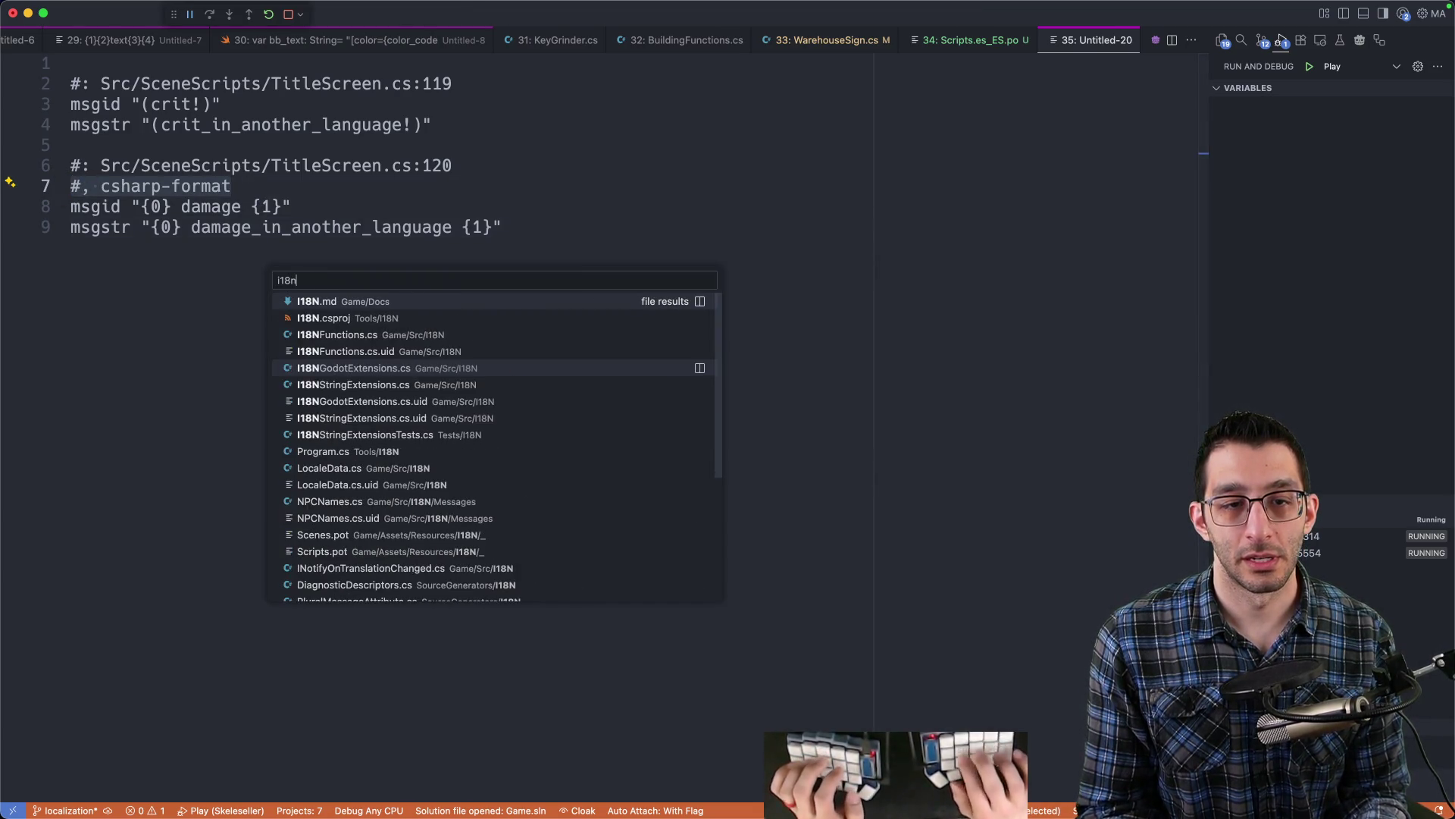
key("Return")
key("super+f")
type("#,")
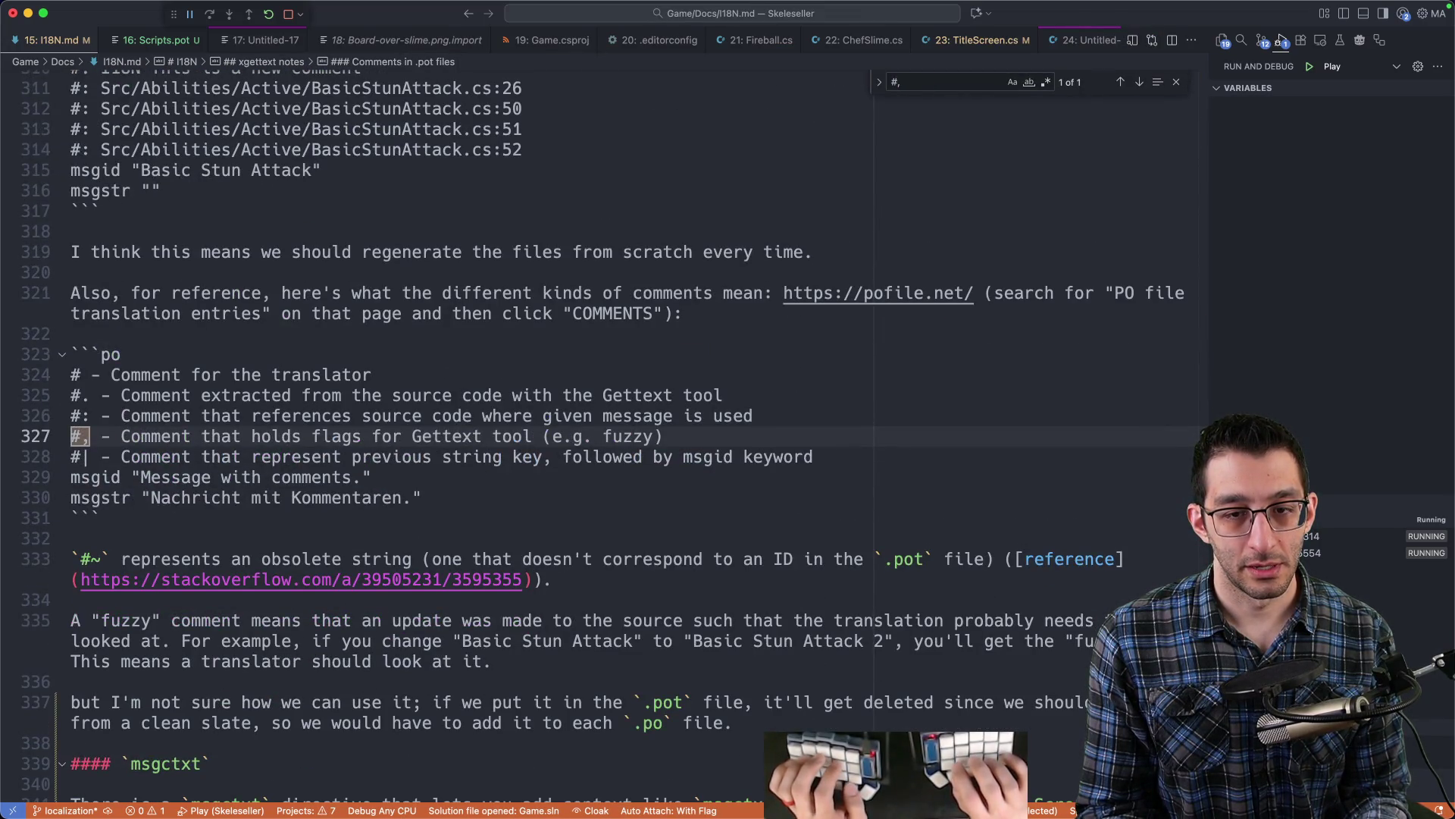
key("Escape")
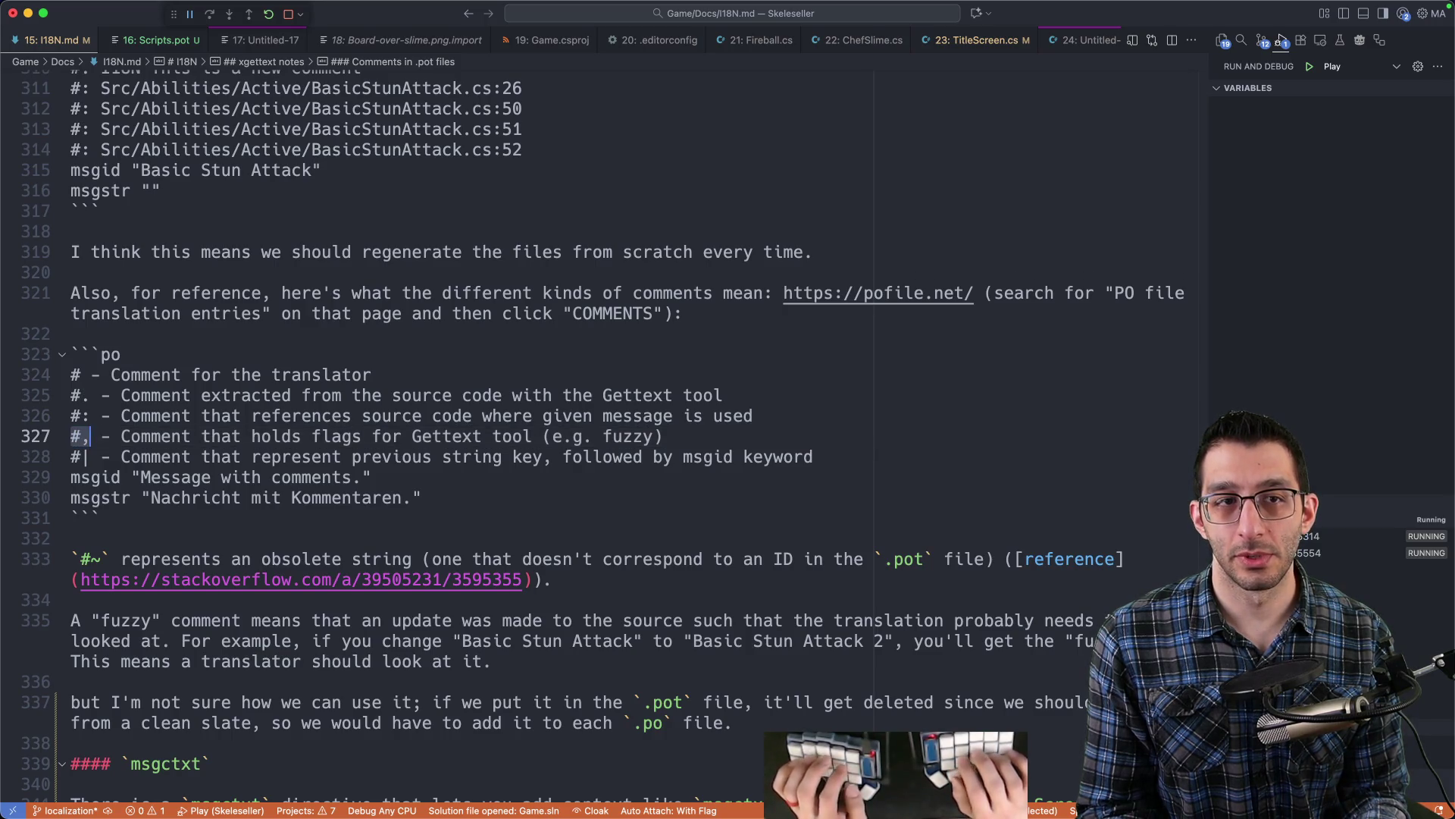
key("super+p")
type("titlescr")
key("Return")
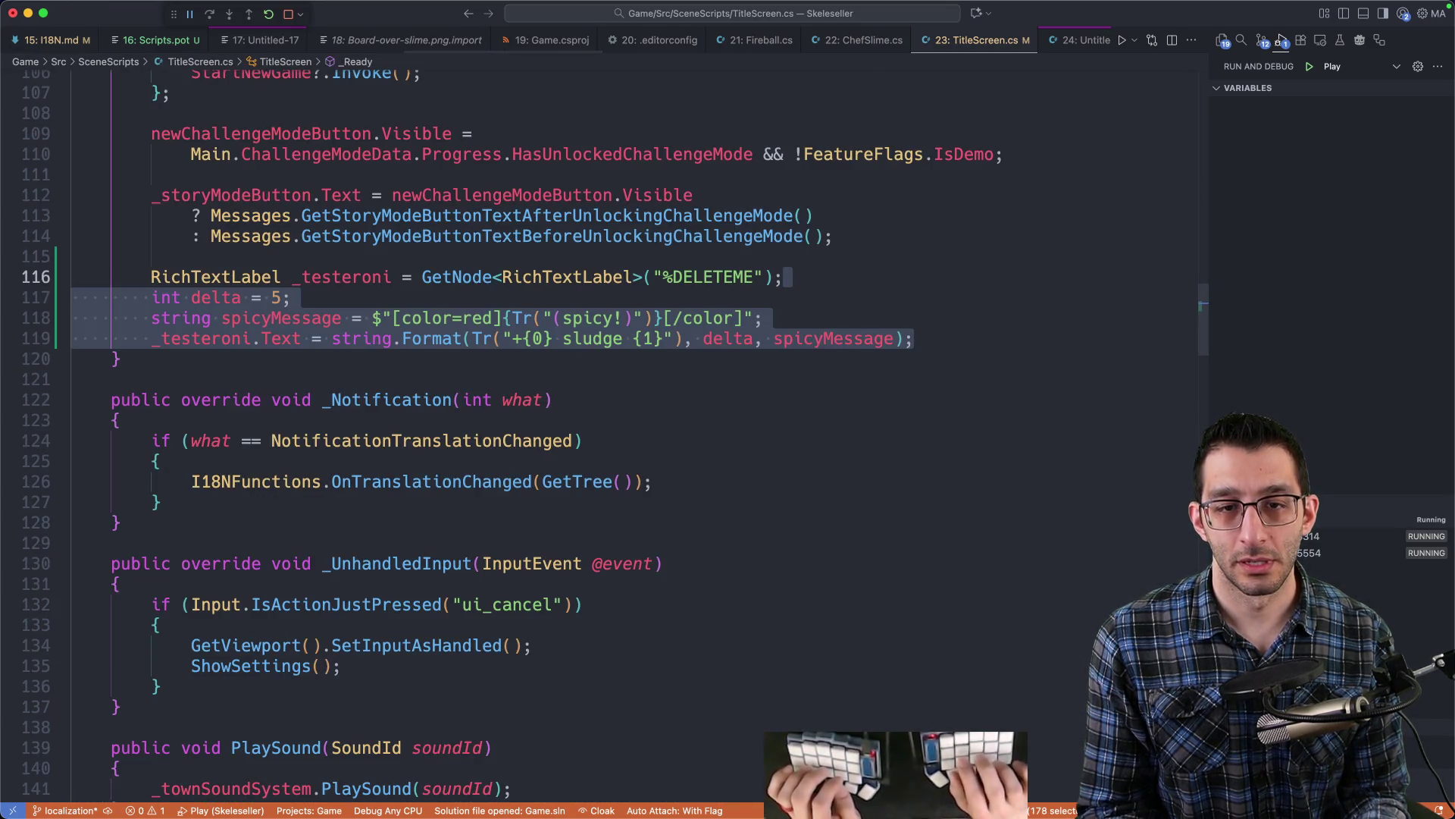
key("super+alt+Right")
key("super+alt+Right")
key("super+alt+Right")
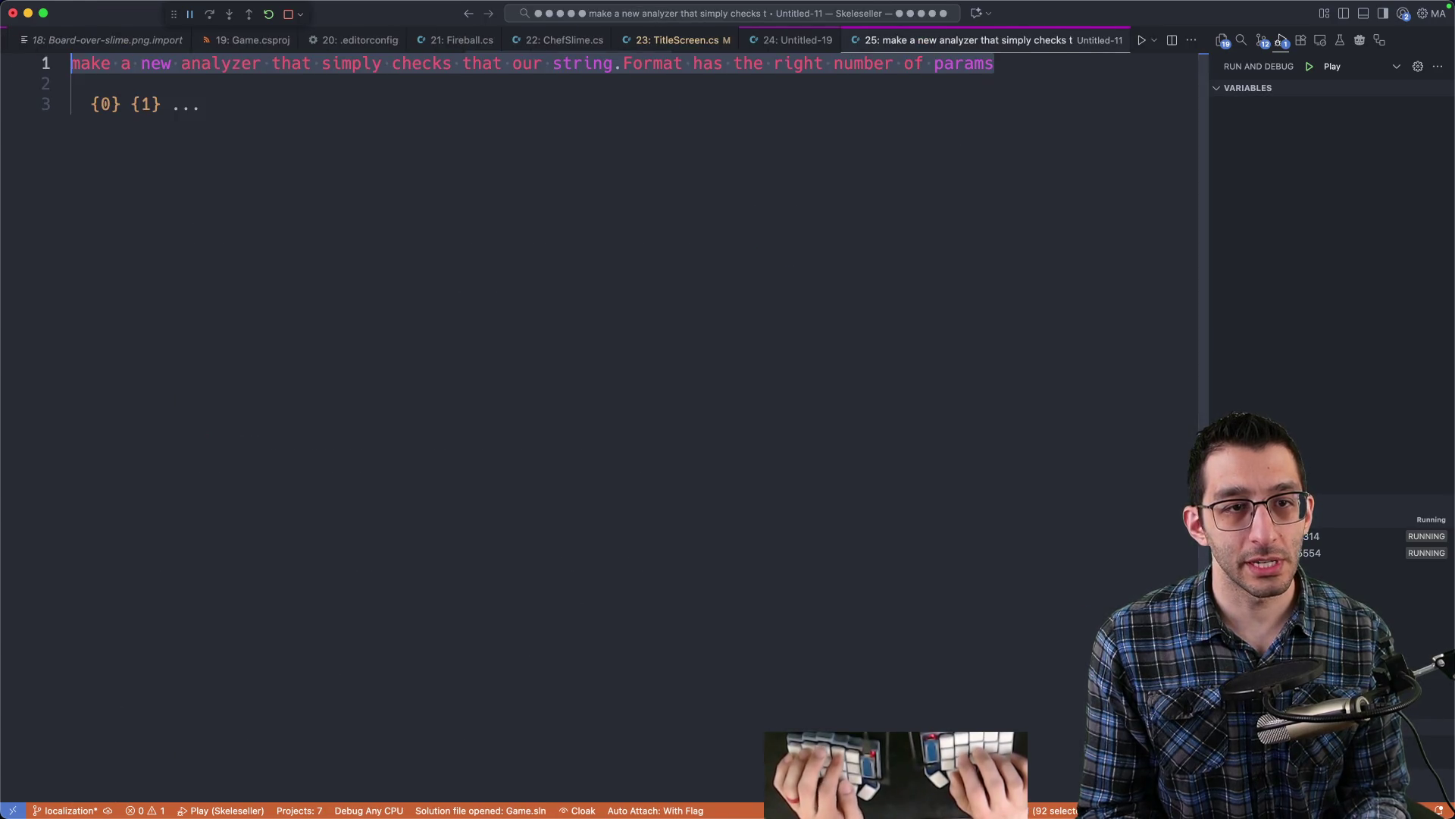
key("super+alt+Right")
key("super+alt+Left")
key("super+alt+Right")
key("super+alt+Right")
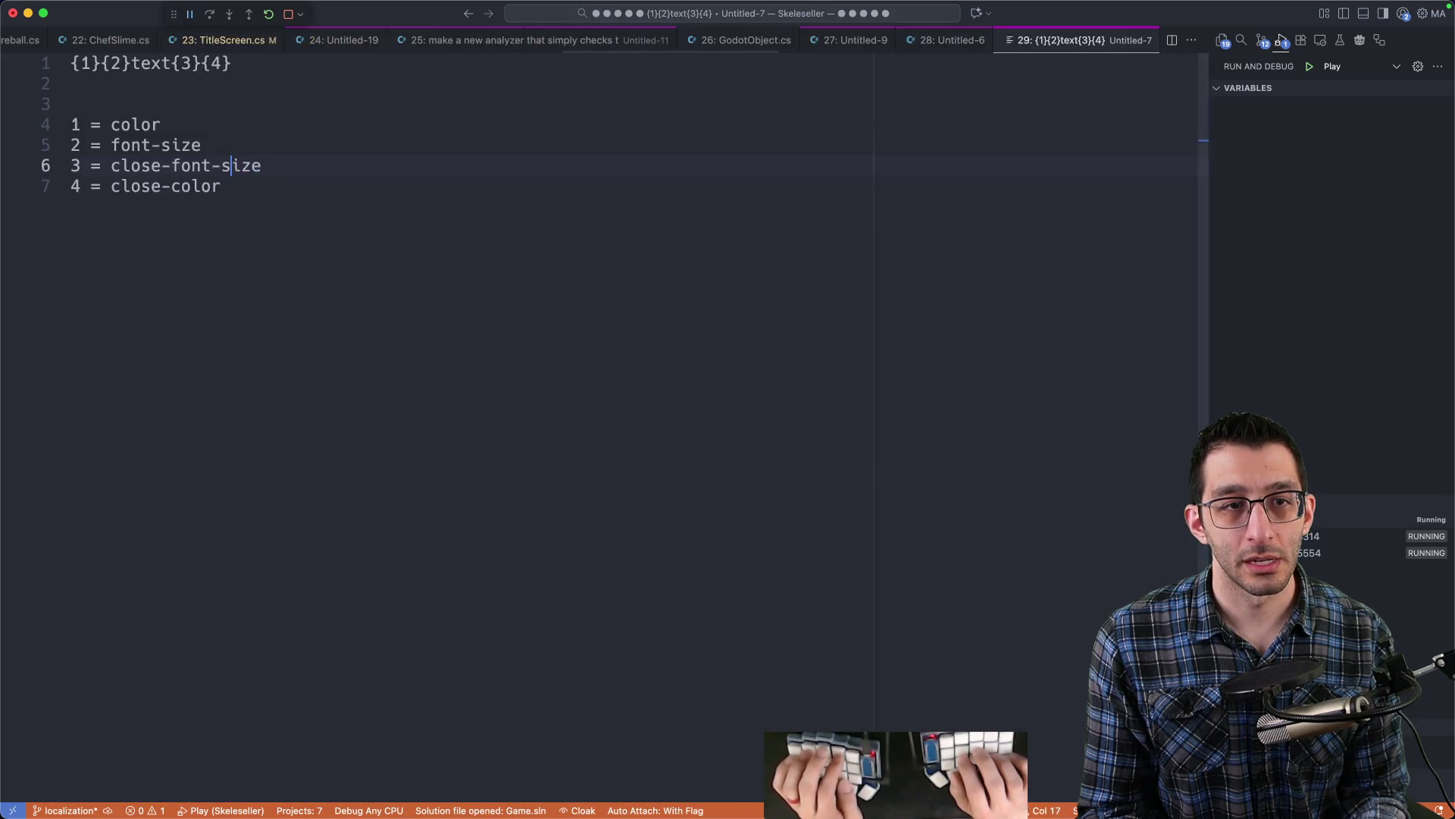
key("super+alt+Right")
key("super+alt+Right")
key("super+alt+Right")
key("super+alt+Right")
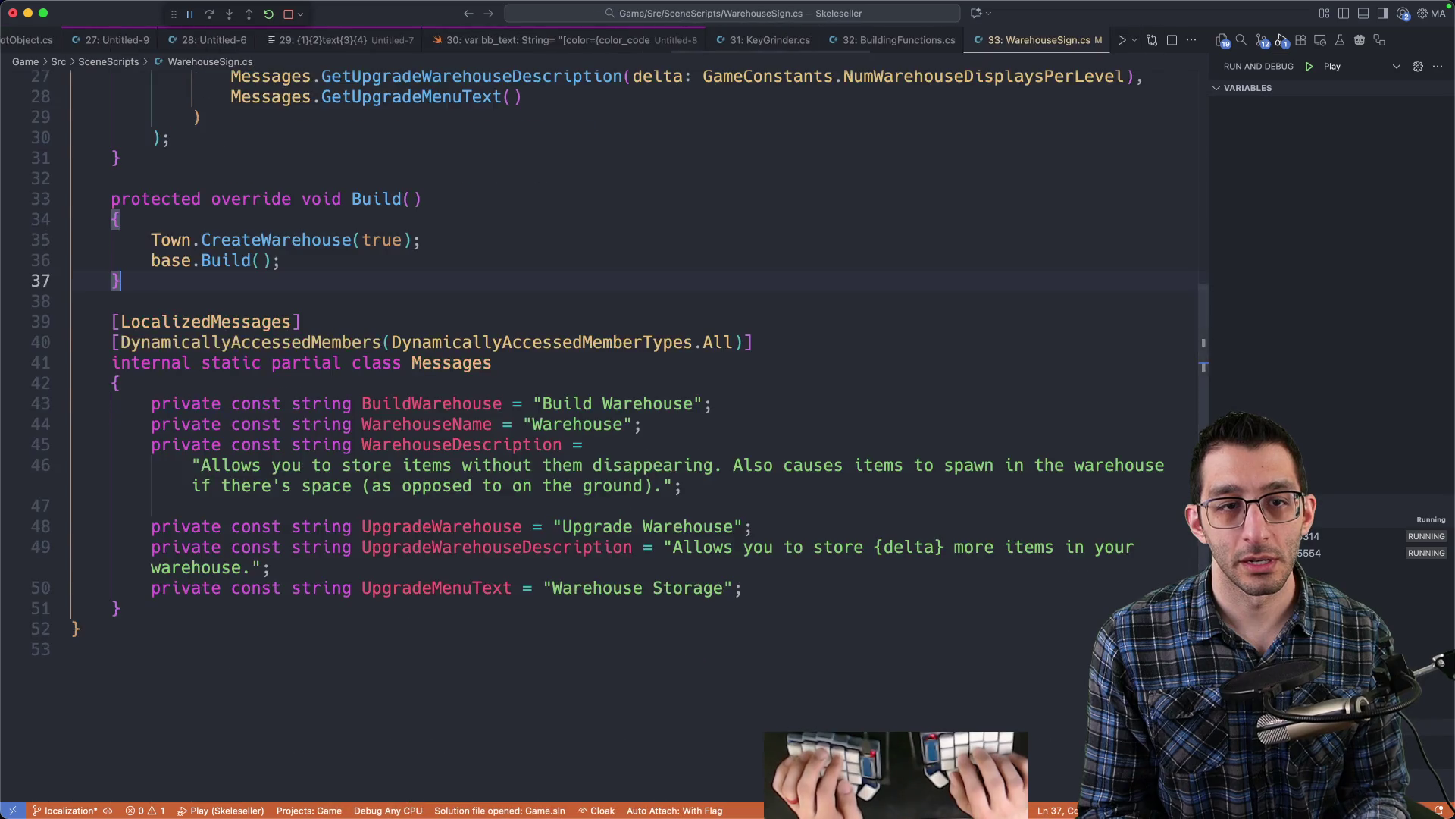
key("super+alt+Right")
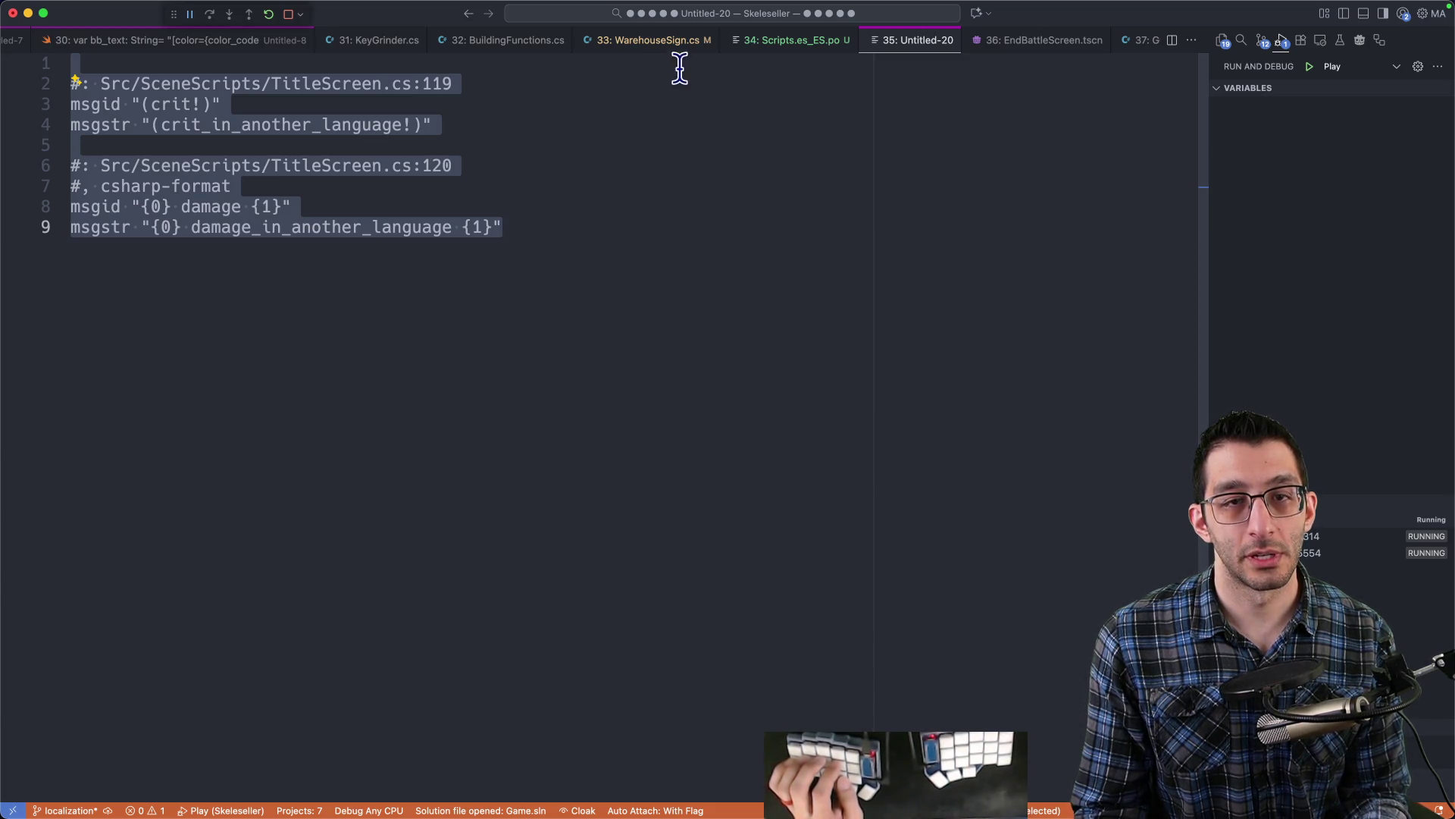
- Move Untitled-20 to the first tab, then close all eighteen other scratch tabs with Don't Save
mouse_move(1116, 55)
left_mouse_down()
mouse_move(84, 43)
mouse_move(84, 56)
mouse_move(546, 55)
mouse_move(30, 43)
mouse_move(498, 64)
left_mouse_up()
key("super+w")
key("super+d")
key("super+w")
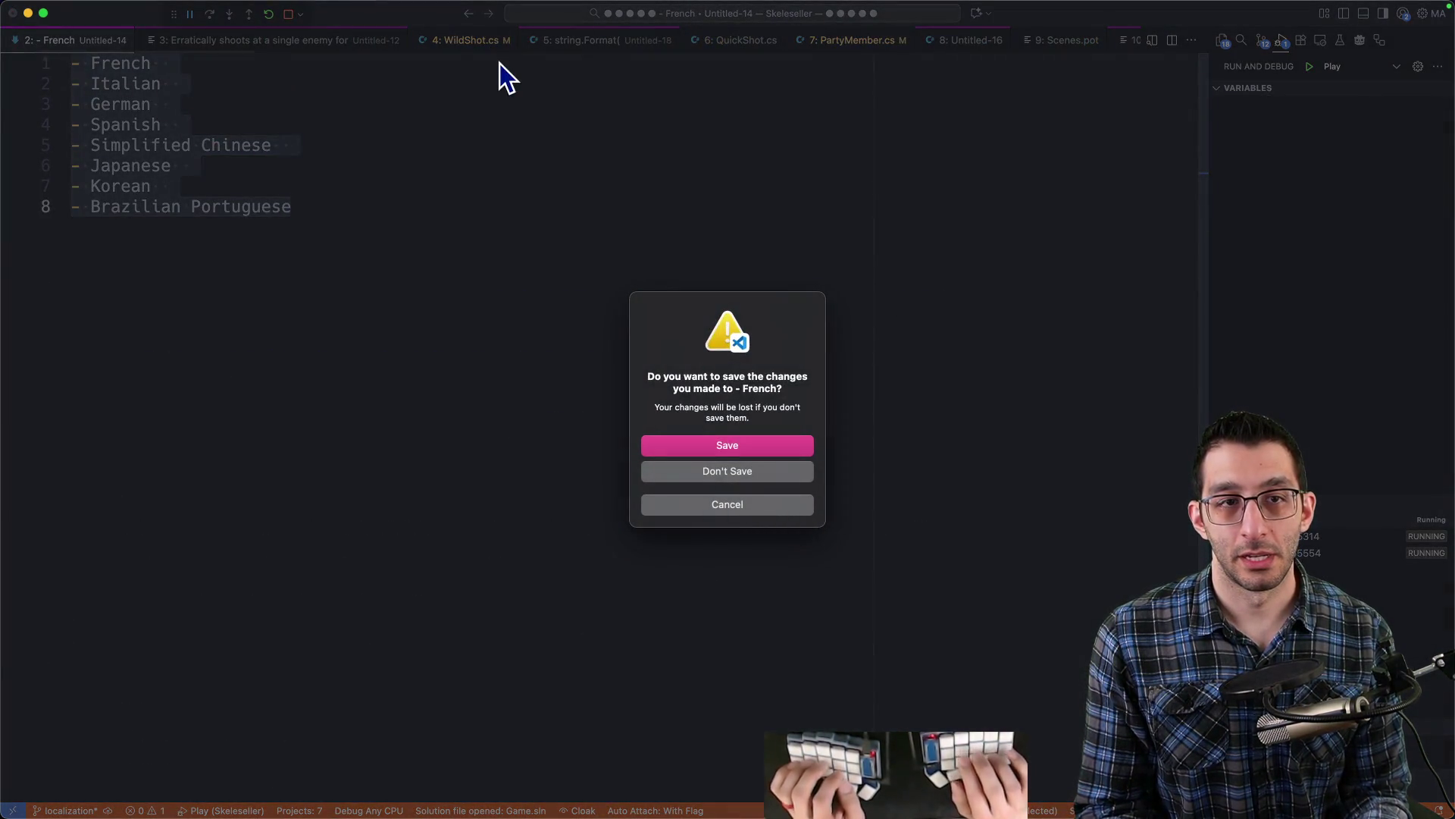
key("super+d")
key("super+w")
key("super+d")
key("super+w")
key("super+d")
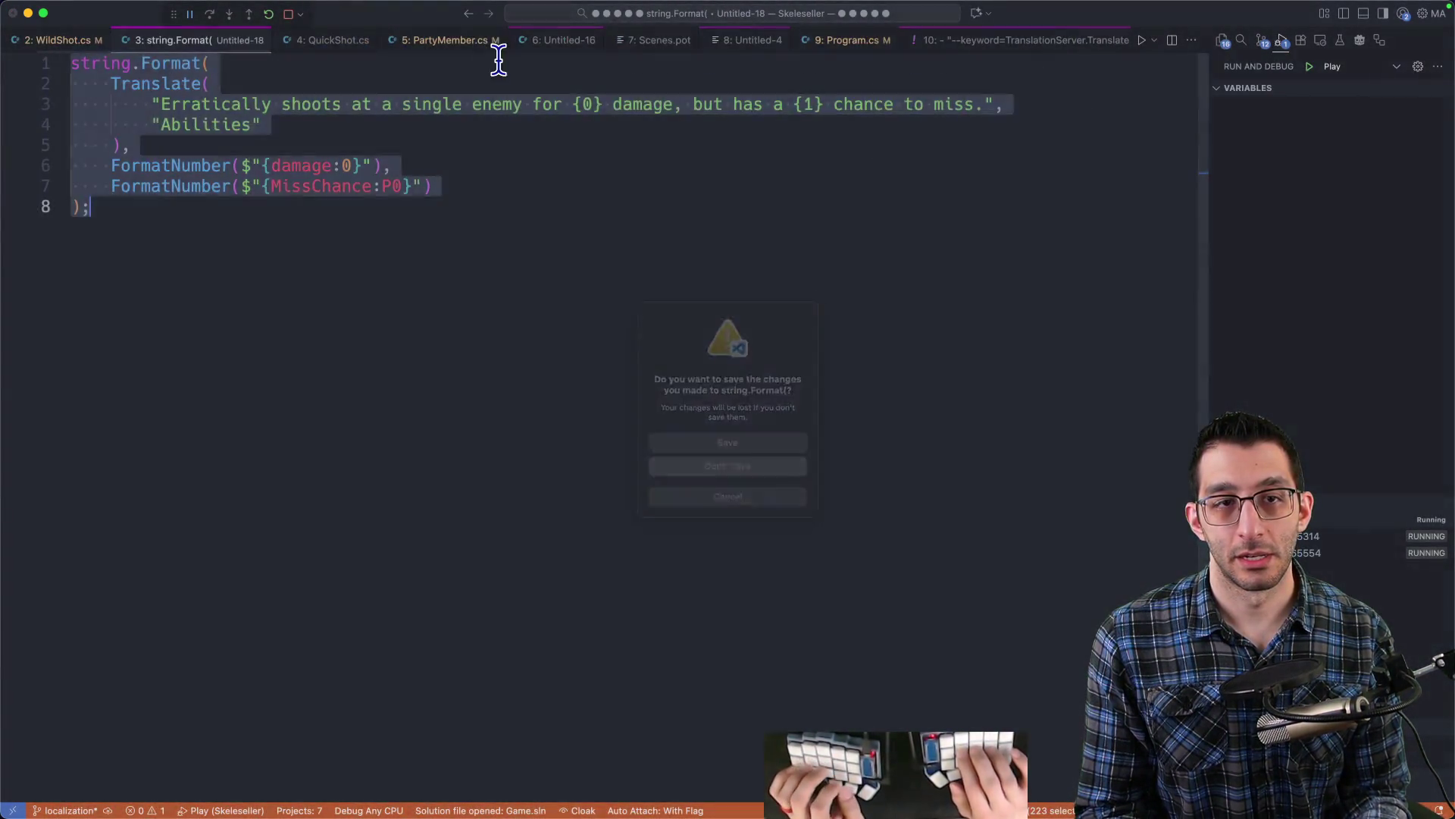
key("super+w")
key("super+d")
key("super+w")
key("super+d")
key("super+w")
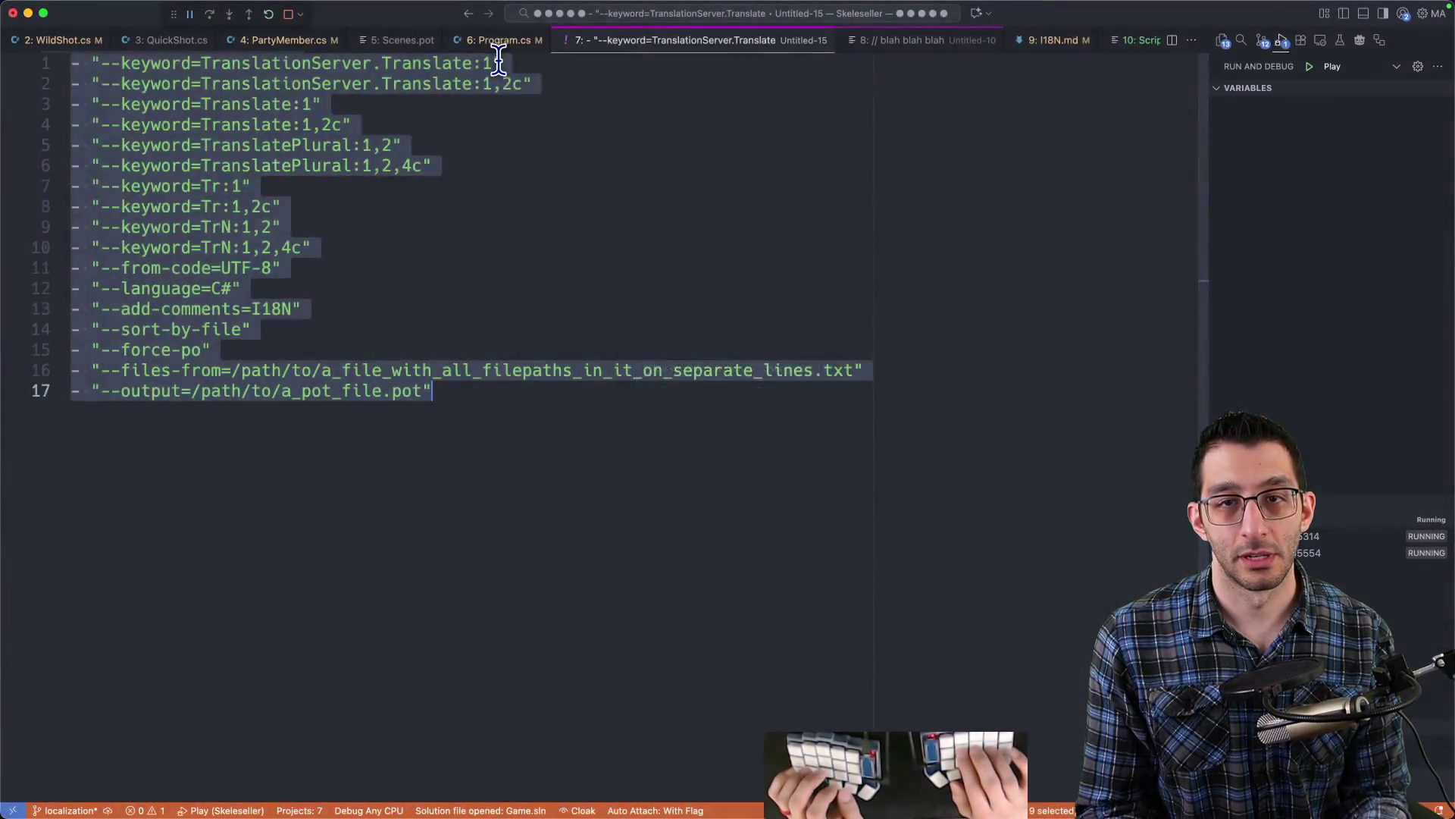
key("super+d")
key("super+w")
key("super+d")
key("super+w")
key("super+d")
key("super+w")
key("super+d")
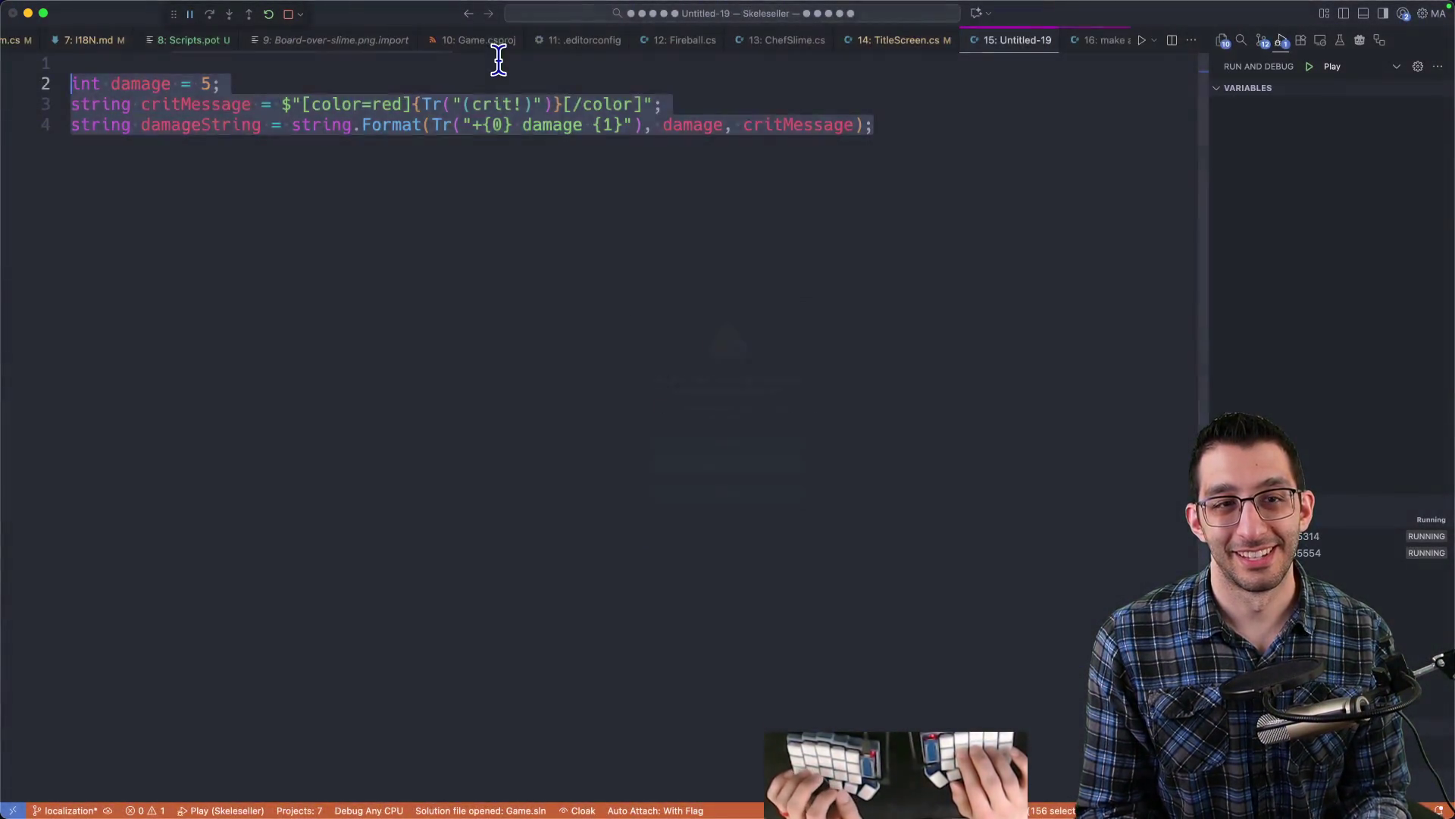
key("super+w")
key("super+d")
key("super+w")
key("super+d")
key("super+w")
key("super+d")
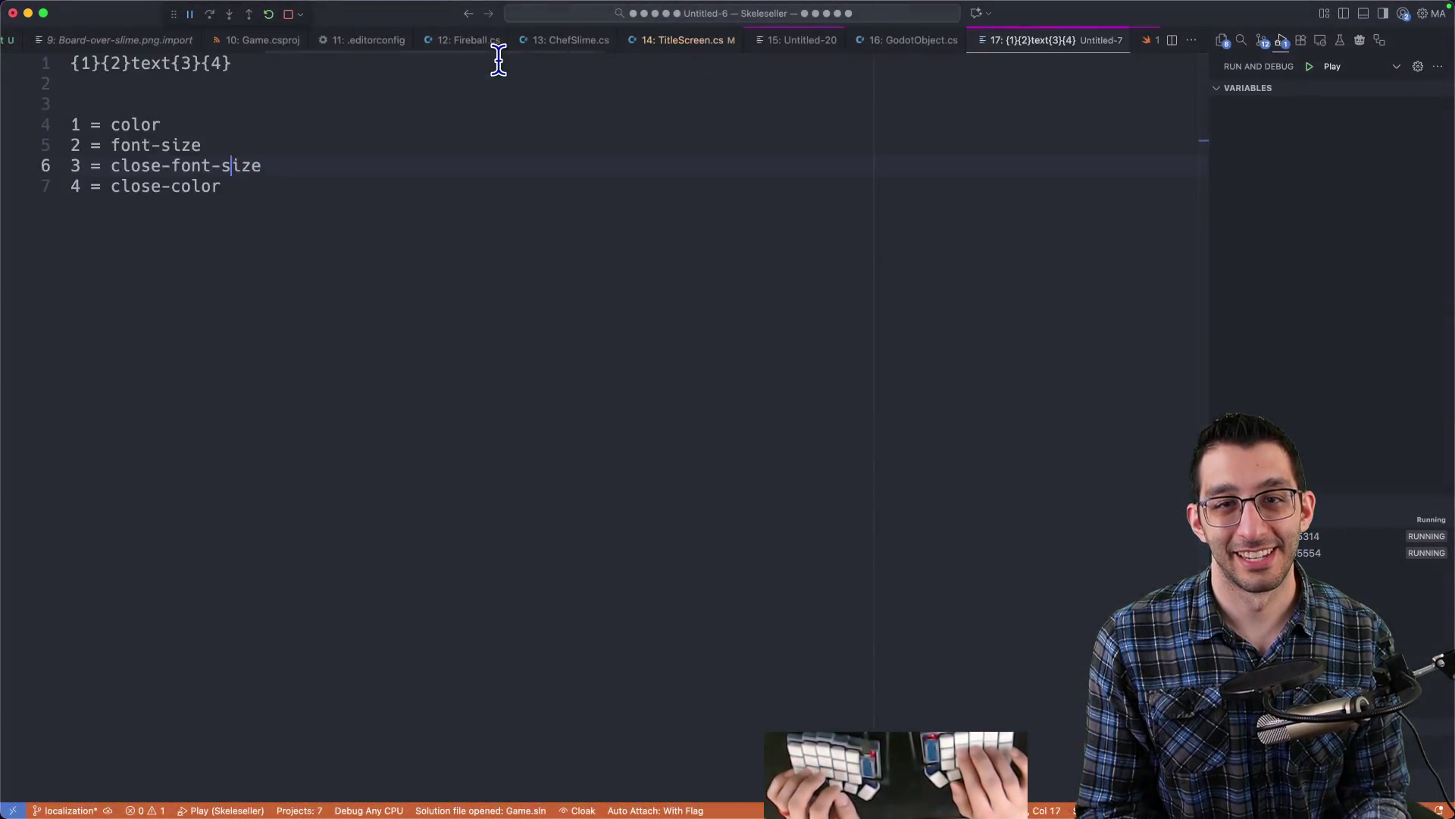
key("super+w")
key("super+d")
key("super+w")
key("super+d")
key("super+w")
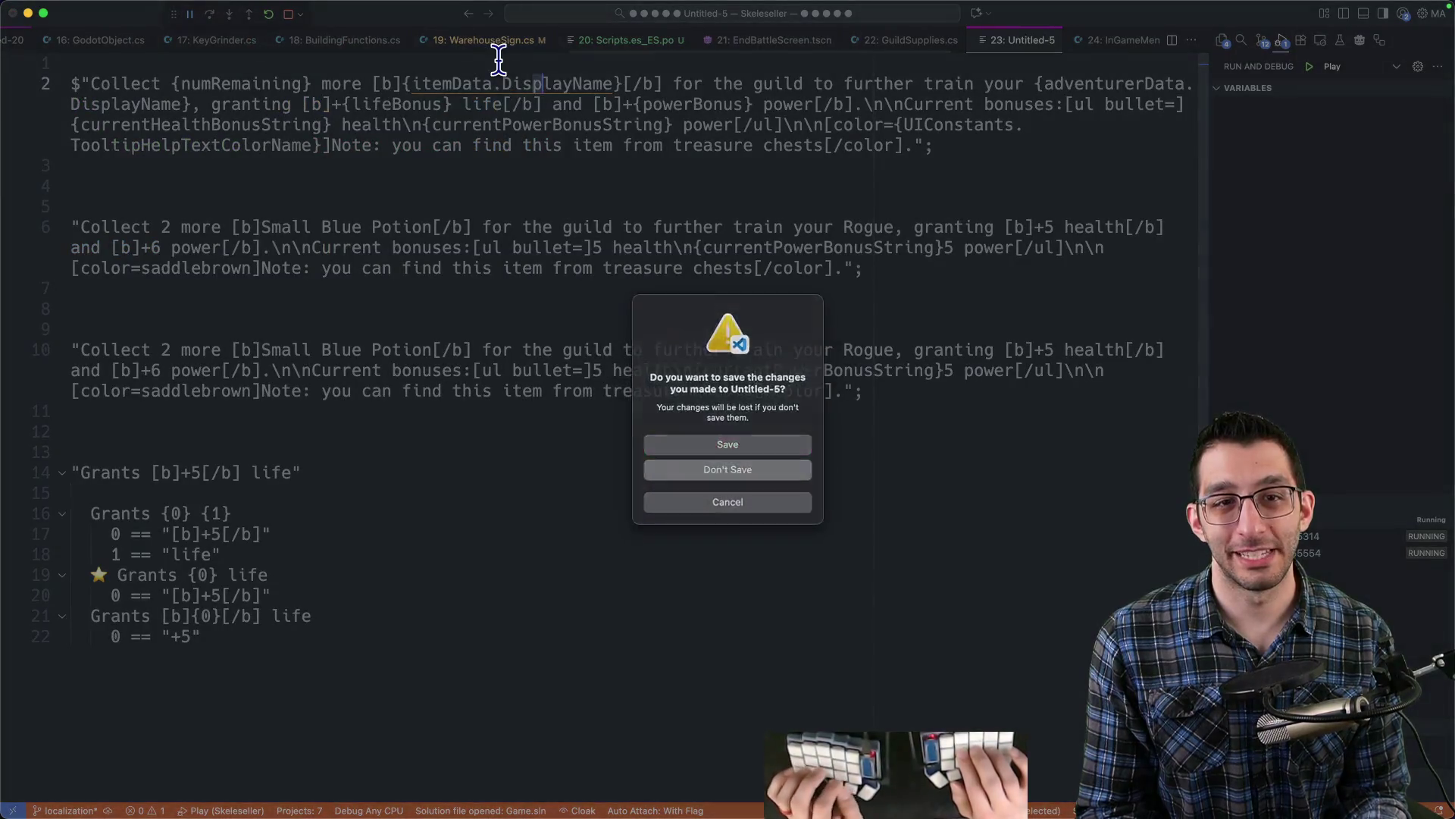
key("super+d")
key("super+w")
key("super+d")
key("super+w")
key("super+d")
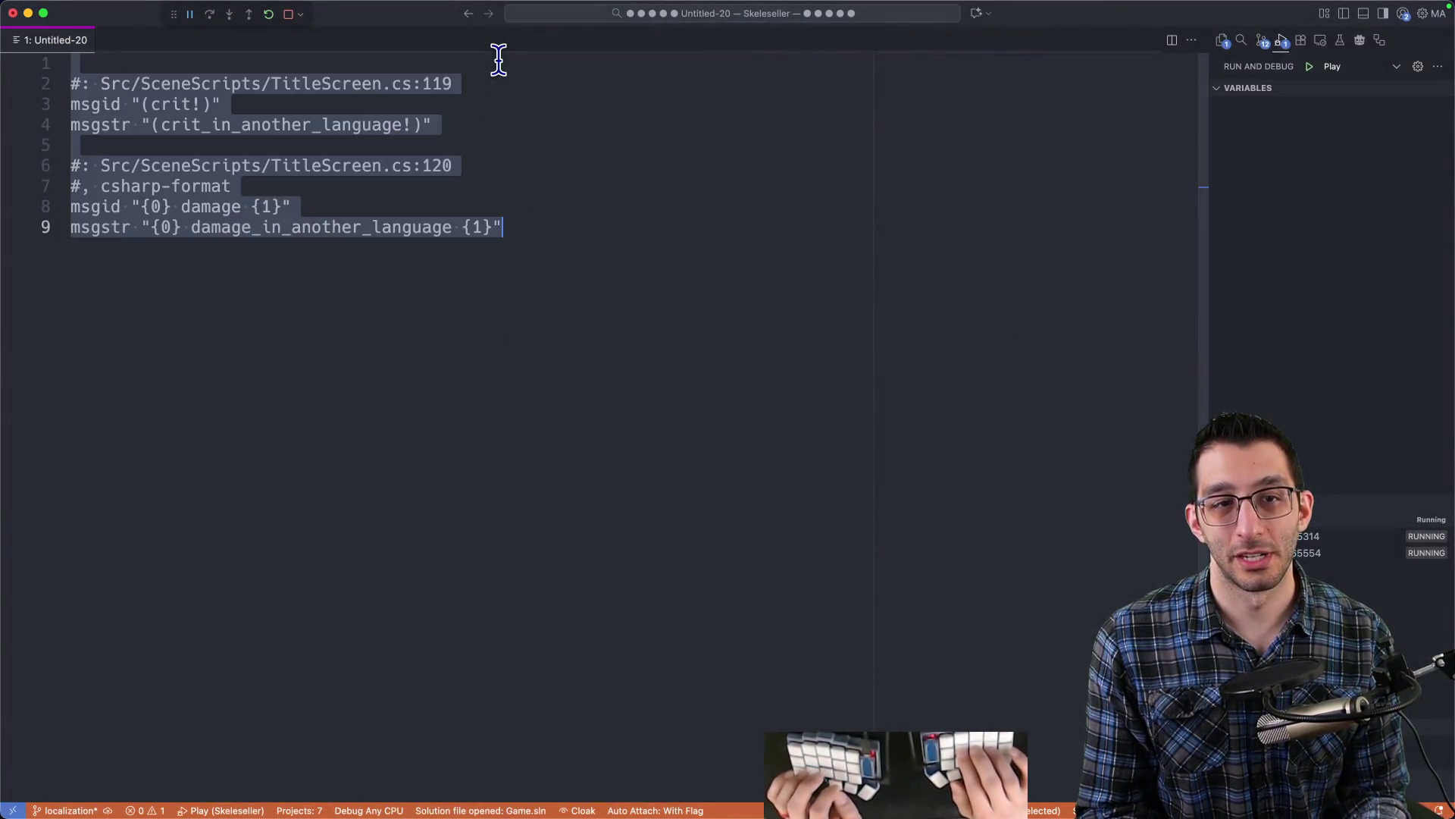
- Open TitleScreen.cs, inspect its '+{0} sludge {1}' string.Format call, then return to Untitled-20
key("Right")
key("super+p")
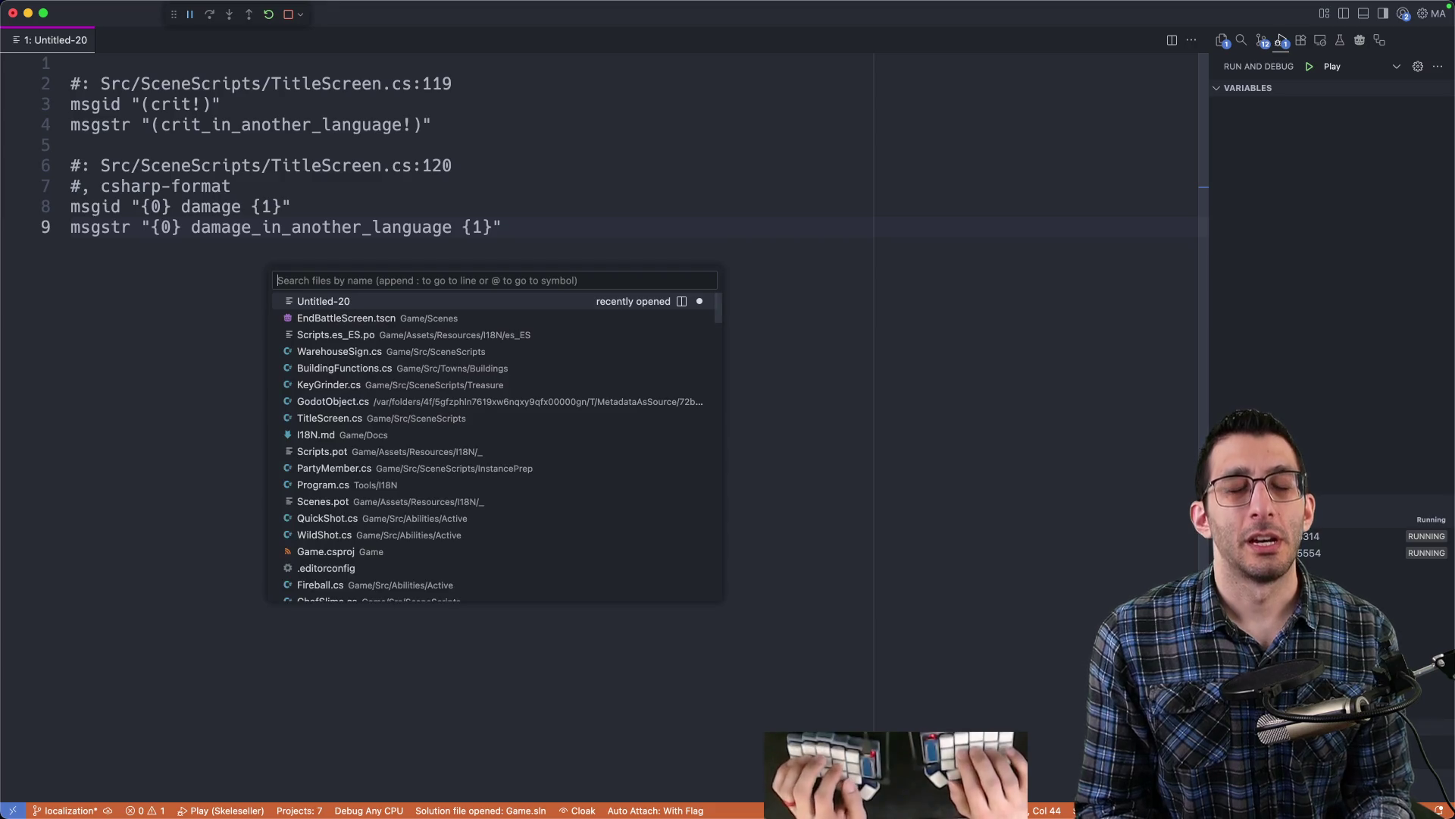
type("titlescr")
key("Return")
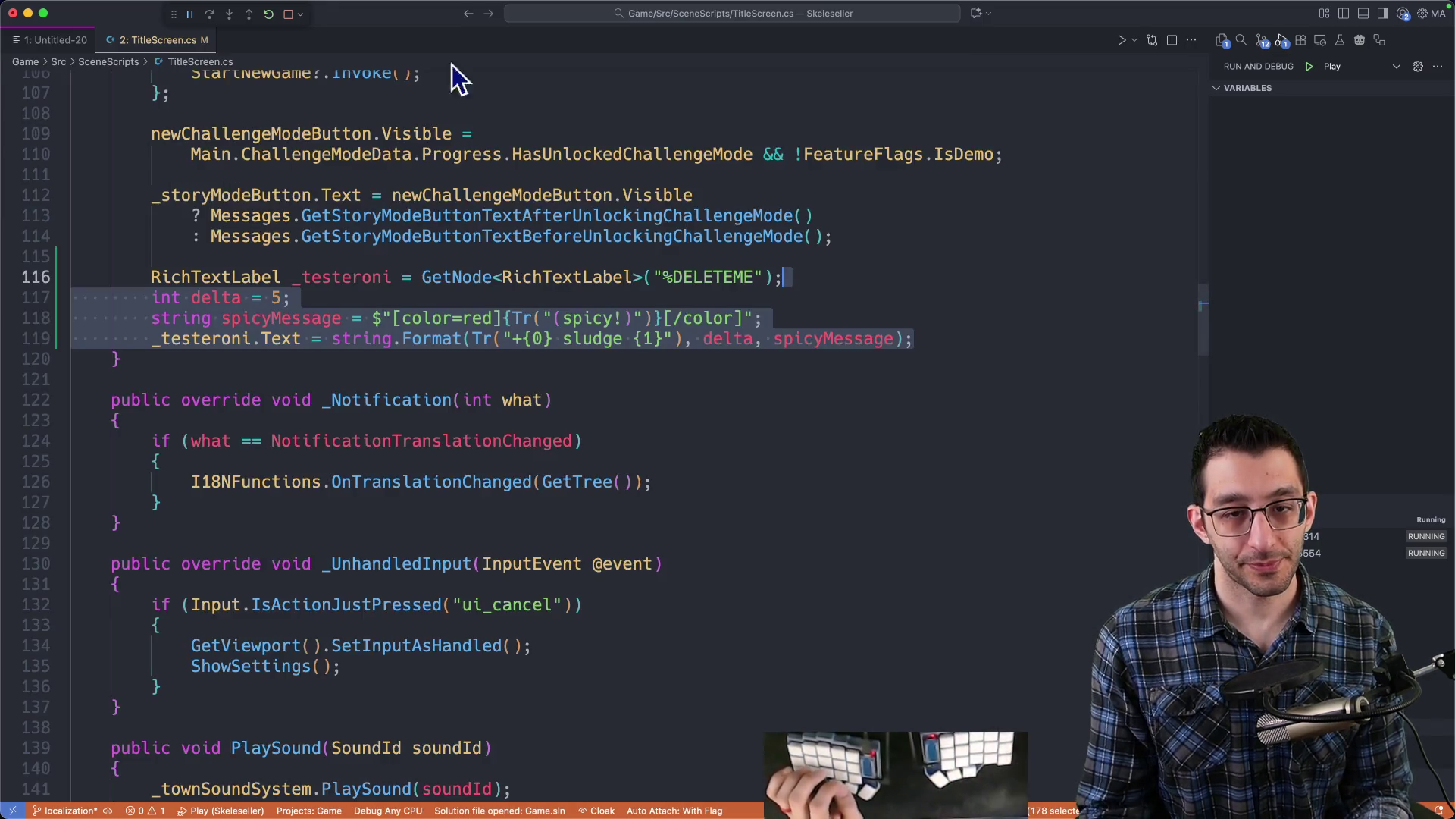
left_click_drag(333, 338, 915, 338)
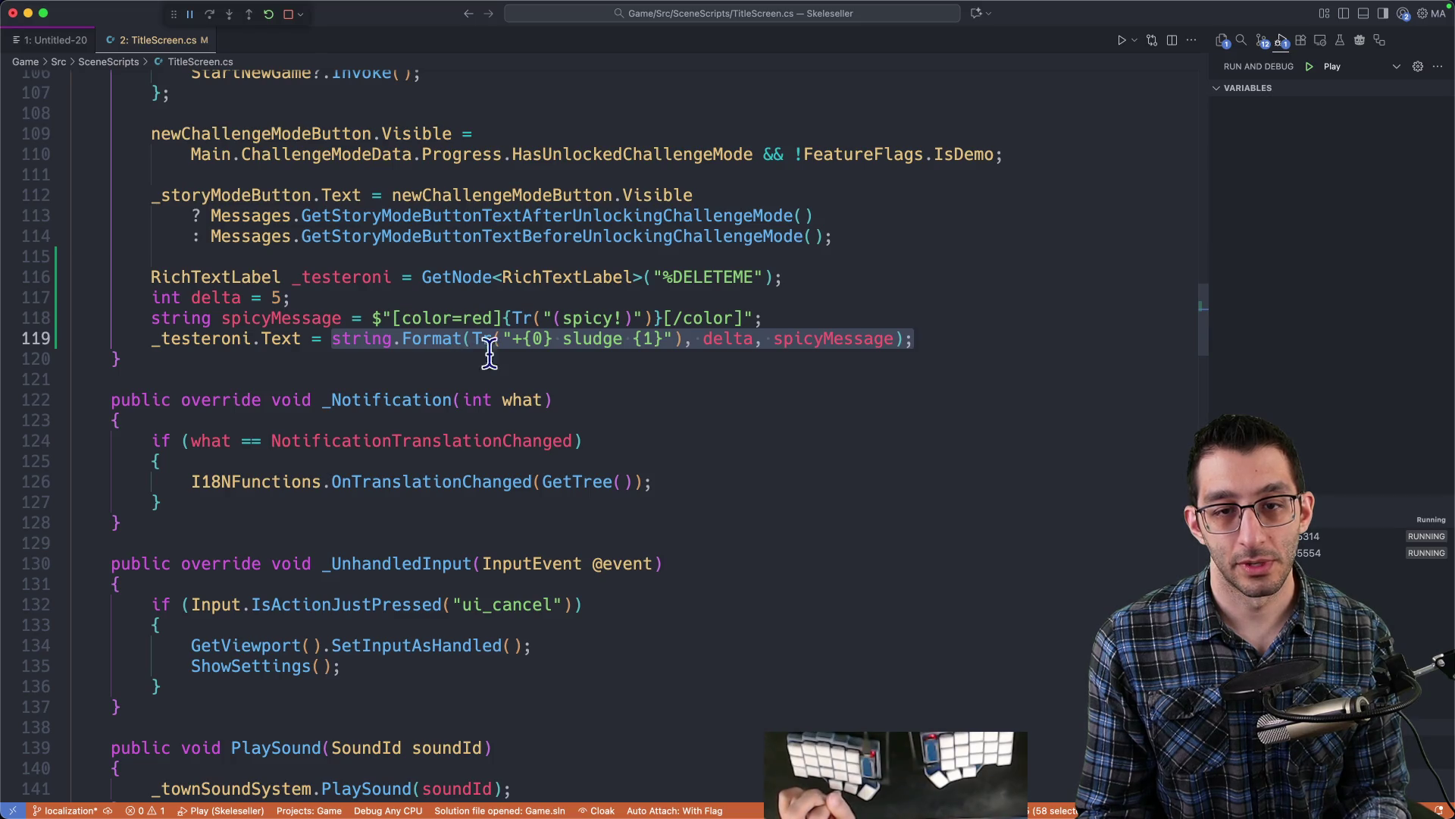
left_click_drag(503, 339, 654, 338)
key("ctrl+1")
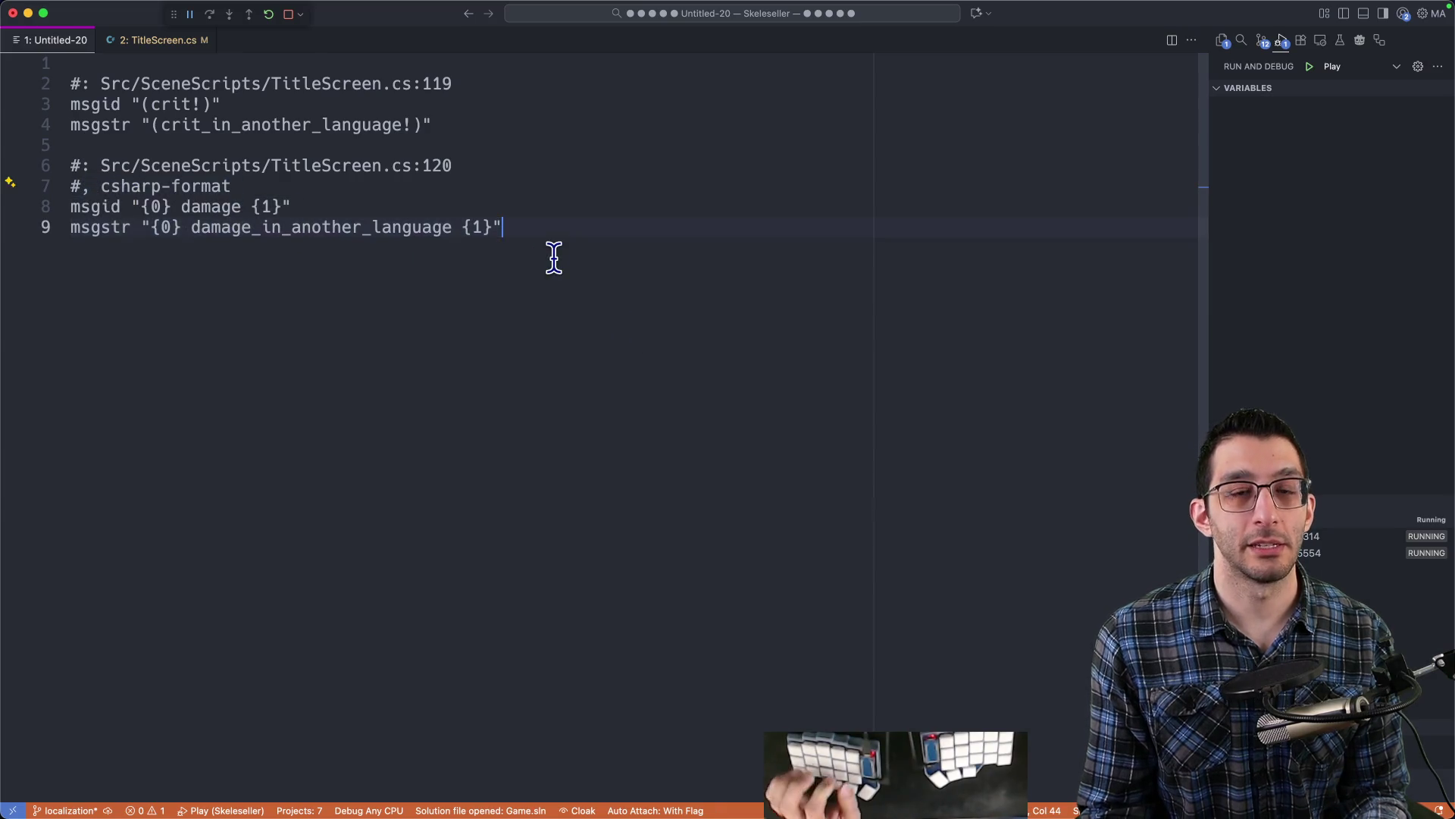
- Paste the .po entries into a new code block in the note, fenced as ```po
key("super+Tab")
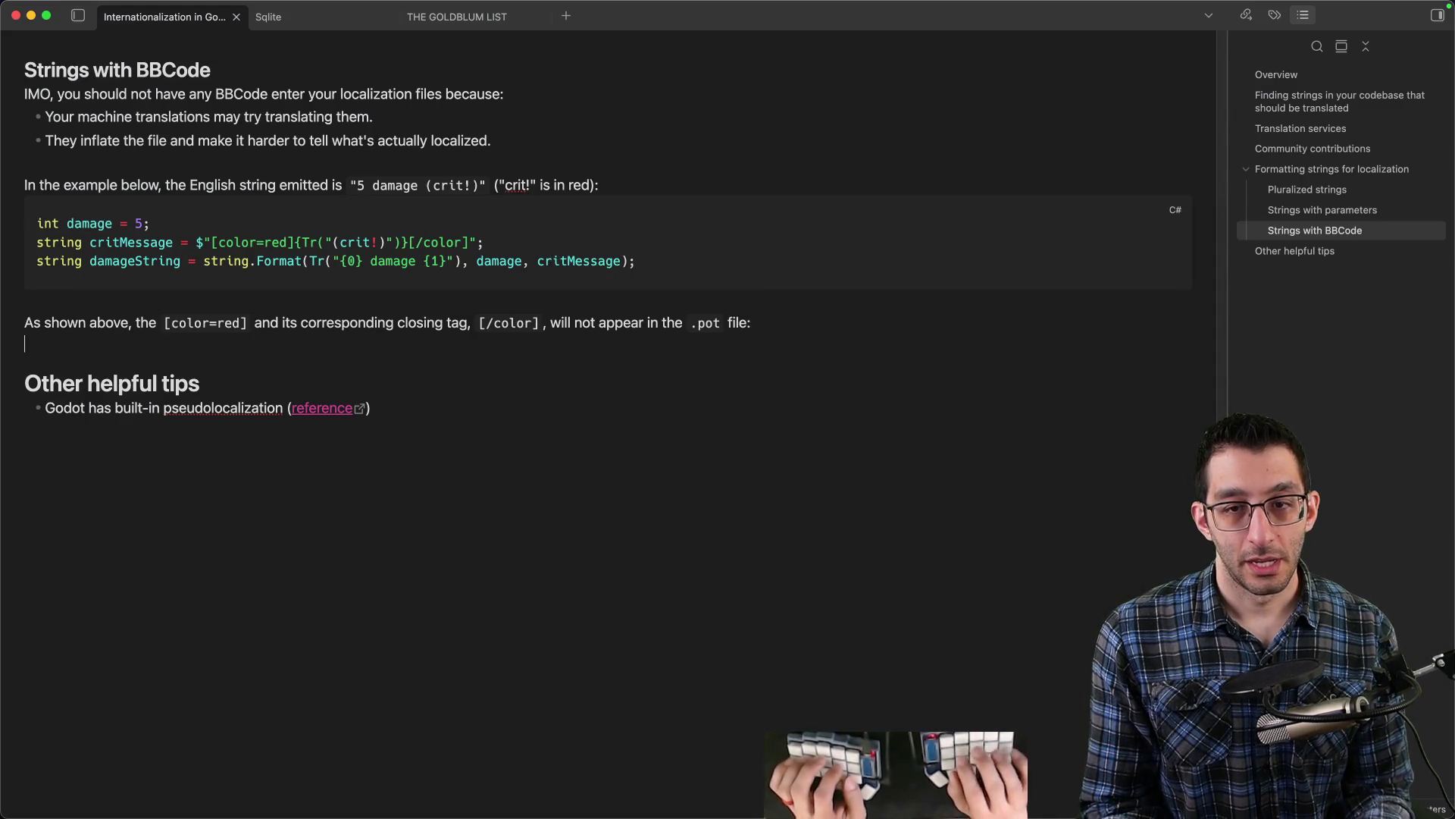
type("```cs")
key("Return")
type("#: Src/SceneScripts/TitleScreen.cs:119 msgid \"(crit!)\" msgstr \"(crit_in_another_language!)\"  #: Src/SceneScripts/TitleScreen.cs:120 #, csharp-format msgid \"{0} damage {1}\" msgstr \"{0} damage_in_another_language {1}\"")
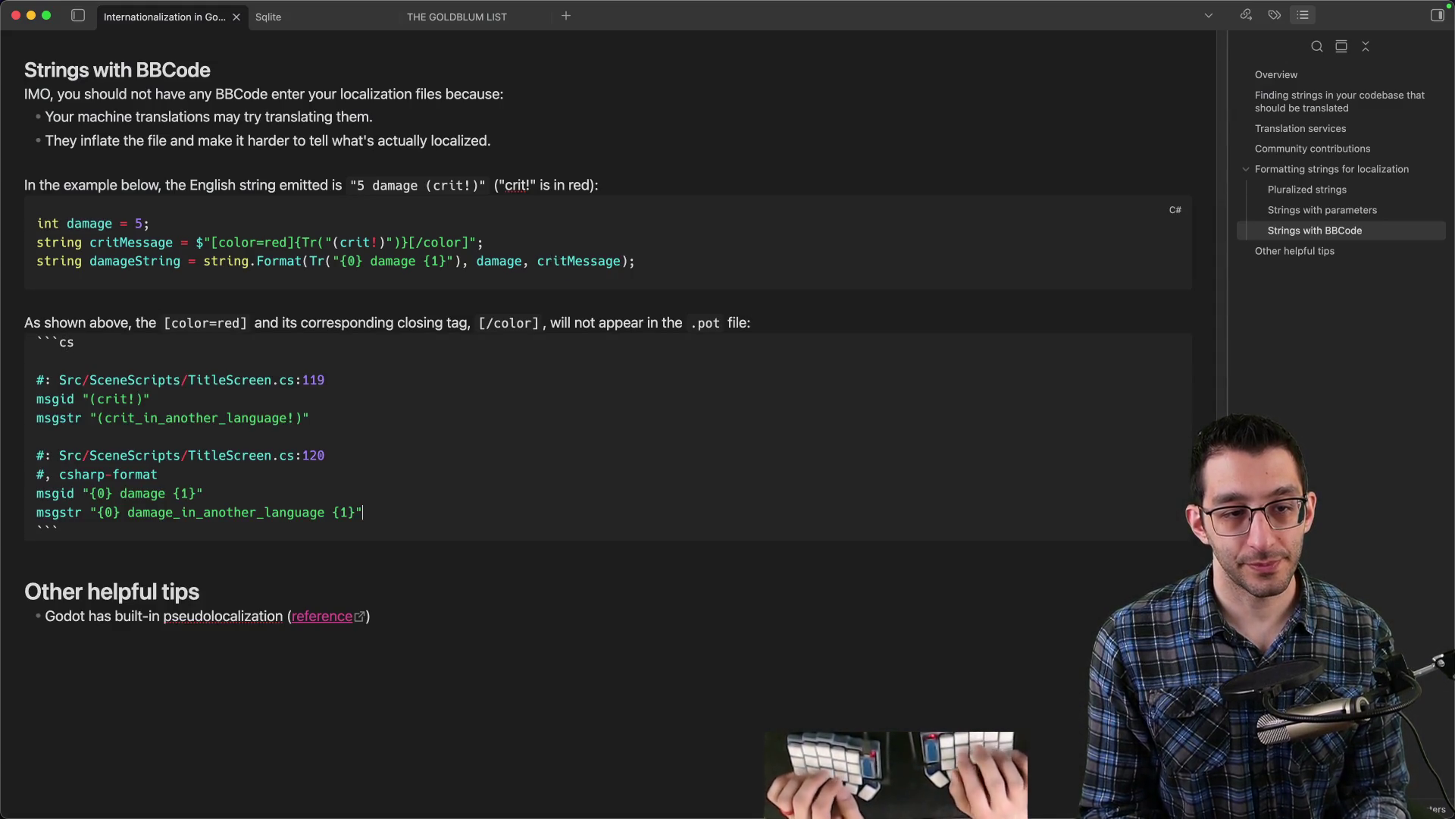
key("Up")
key("BackSpace")
key("BackSpace")
key("BackSpace")
type("po")
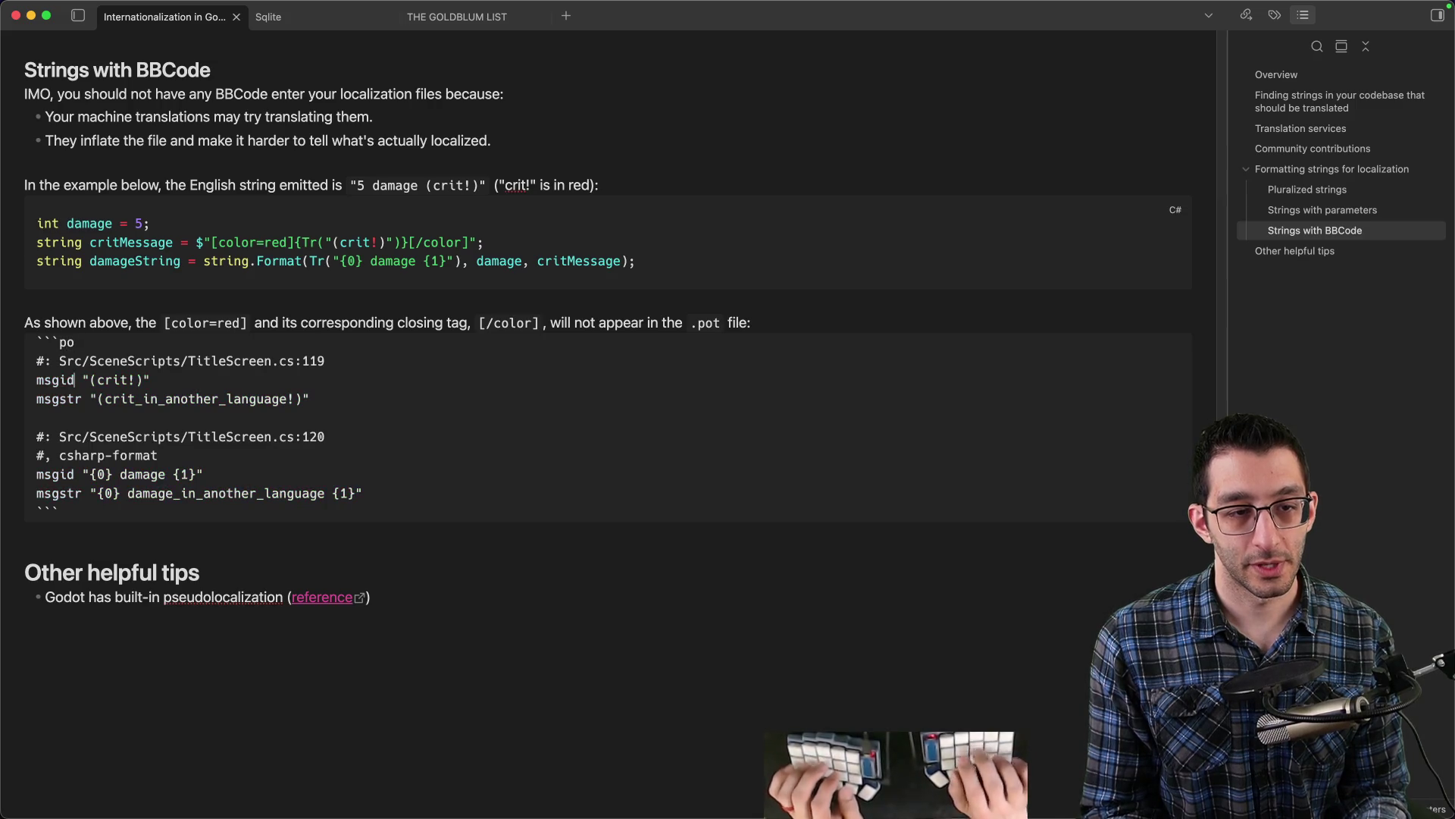
- Replace SceneScripts/TitleScreen with YourFile on both #: reference lines (:119 and :120)
left_click_drag(90, 362, 272, 361)
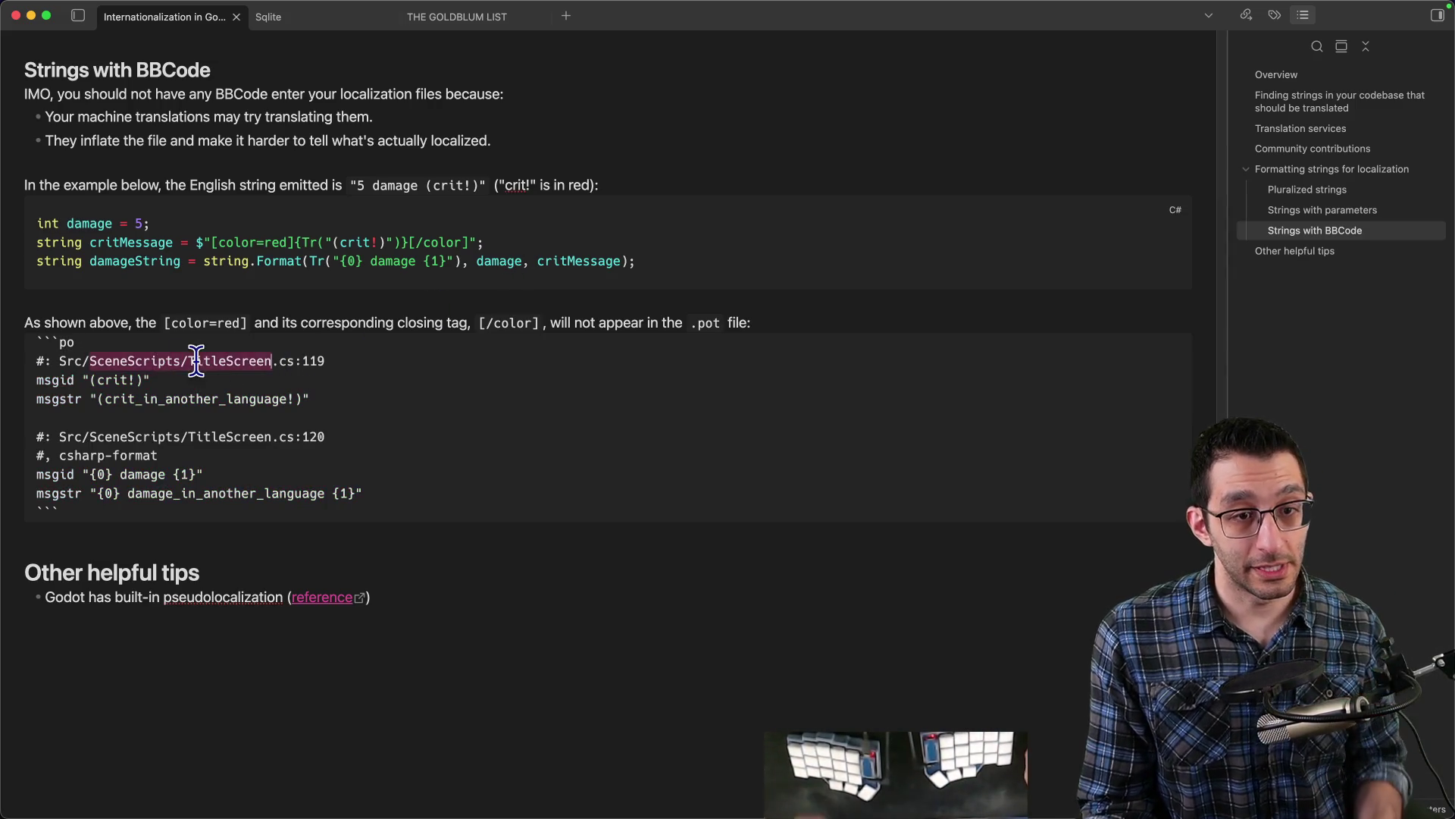
scroll(275, 341, "up", 6)
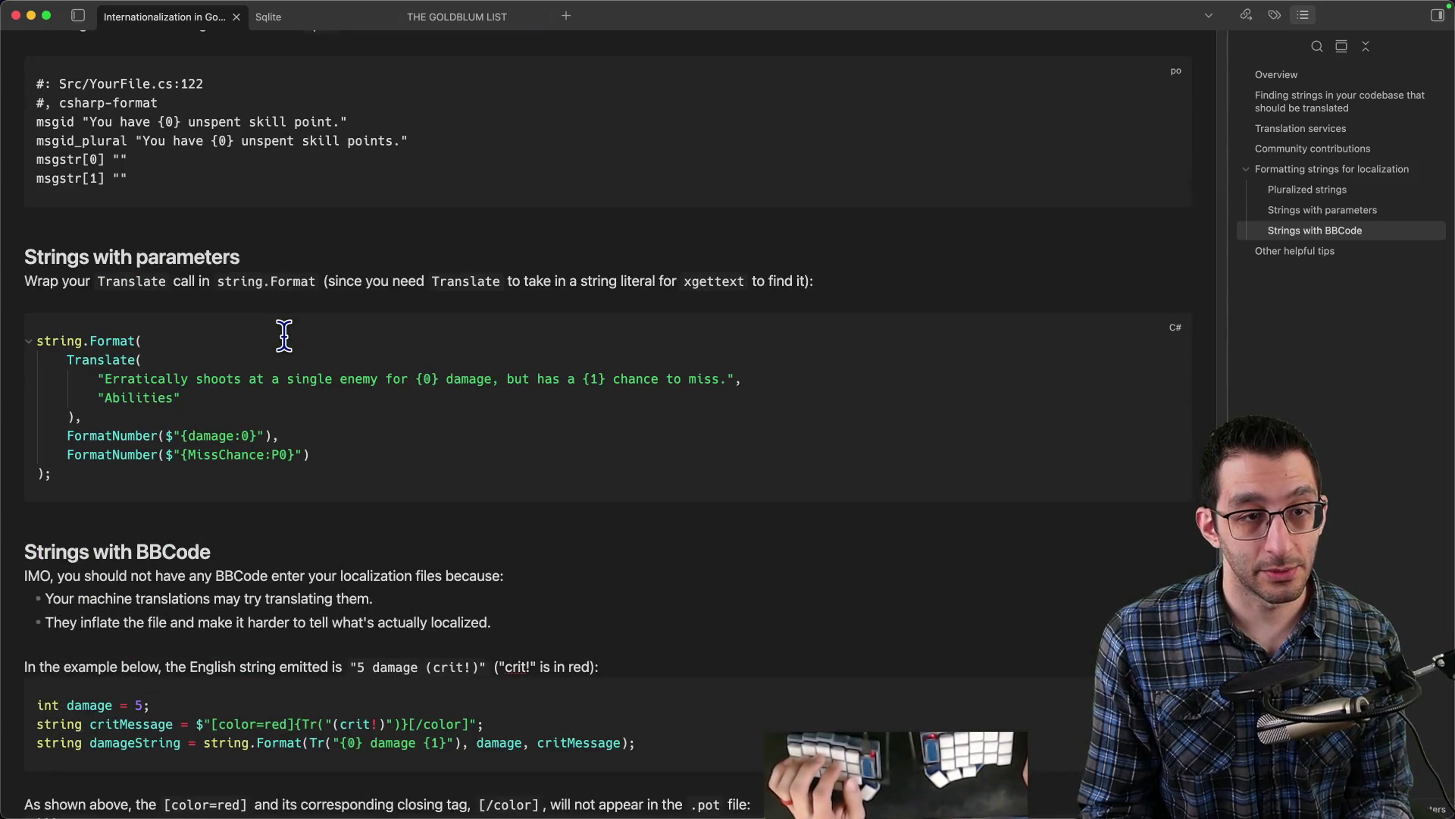
scroll(285, 336, "up", 5)
scroll(286, 336, "down", 10)
scroll(288, 336, "up", 9)
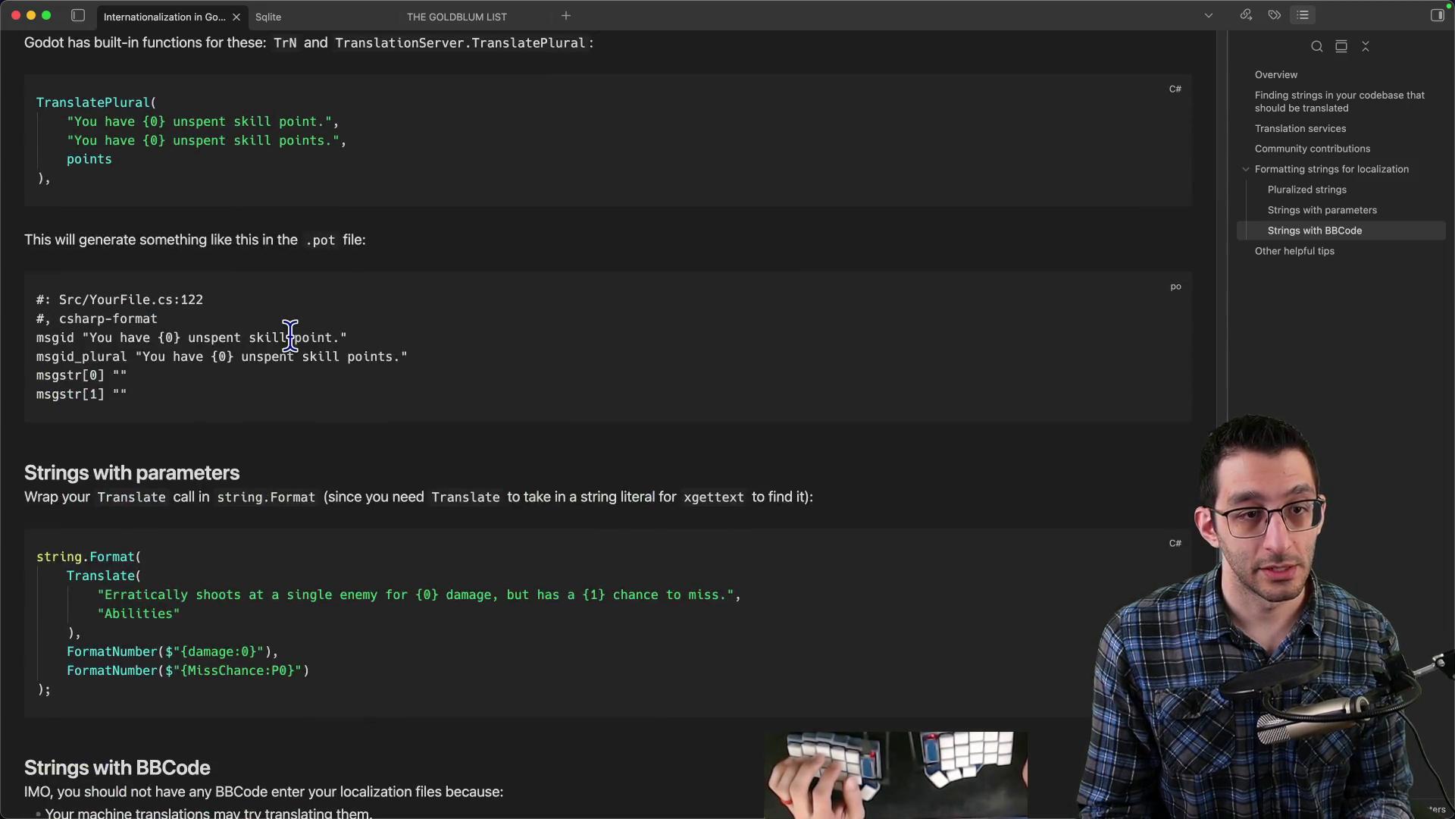
scroll(290, 335, "down", 10)
type("YourFile")
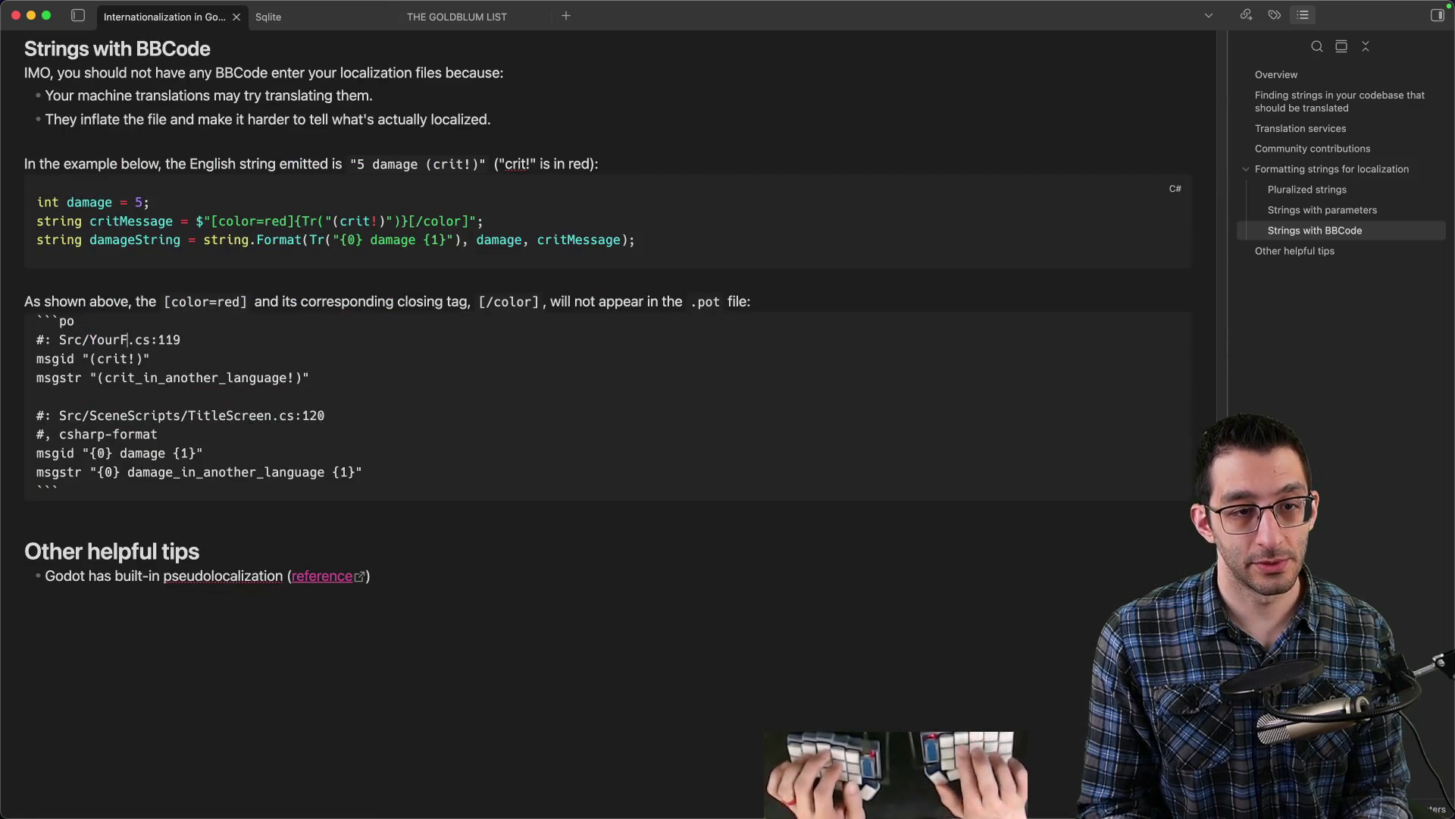
key("Down")
key("alt+Left")
key("alt+shift+Right")
key("alt+shift+Right")
type("YourFile")
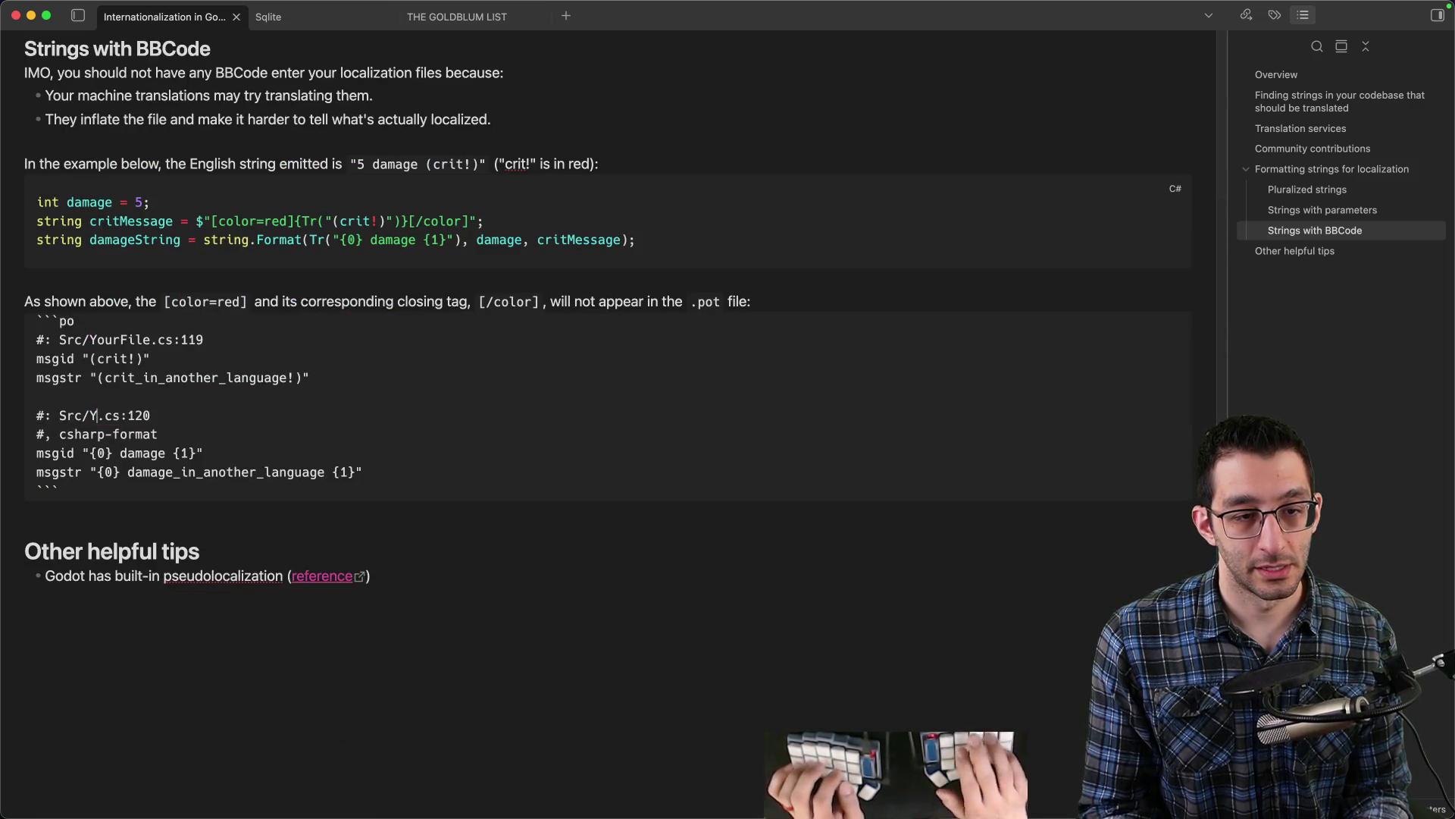
key("Down")
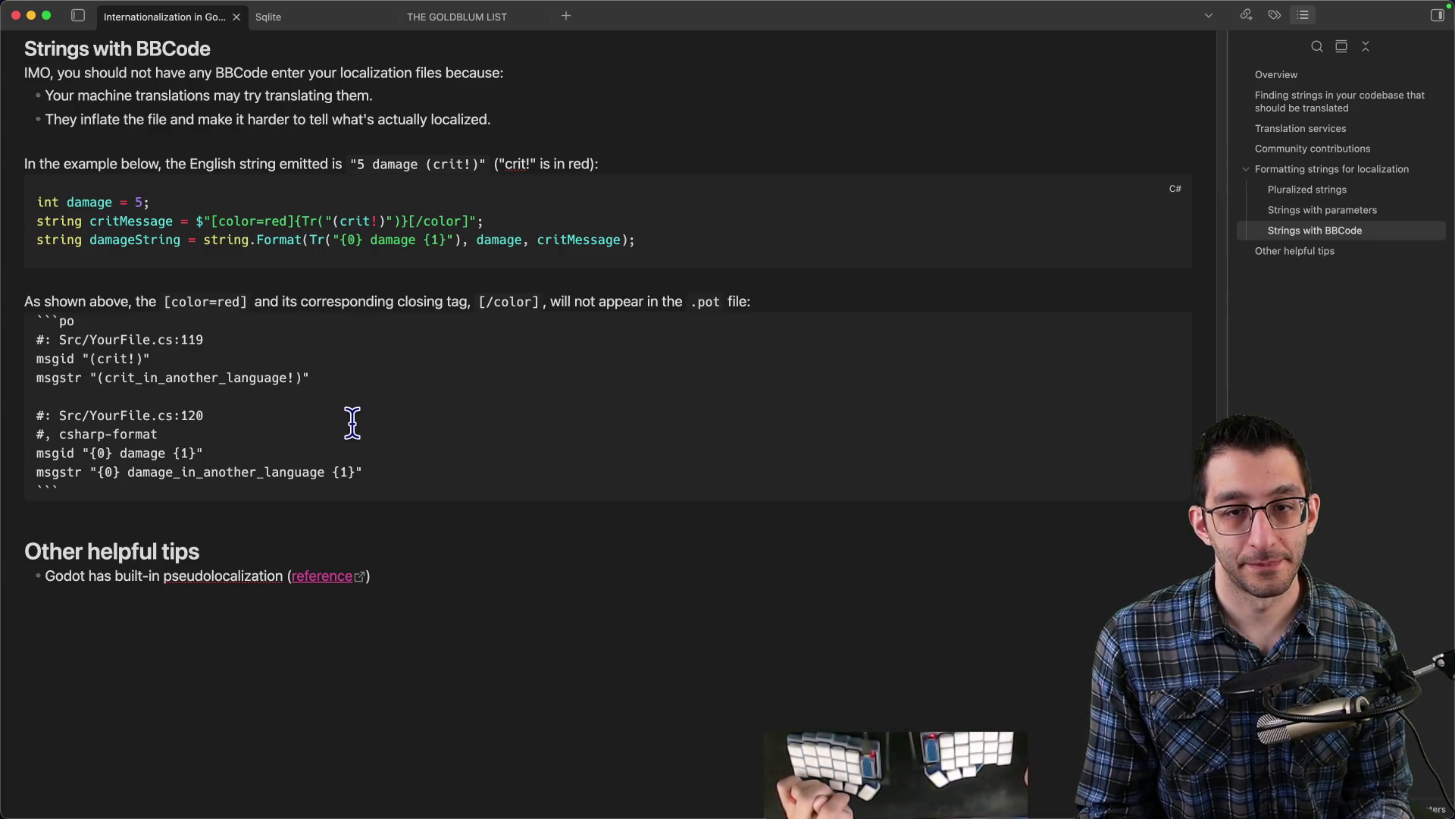
left_click(236, 506)
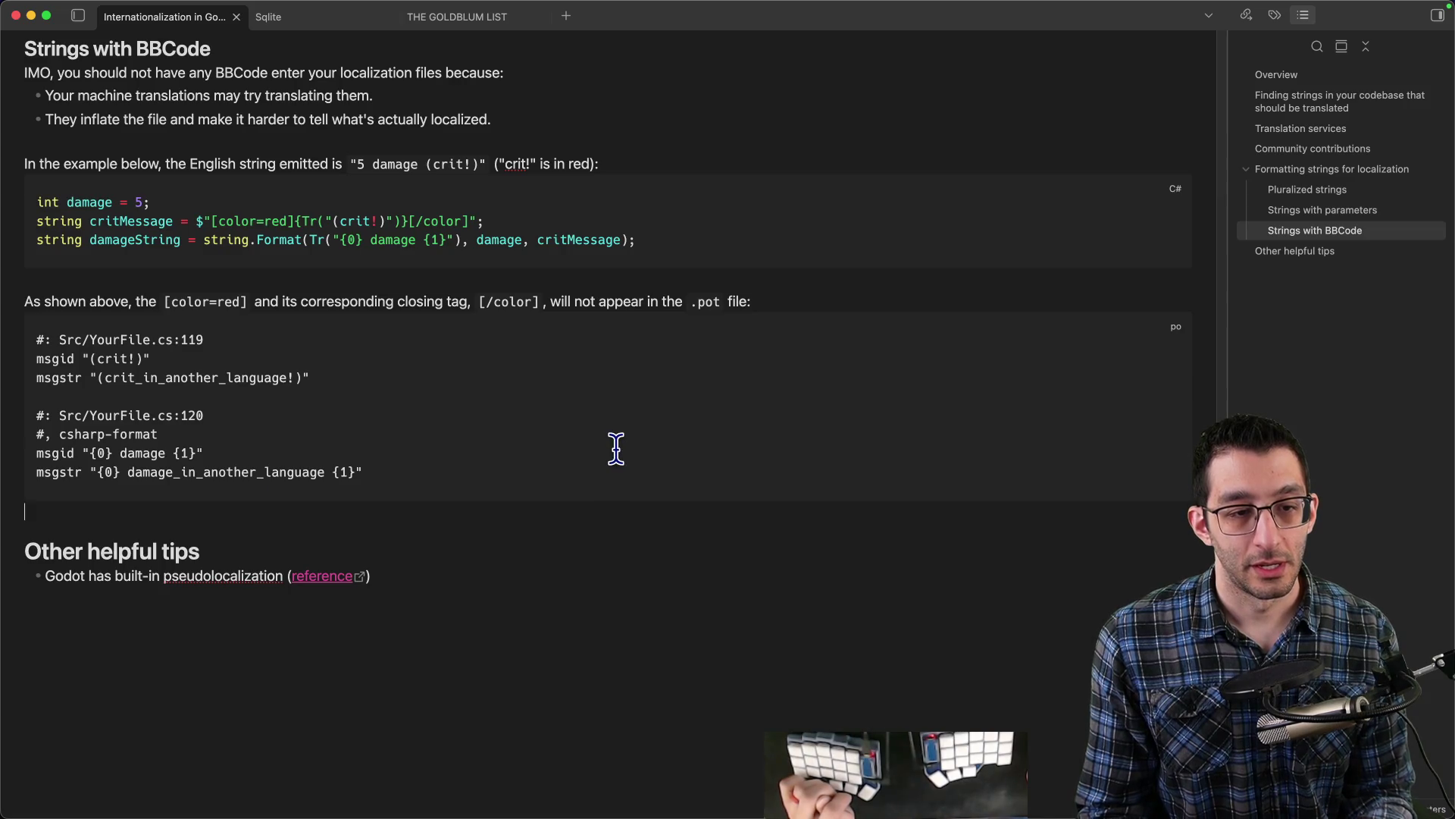
- Scroll up and down through the localization note to review it
scroll(615, 448, "up", 20)
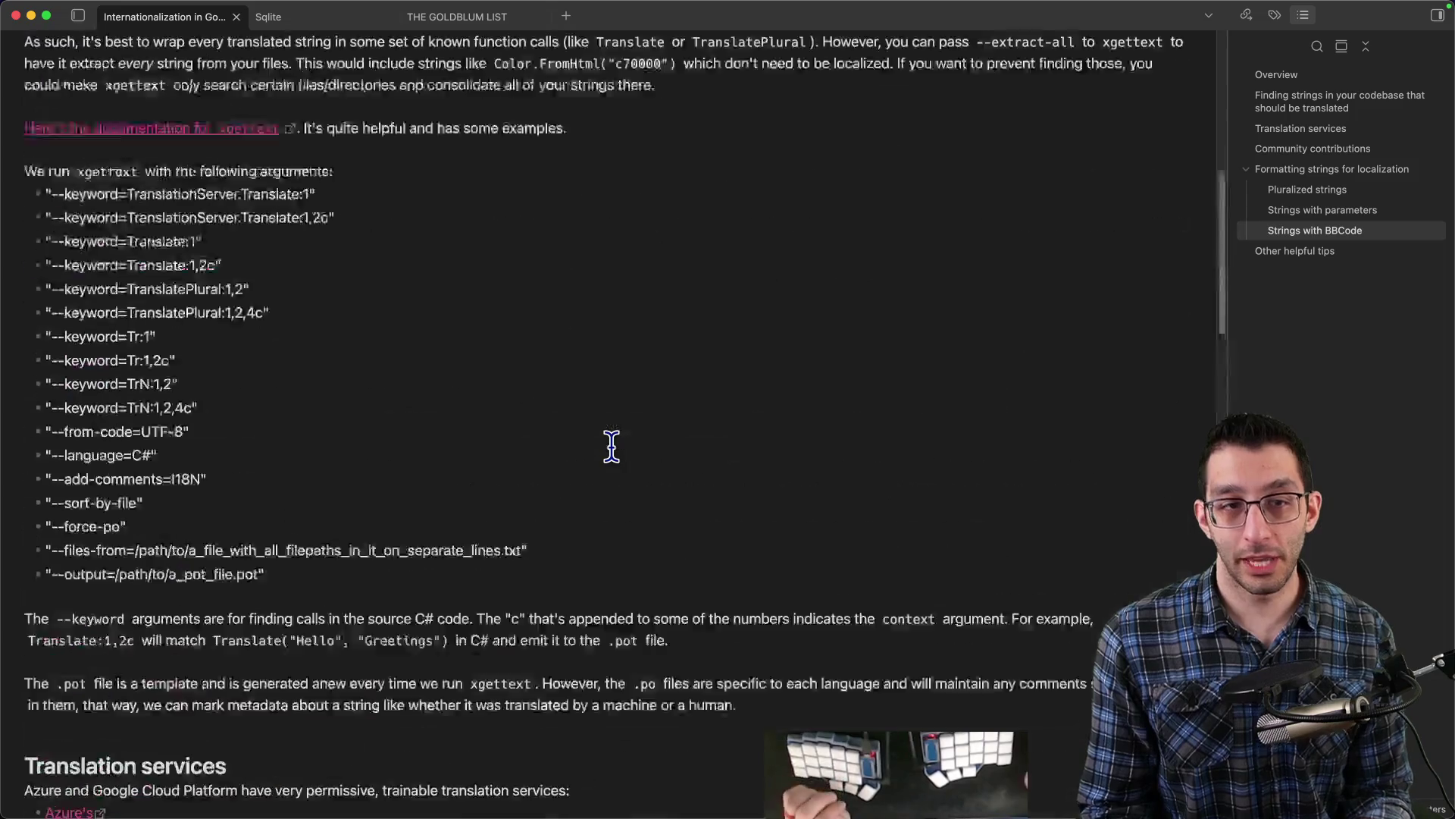
scroll(612, 447, "up", 8)
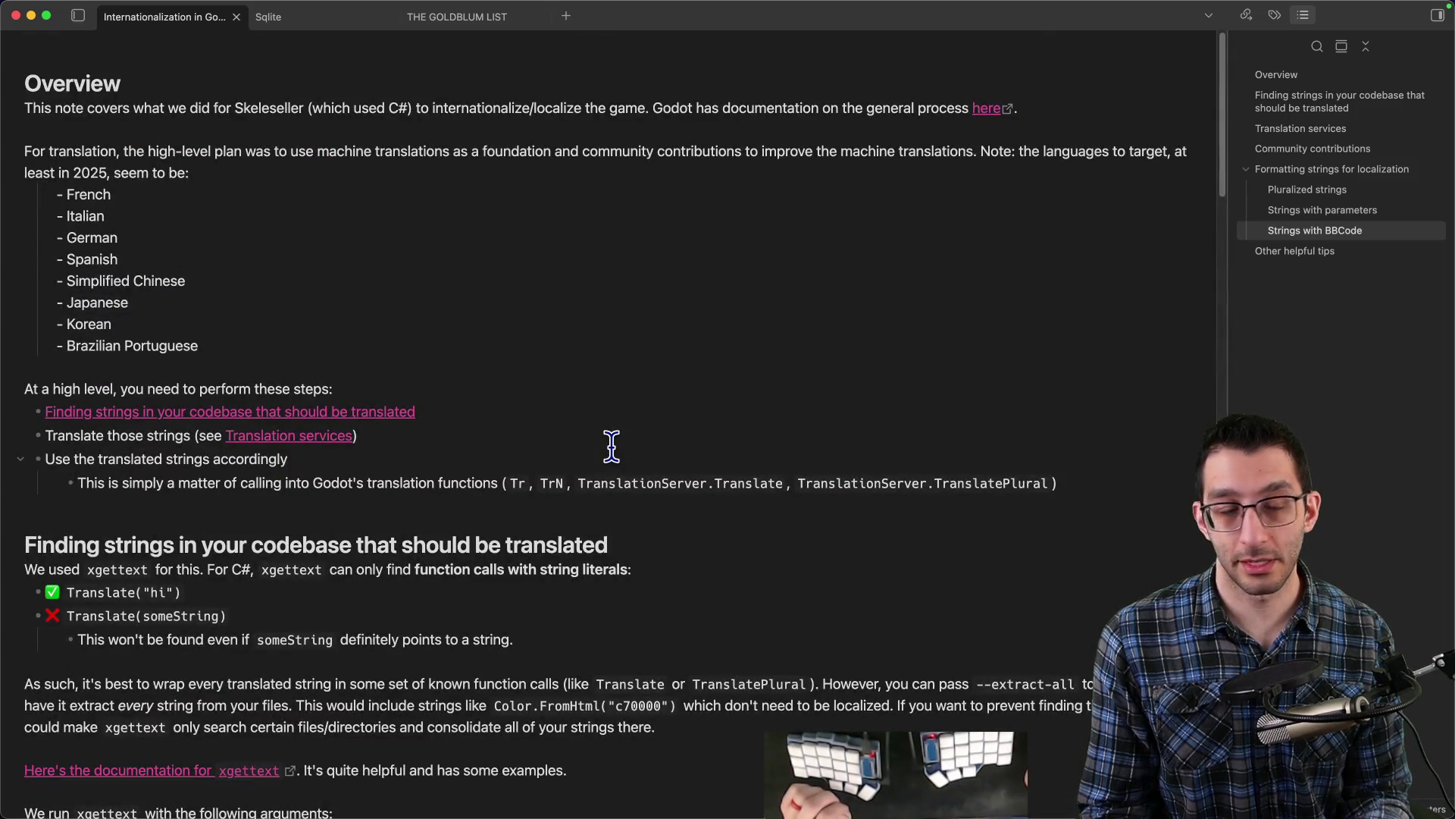
scroll(612, 447, "down", 10)
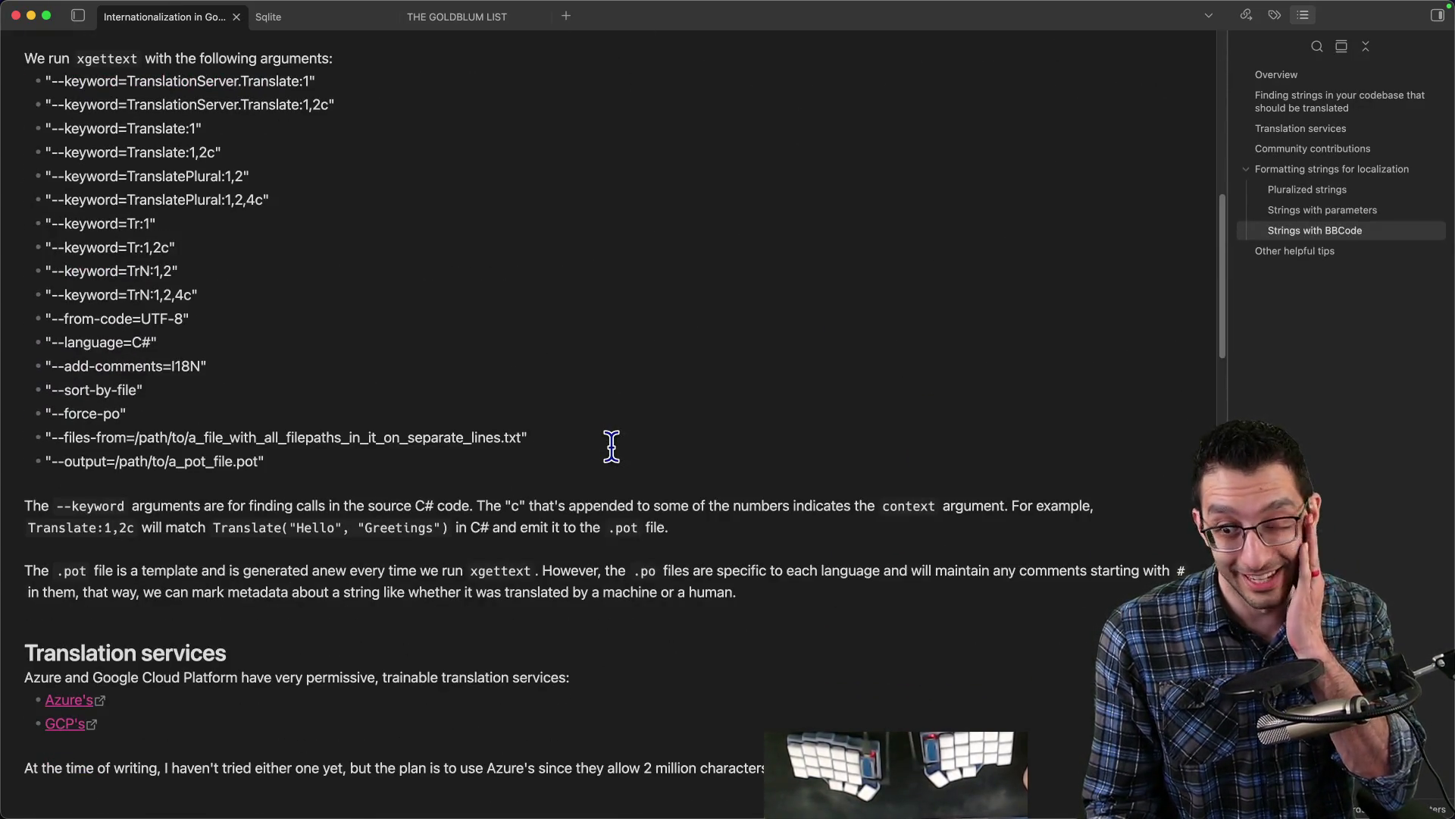
scroll(607, 447, "down", 15)
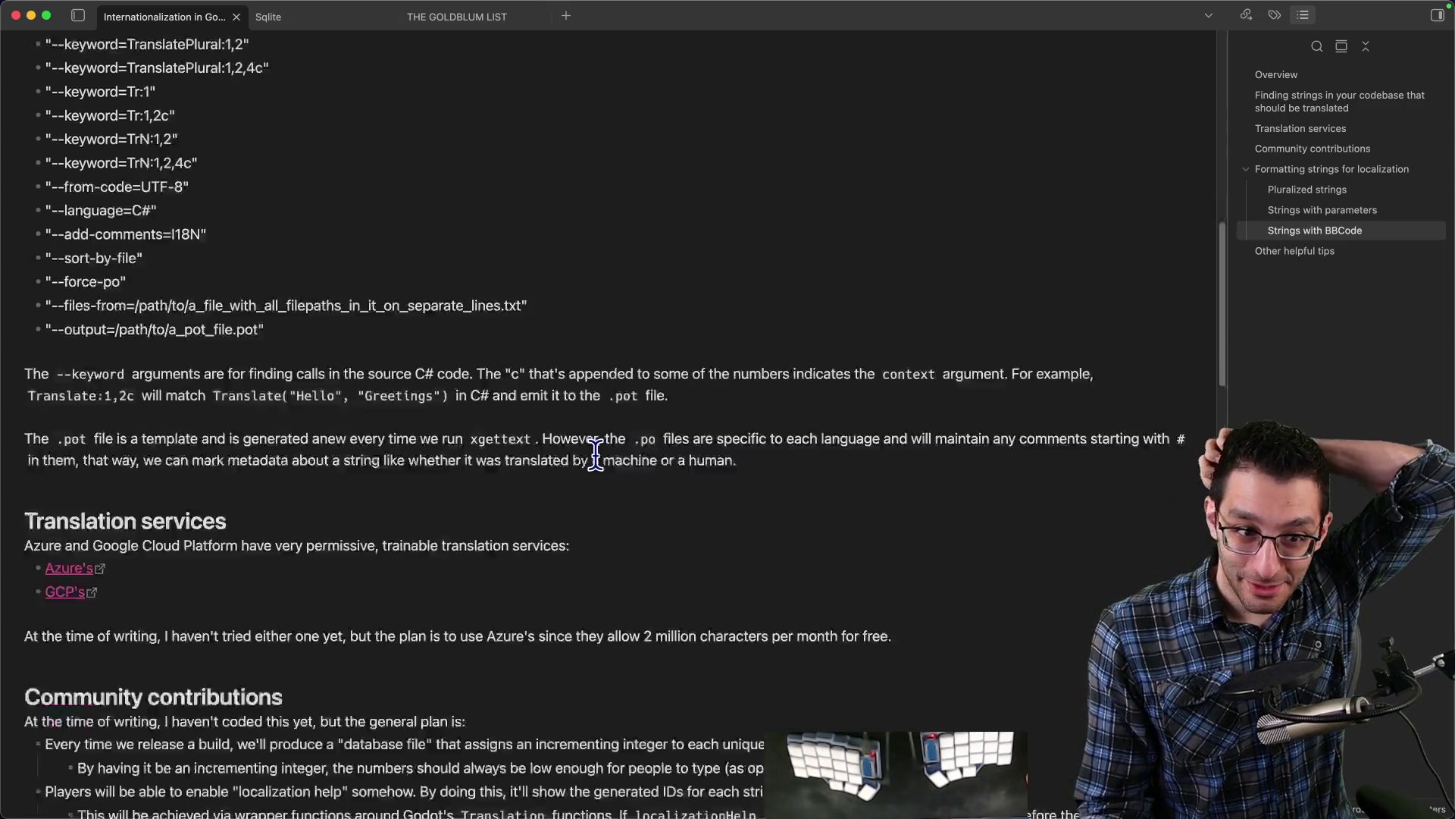
mouse_move(422, 719)
scroll(607, 448, "down", 5)
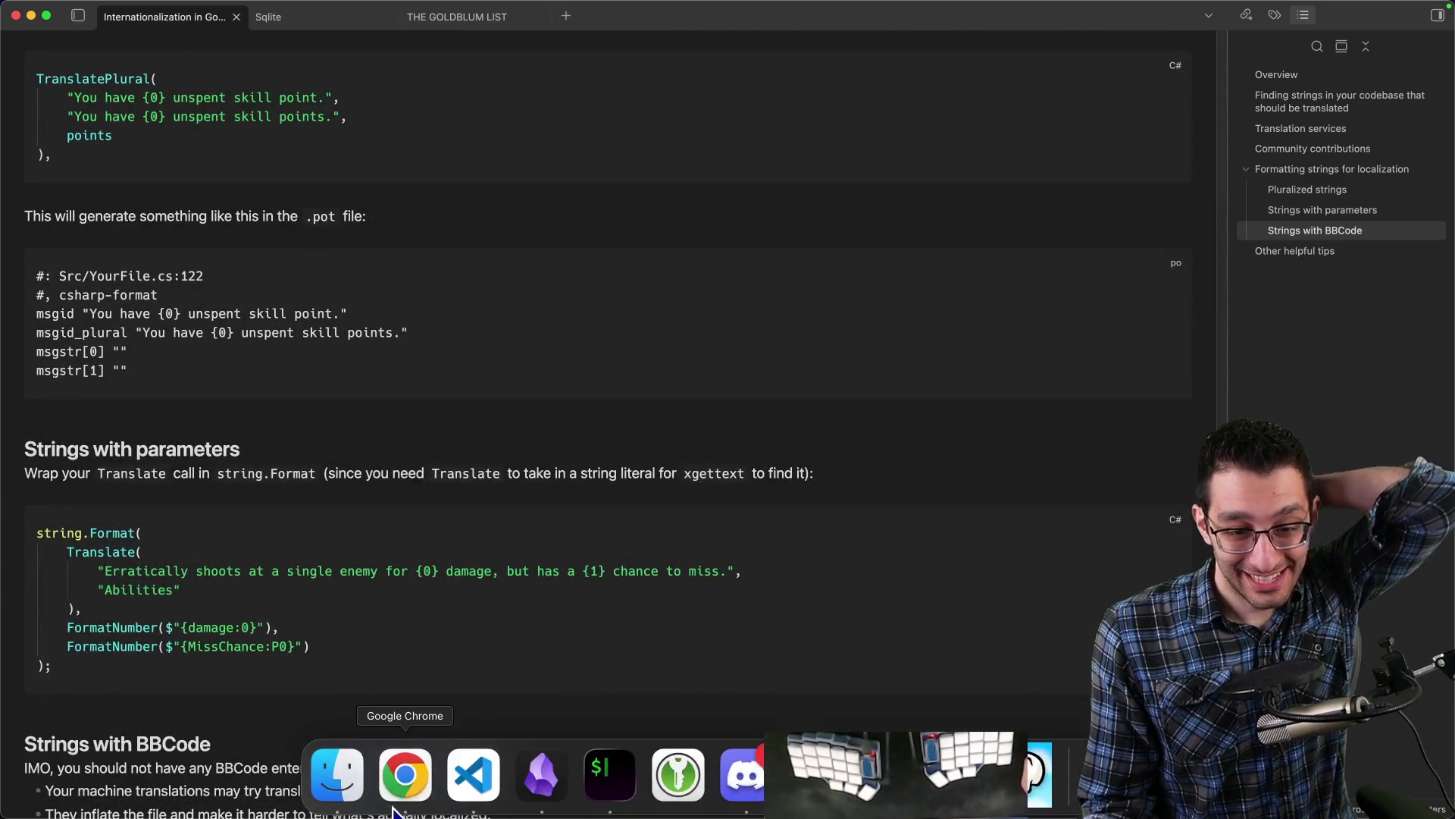
- Glance at the Skeleseller Google Doc in Chrome, then bring VS Code back forward
left_click(404, 781)
mouse_move(478, 807)
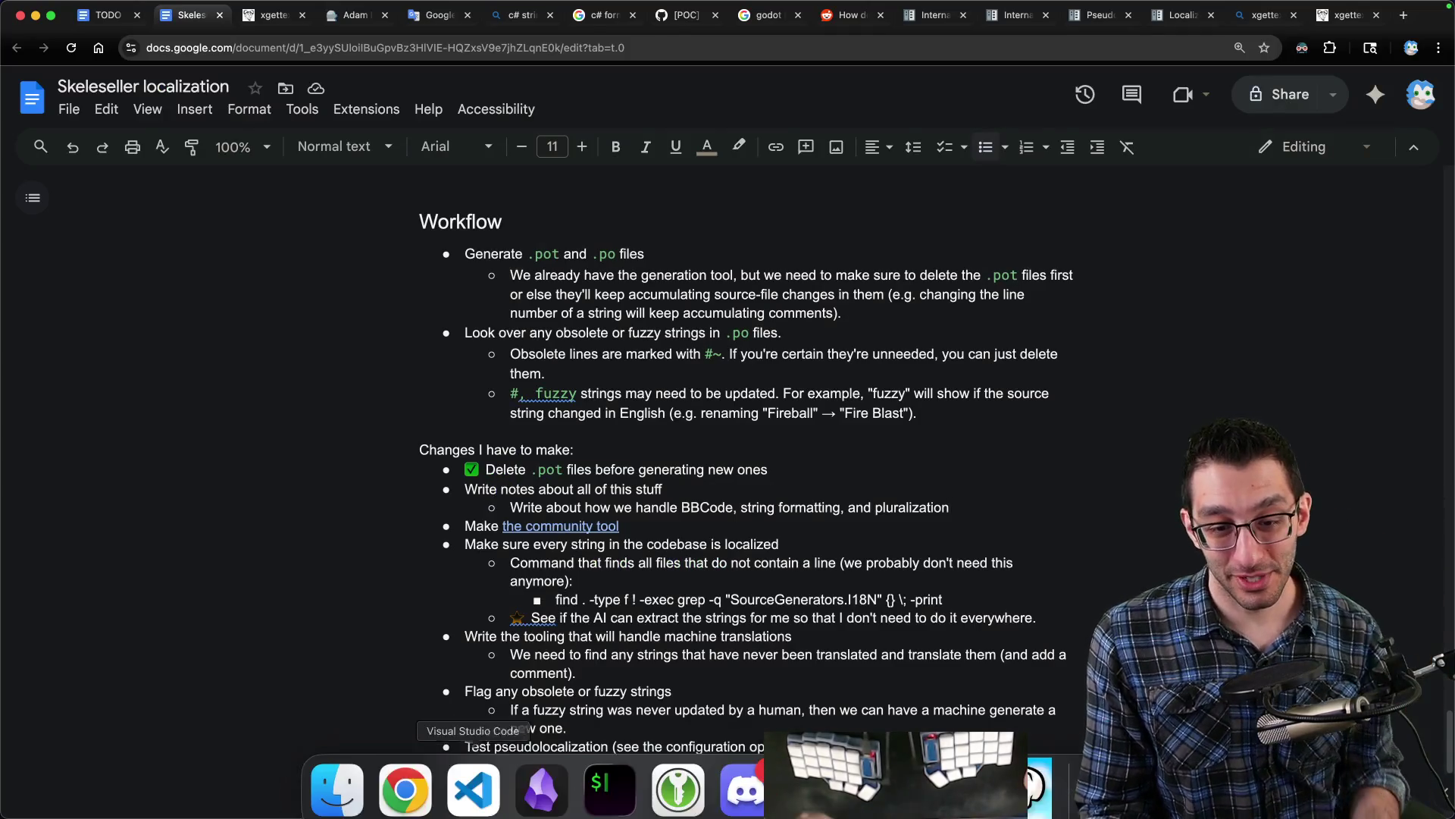
left_click(478, 781)
key("super+p")
- Open I18N.md and search it for 'add-comment', stepping through the matches
type("i18n")
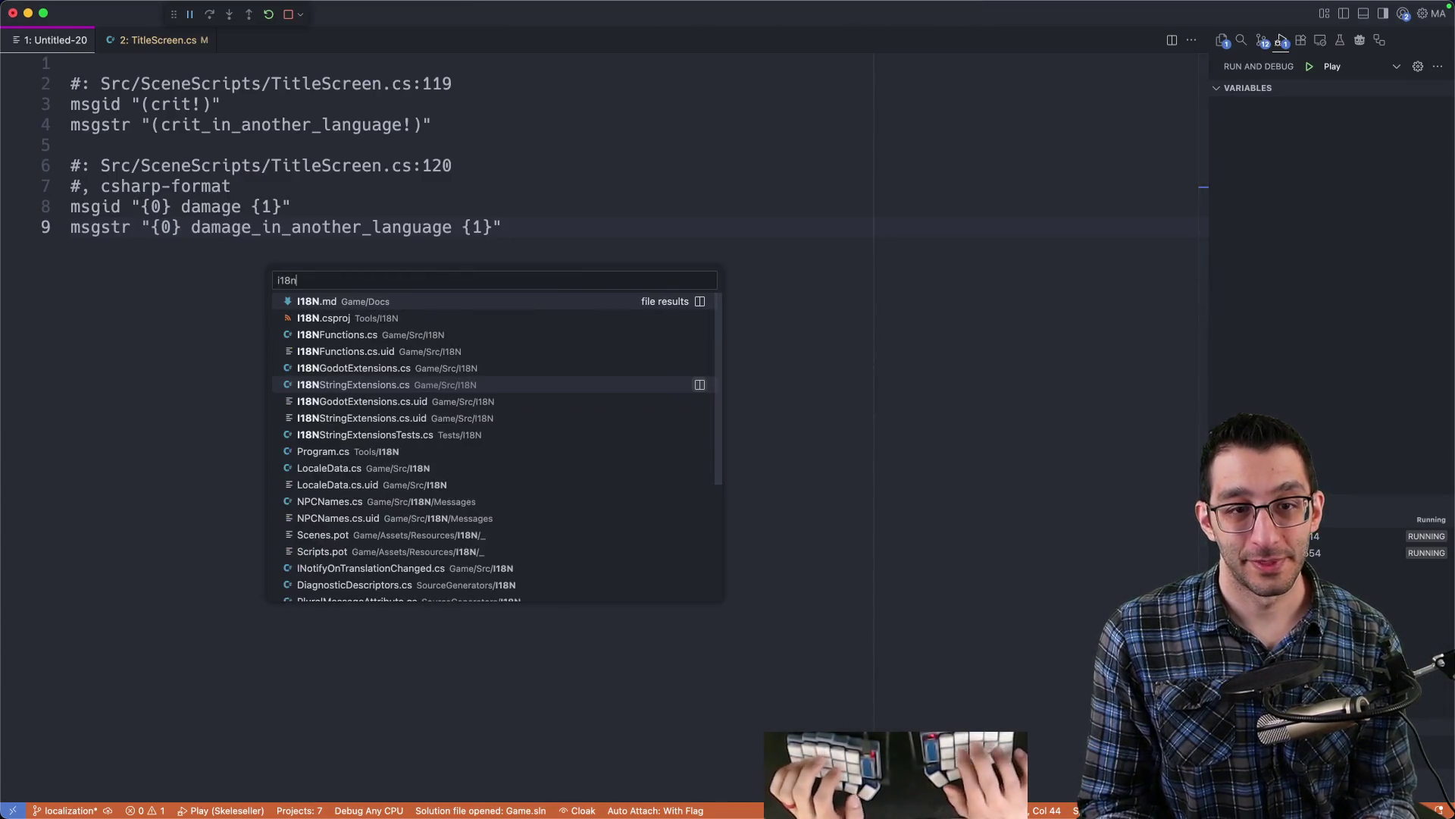
key("Return")
scroll(679, 396, "up", 8)
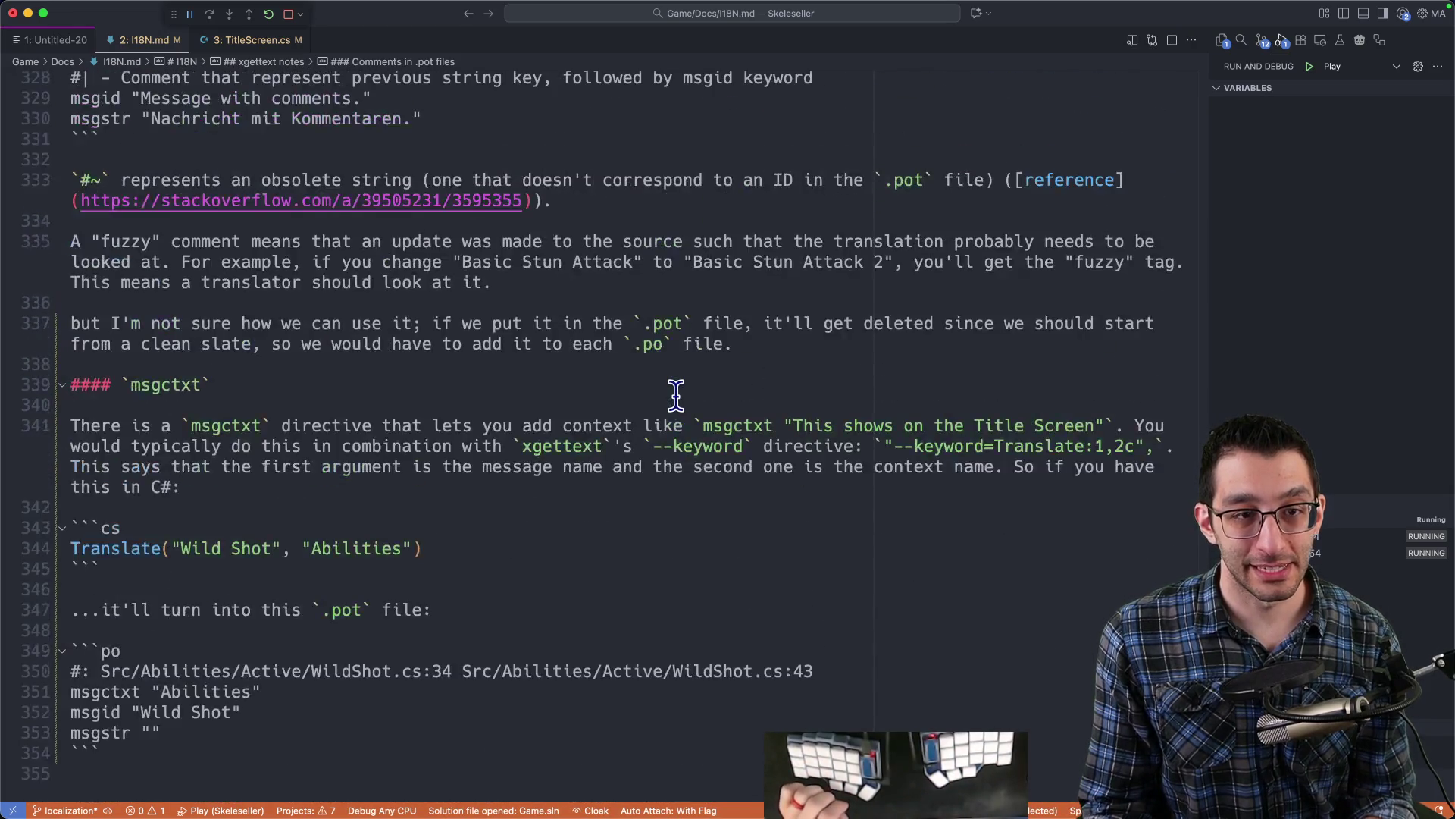
scroll(676, 395, "up", 10)
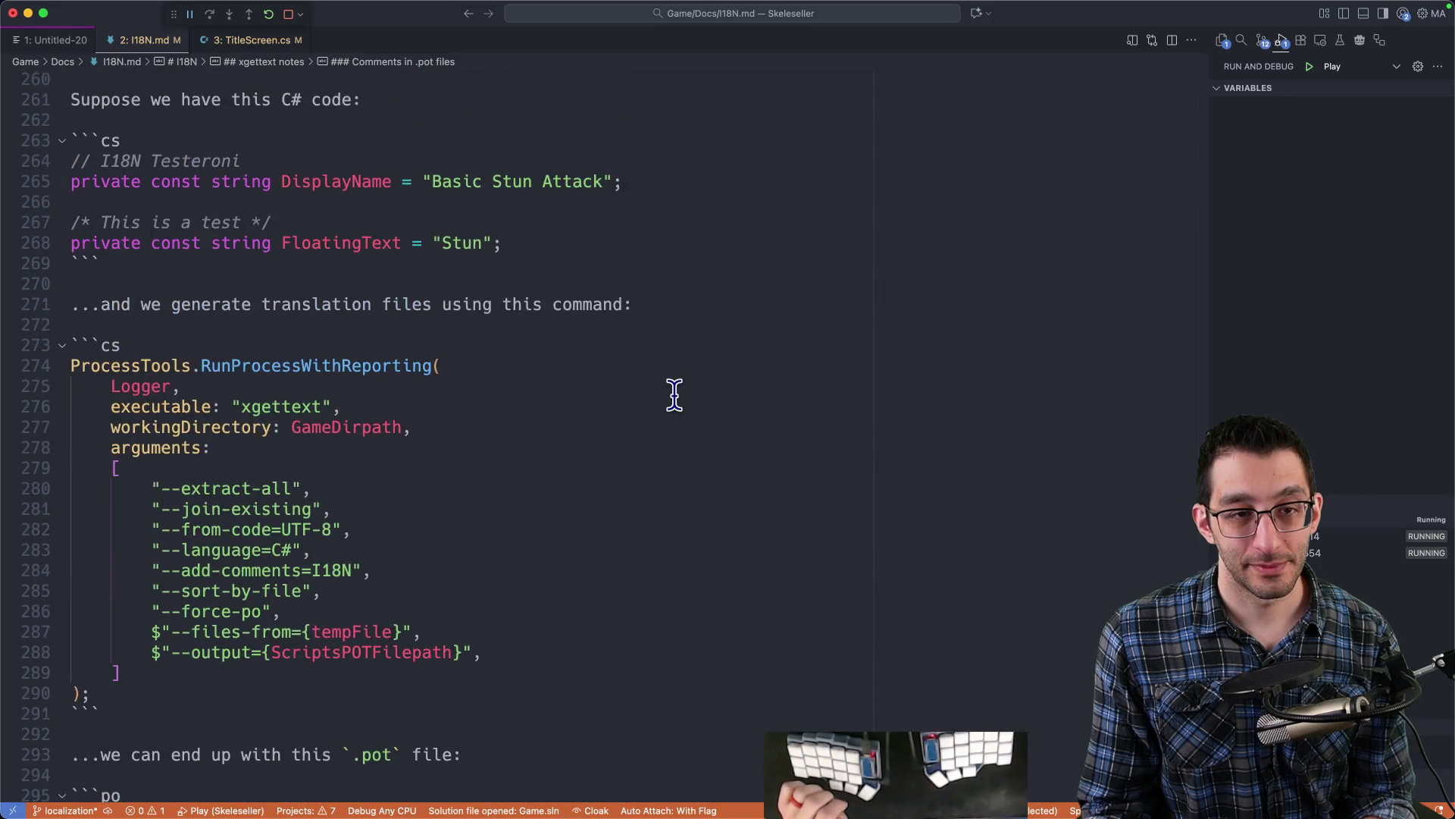
scroll(673, 397, "down", 12)
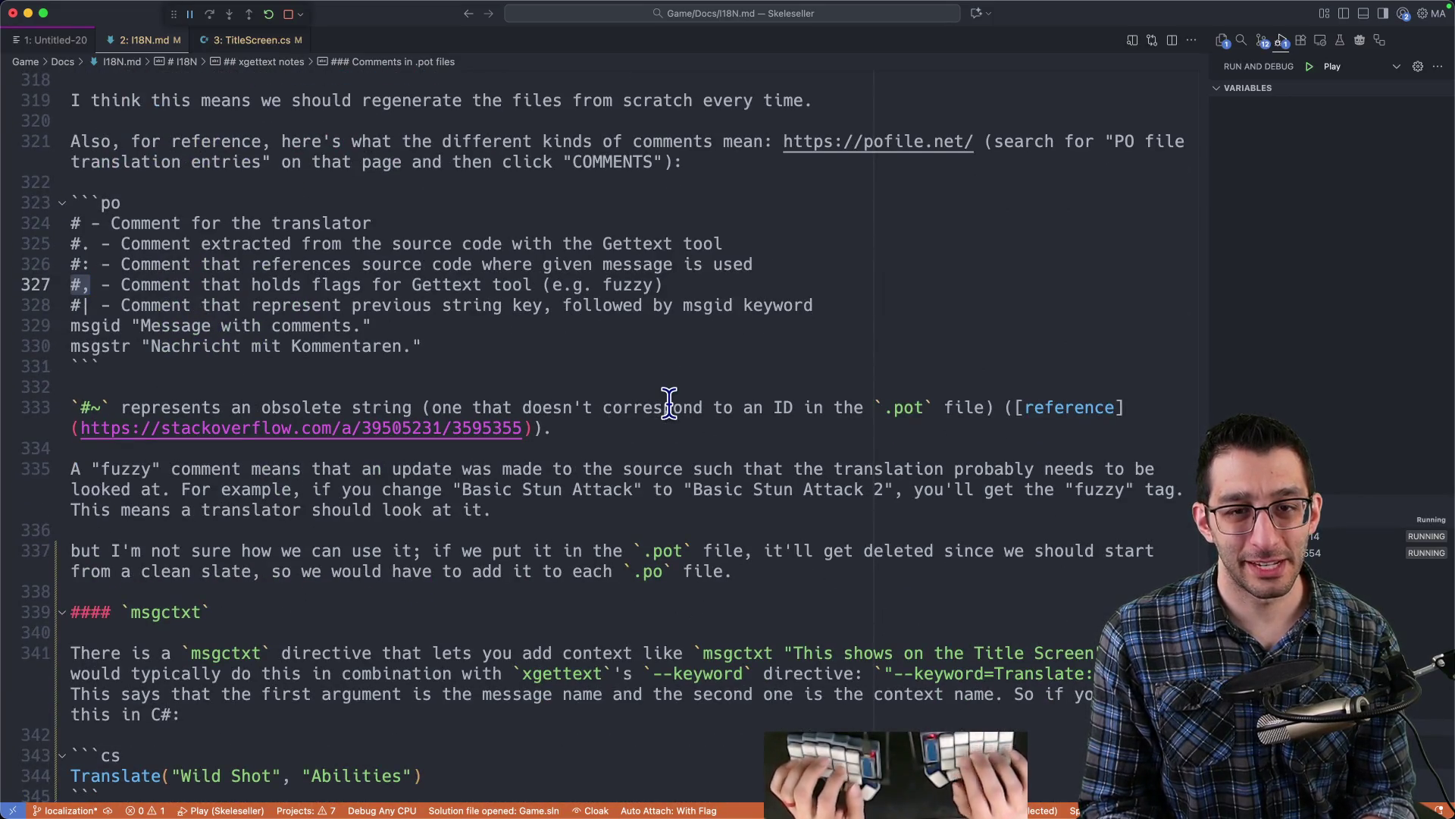
key("super+f")
type("add-comment")
key("Return")
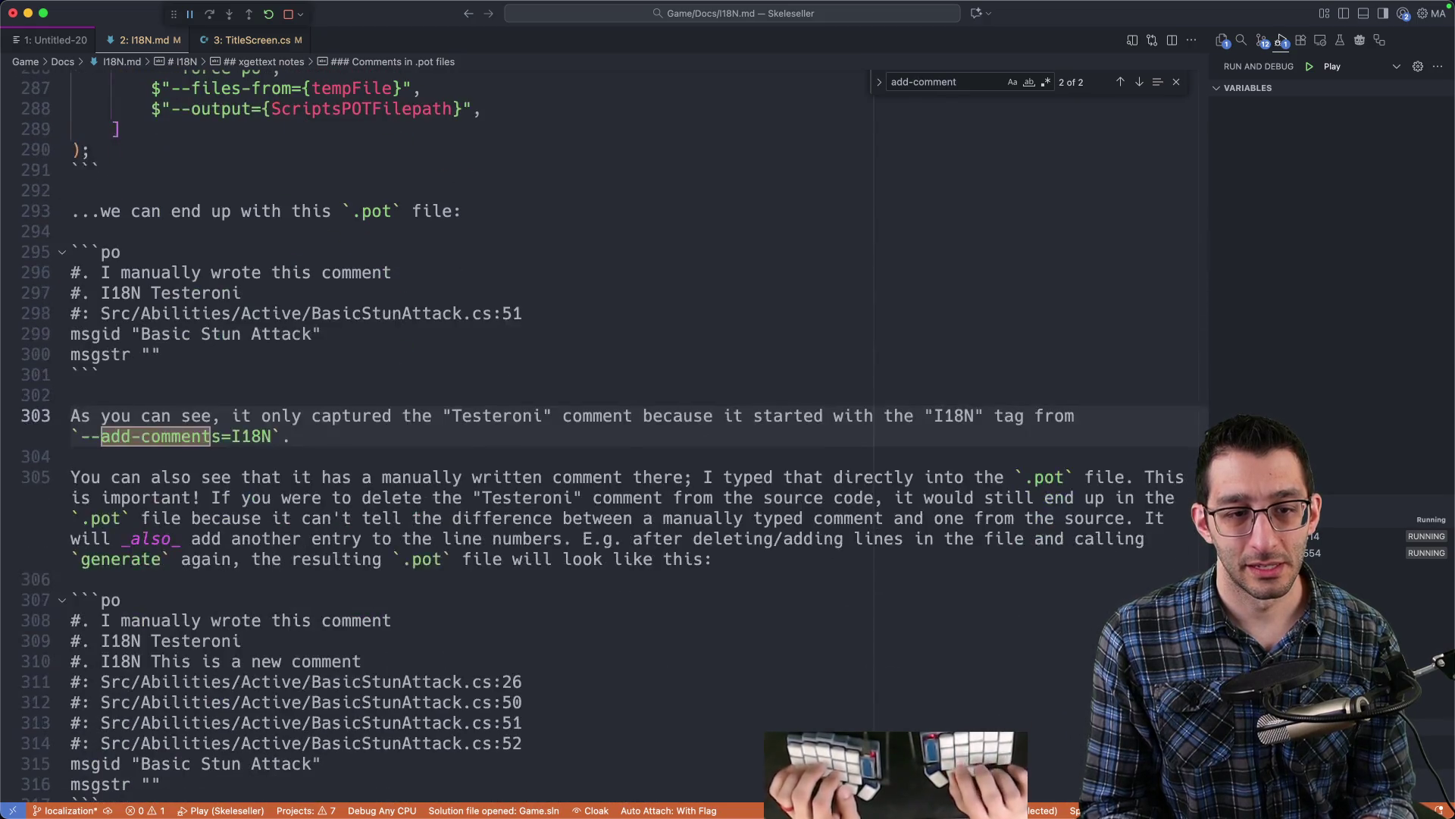
key("Return")
key("Return")
- Add an Explanation line, make the --keyword paragraph a bullet, and start a new bullet
key("super+Tab")
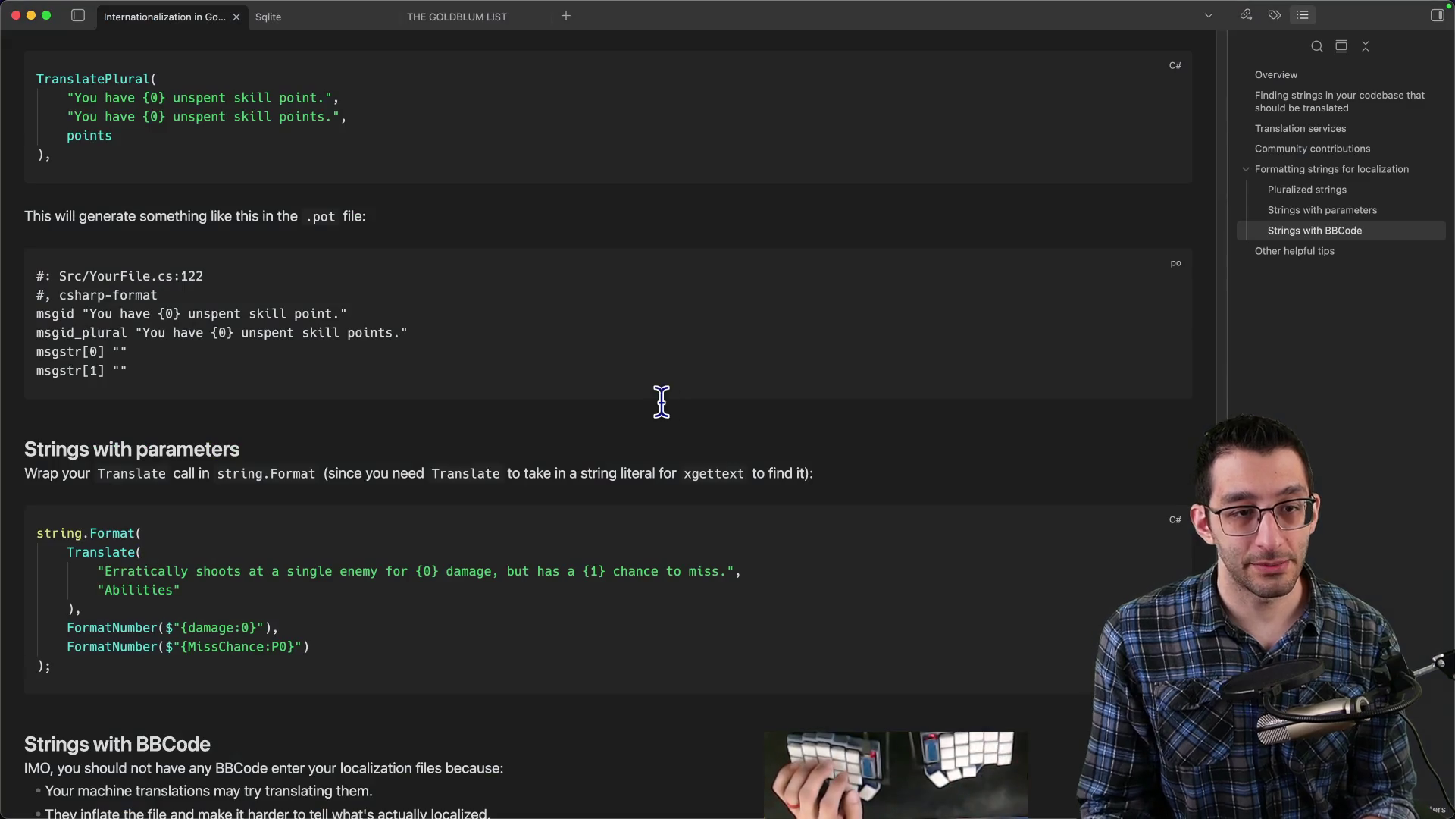
scroll(661, 402, "up", 15)
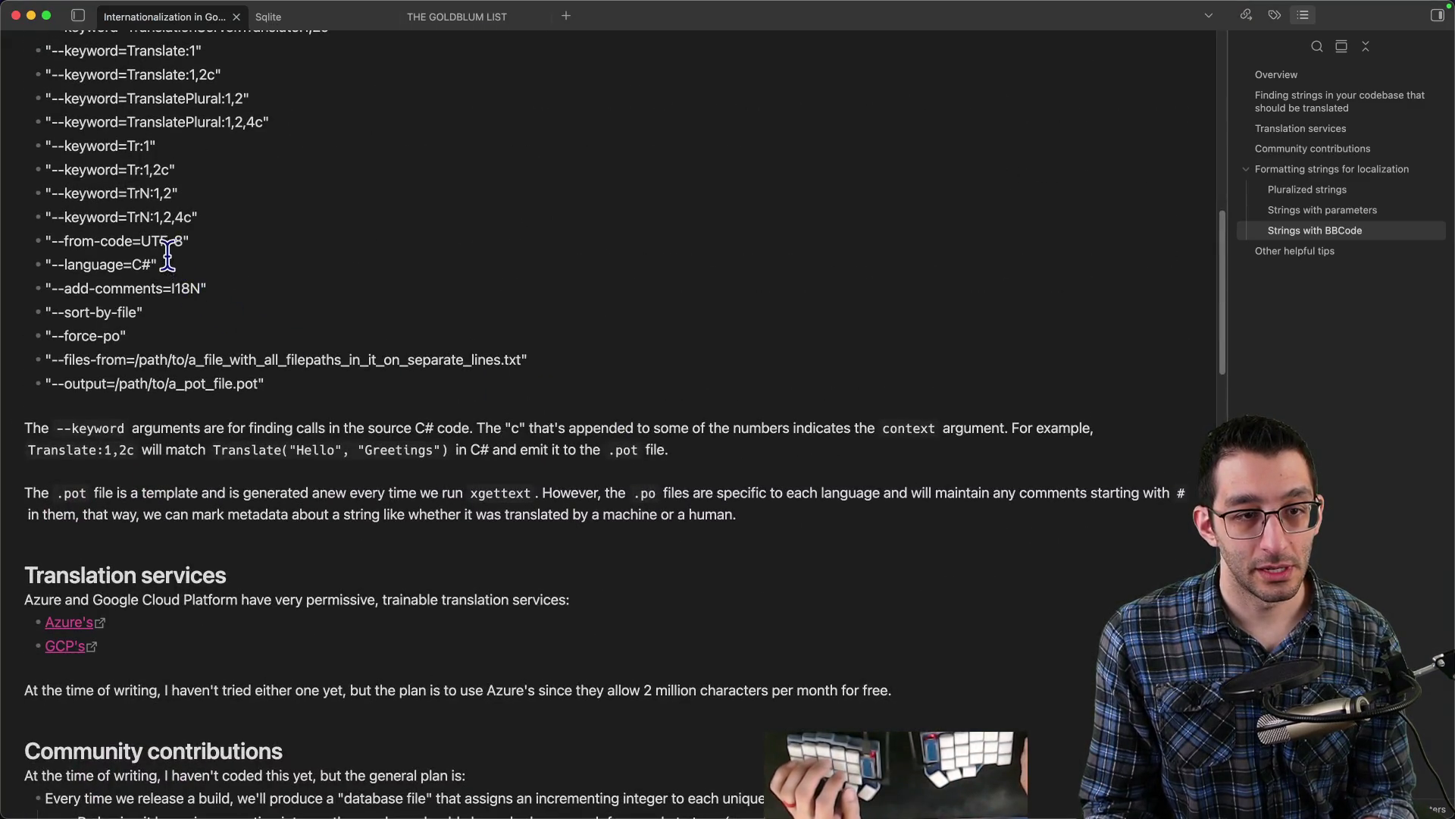
left_click_drag(66, 288, 162, 288)
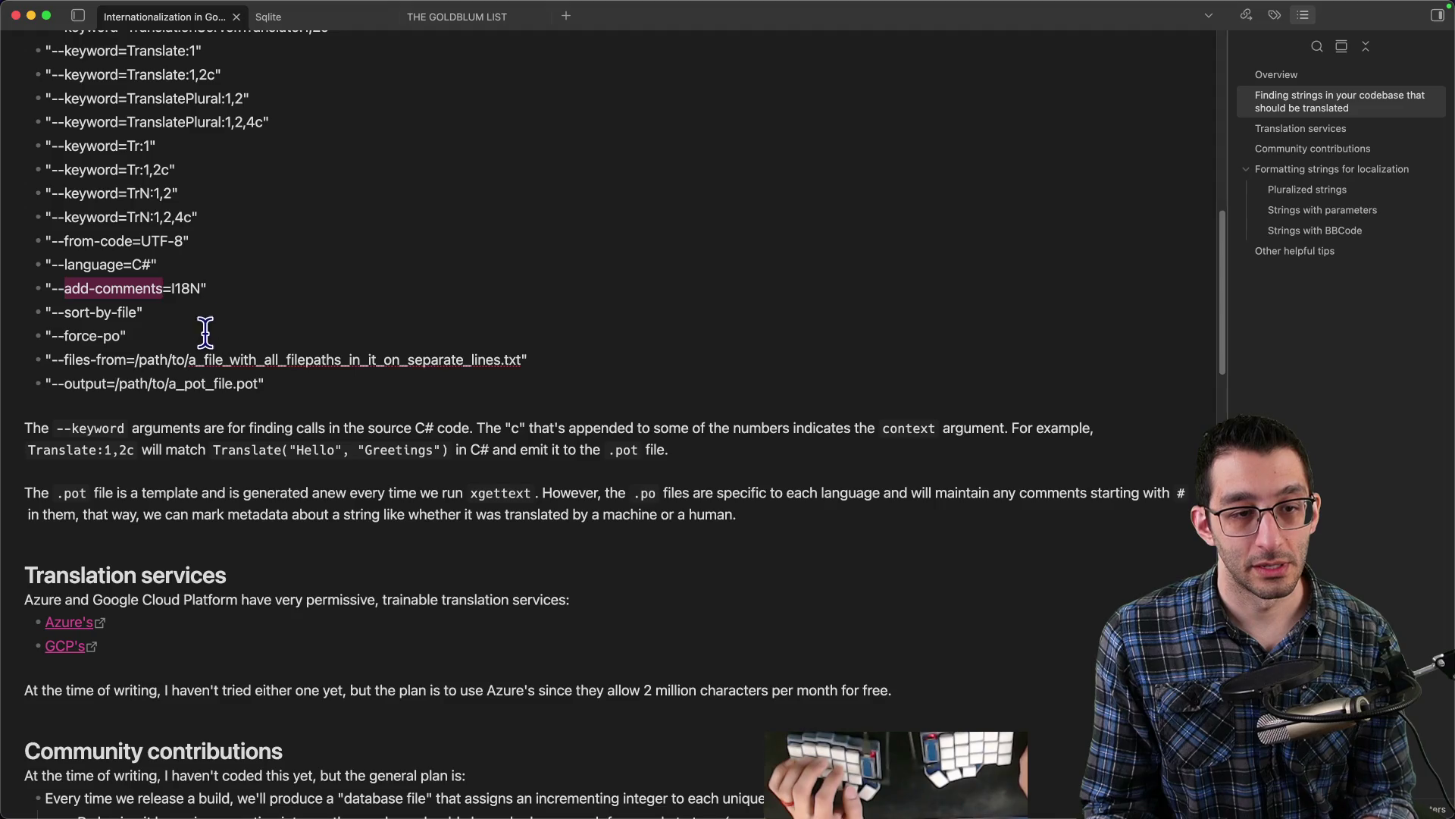
left_click(190, 417)
key("Return")
type("Ex")
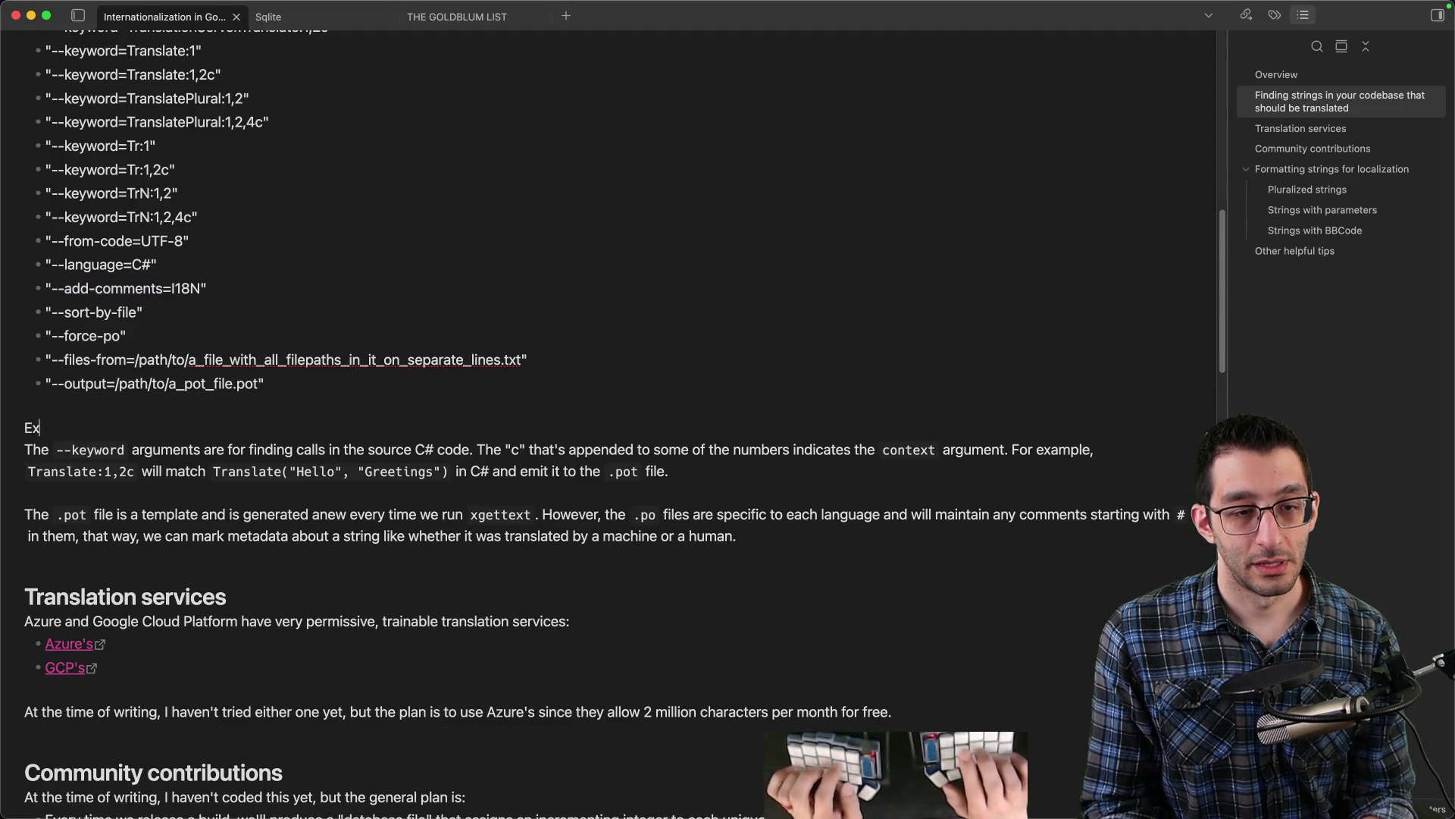
type("planations:")
key("Down")
type("-")
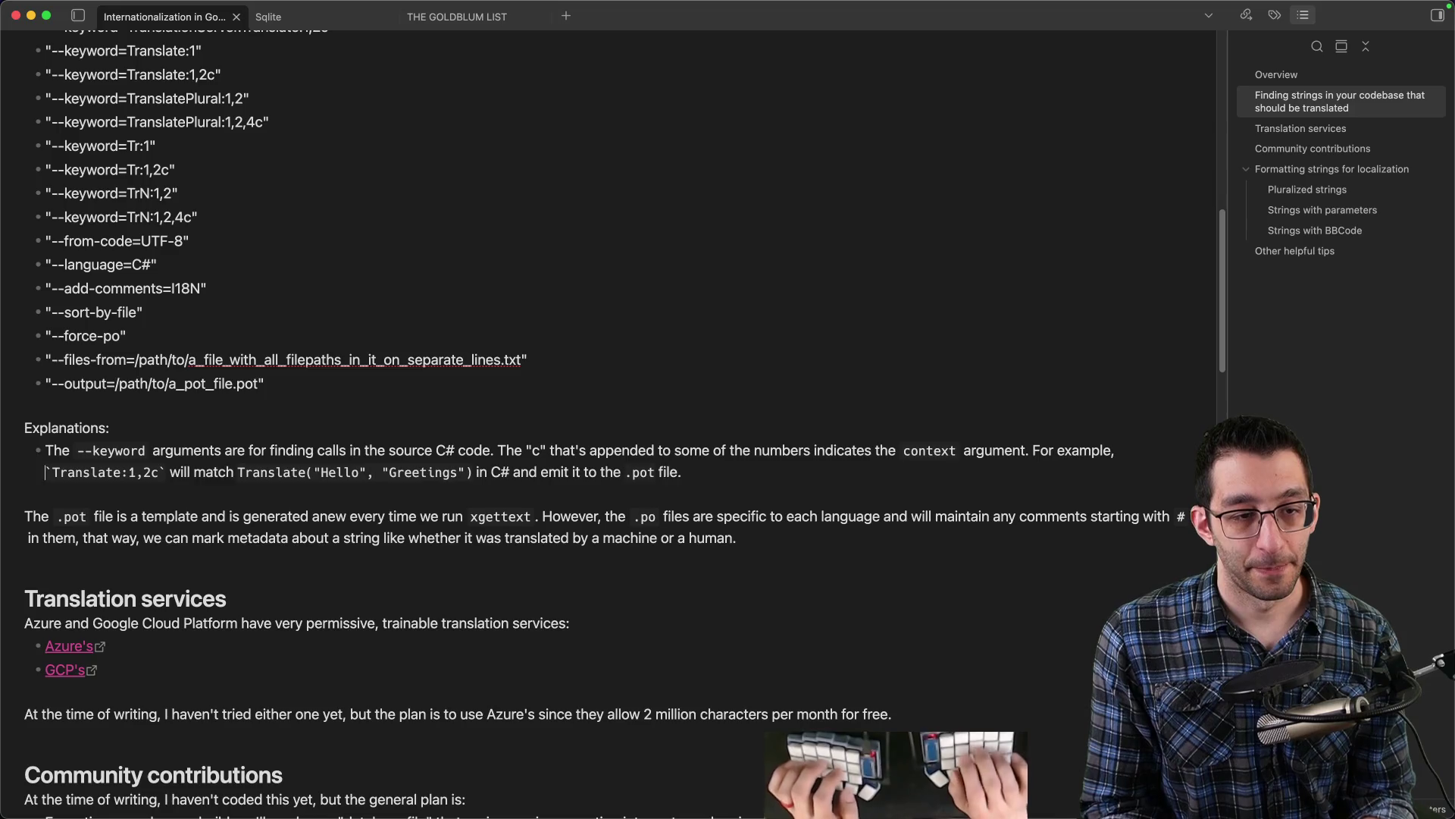
key("End")
key("Return")
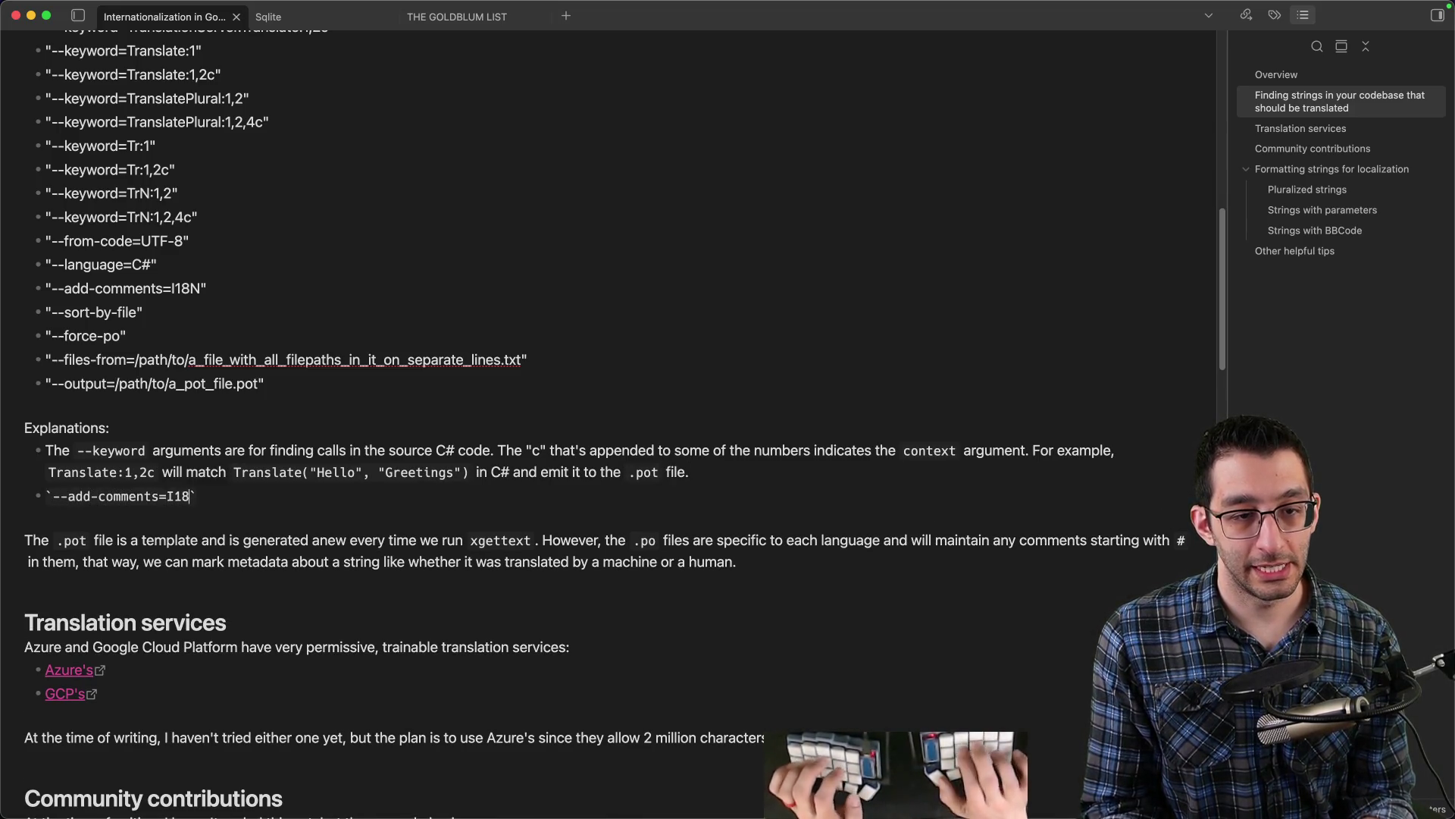
- Explain that comments immediately preceding a translation call make it into the .pot
type("means that comments")
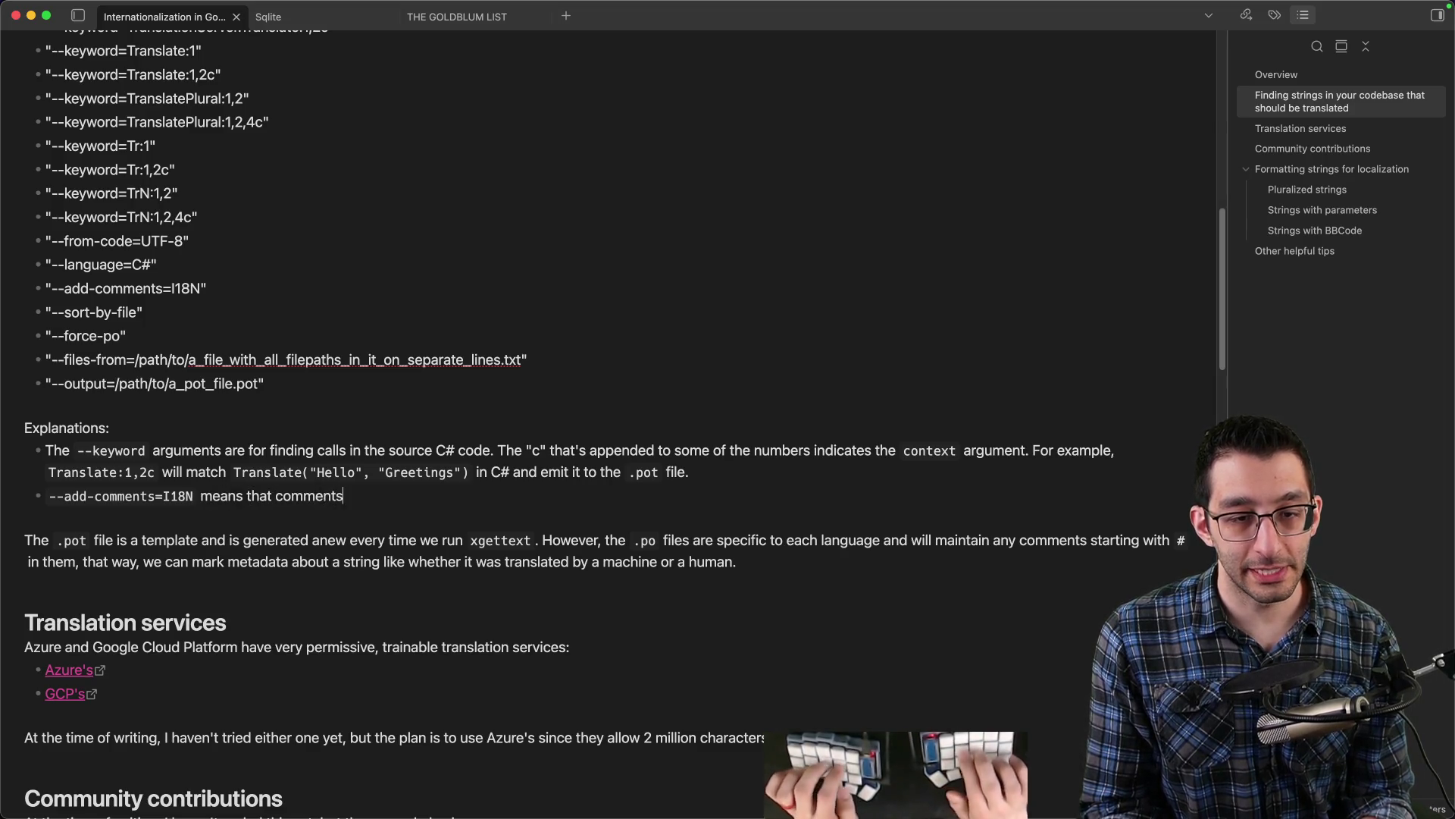
type(" in C# that strat")
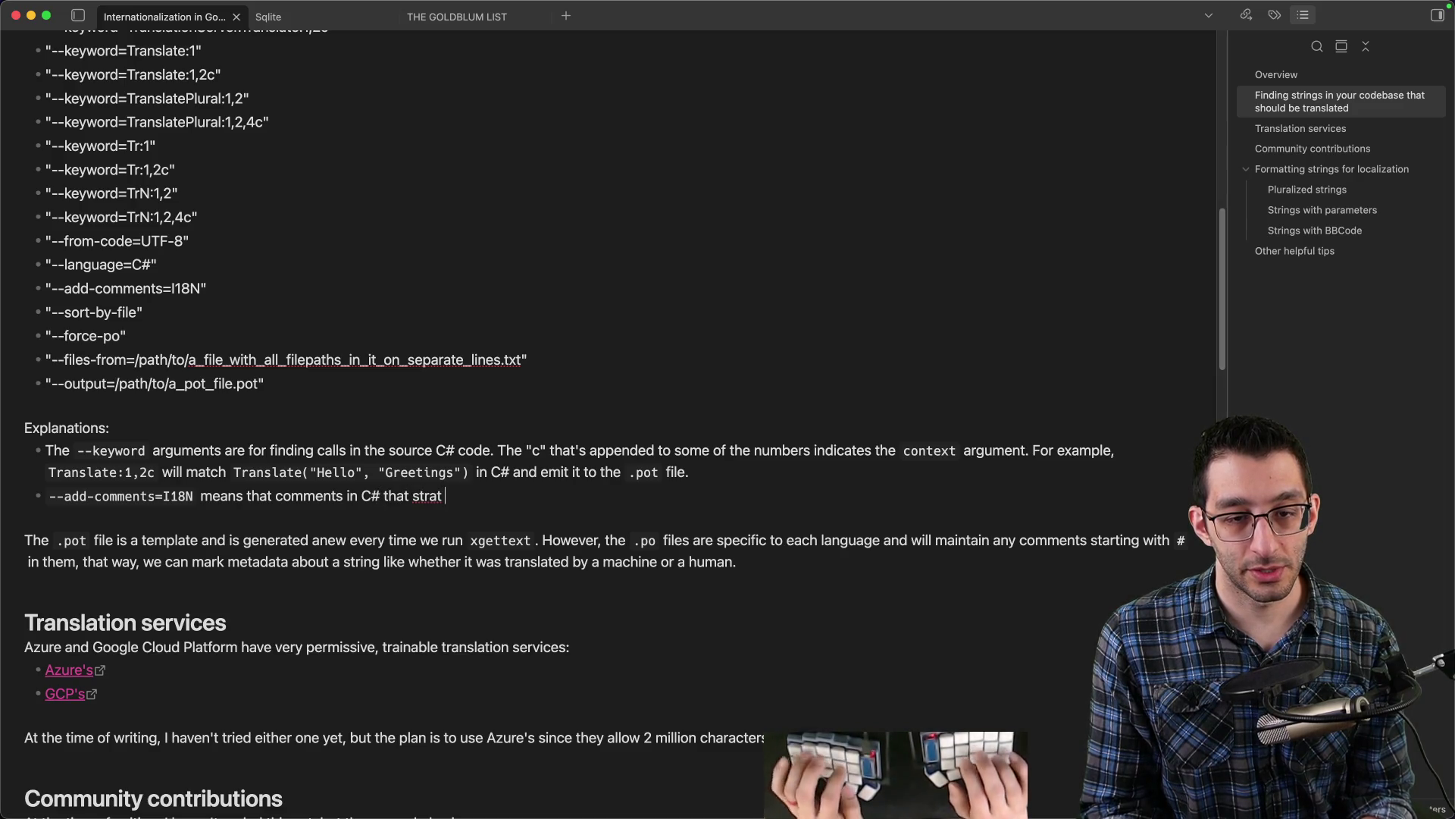
key("alt+BackSpace")
key("alt+BackSpace")
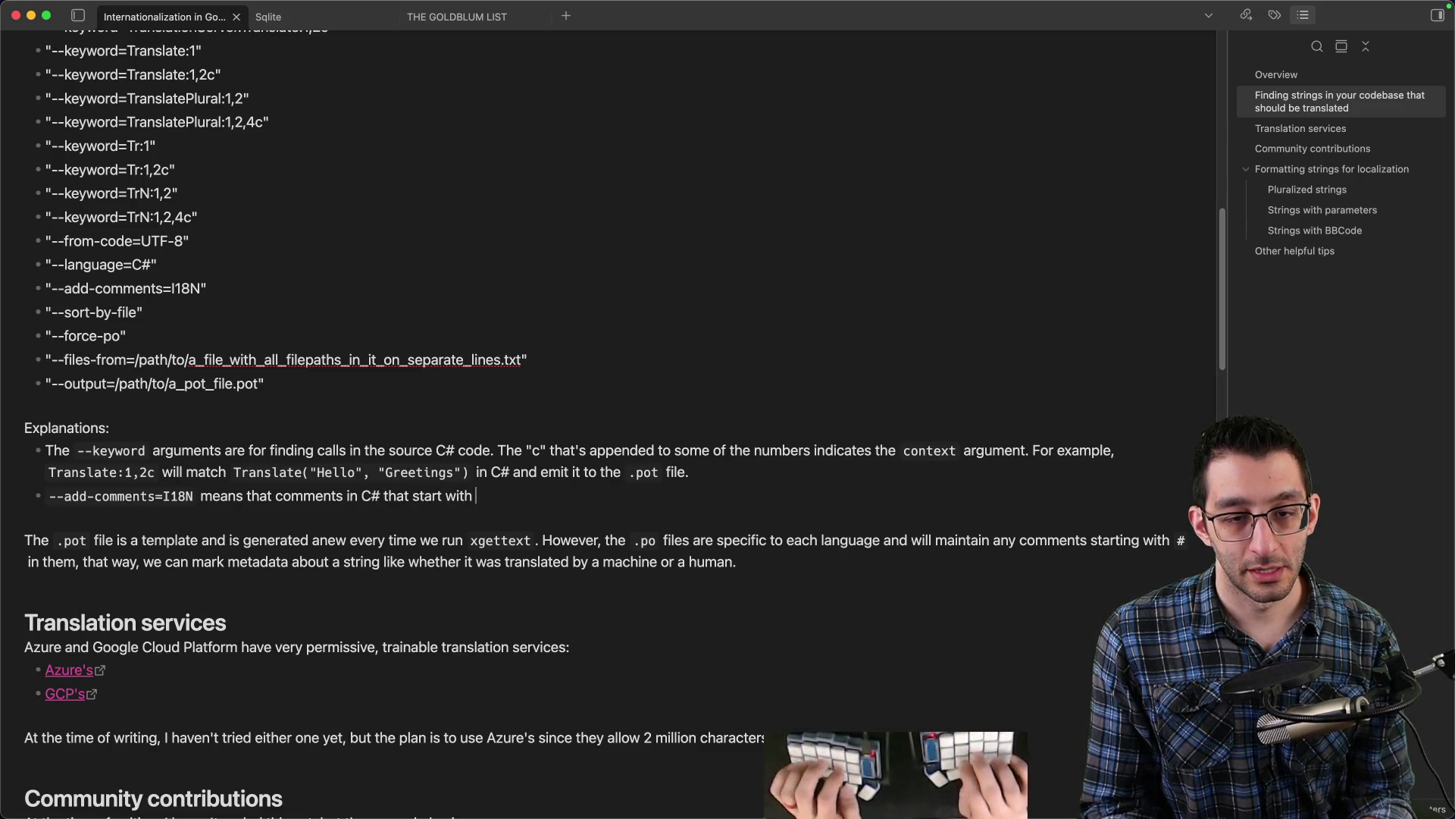
type("` will make it to t")
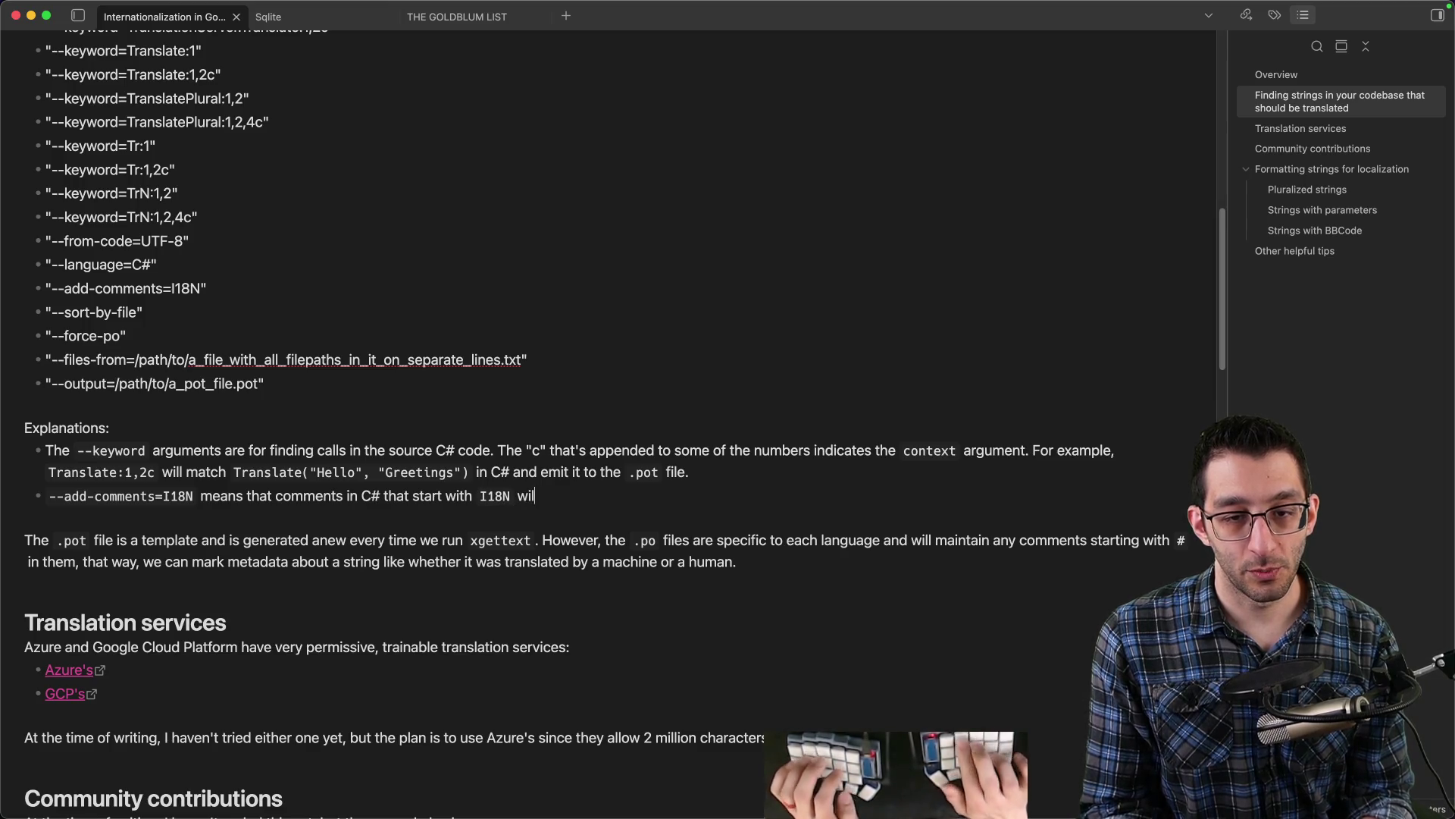
type(".pot file. This can be helpful if there are any other")
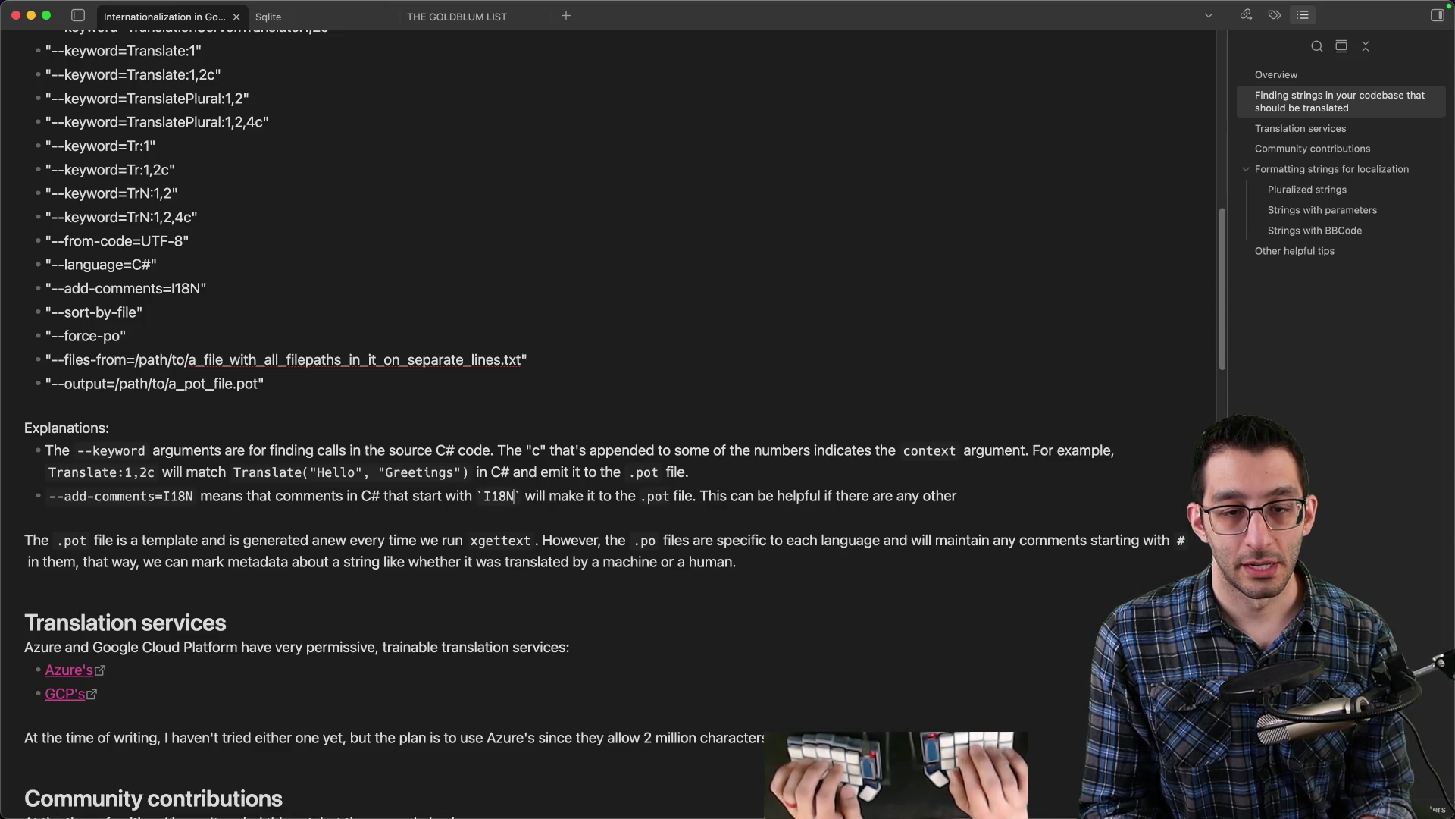
type("which immediately prec")
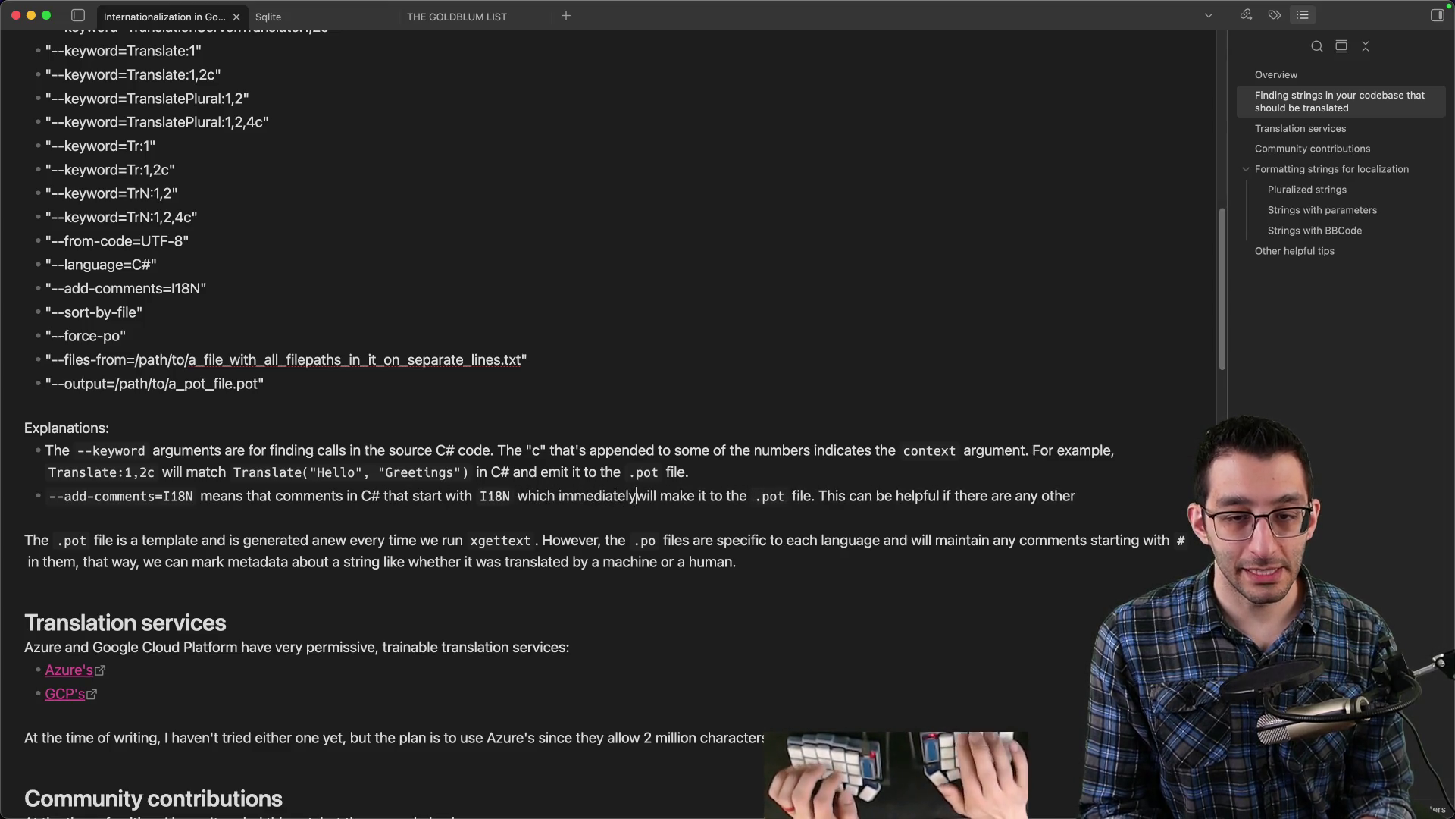
type("ede a translation")
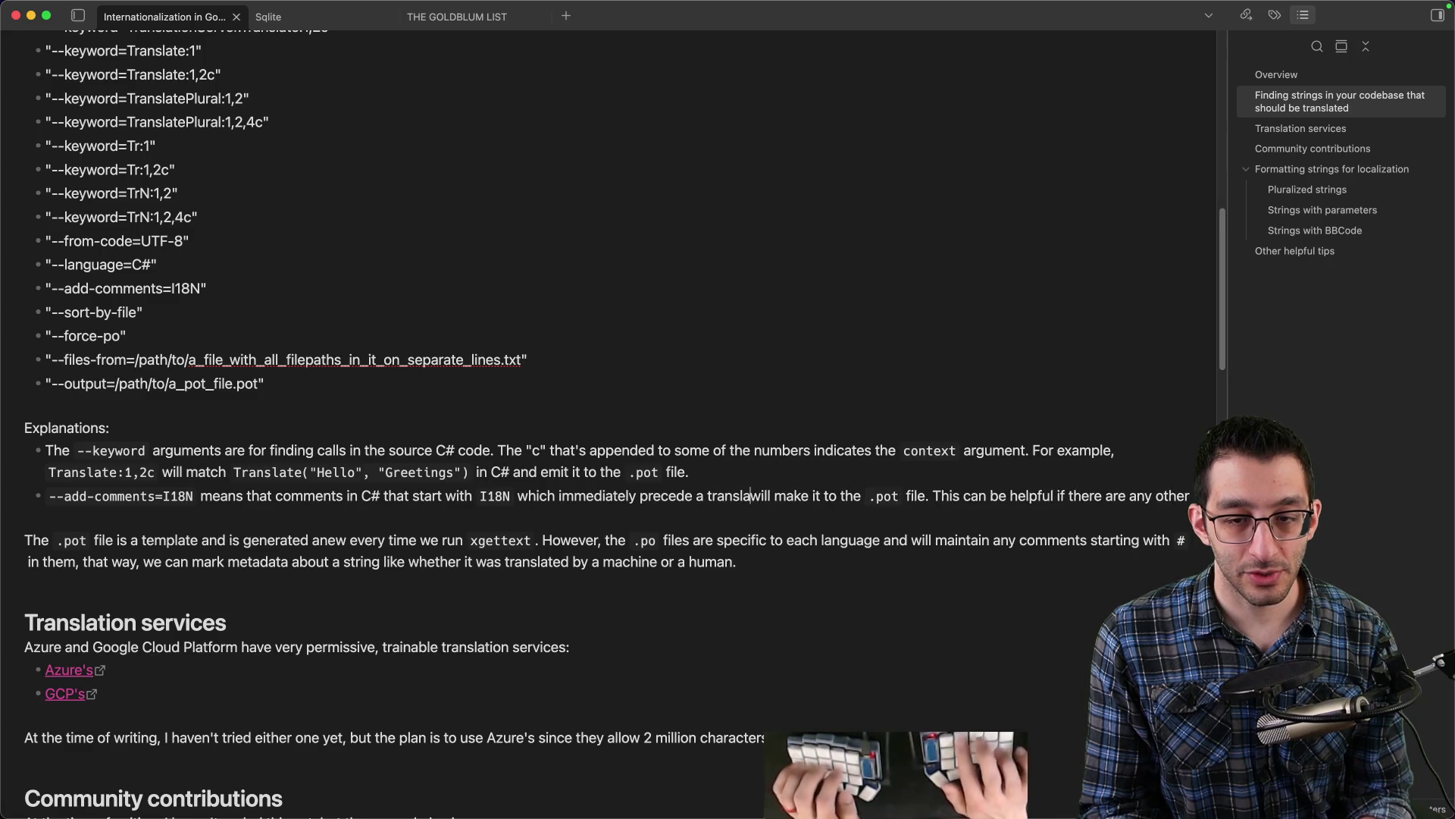
type(" call")
- Add that it's useful for context, e.g. '// I18N This should be a short string.'
left_click(105, 518)
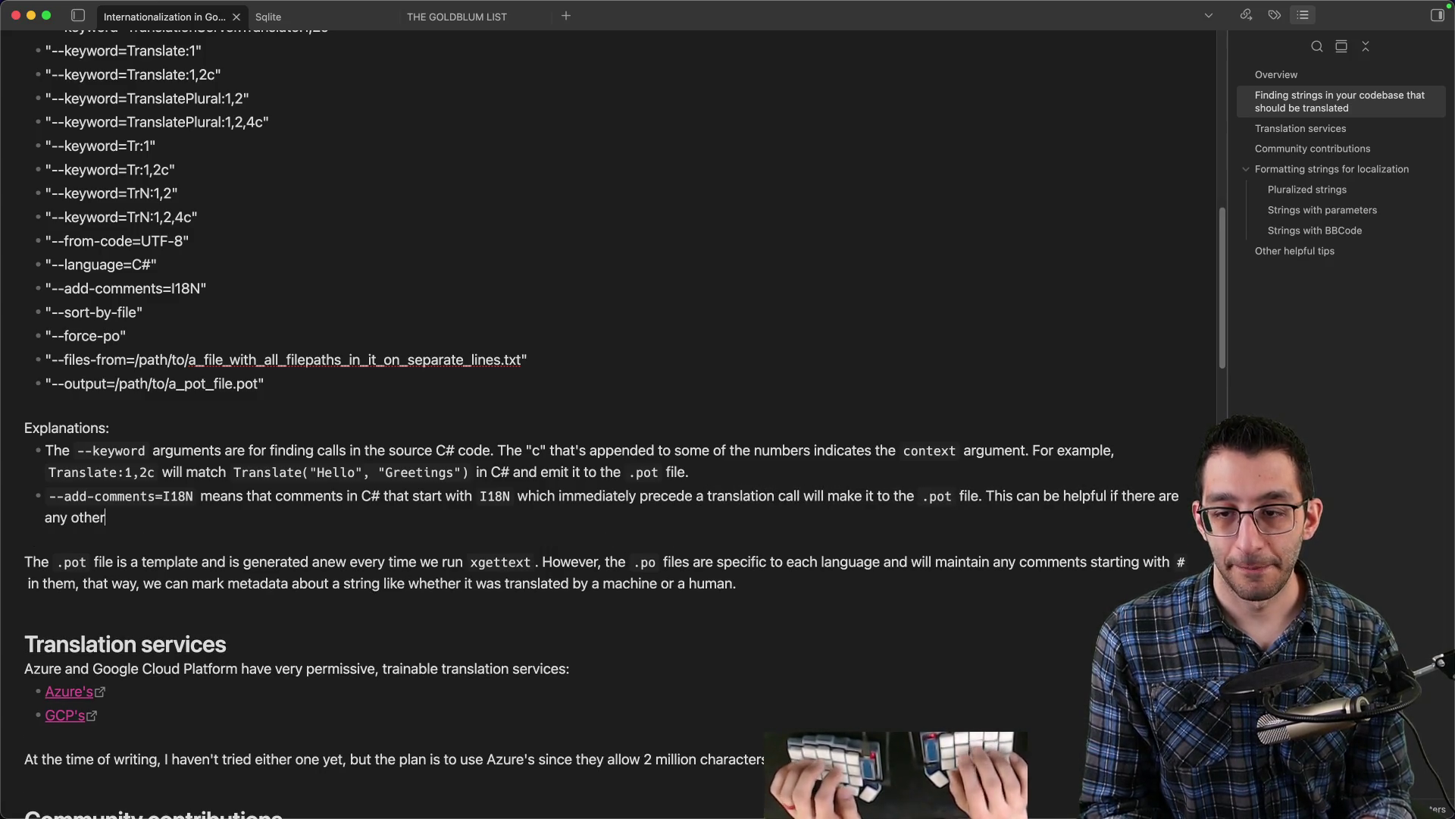
key("alt+BackSpace")
key("alt+BackSpace")
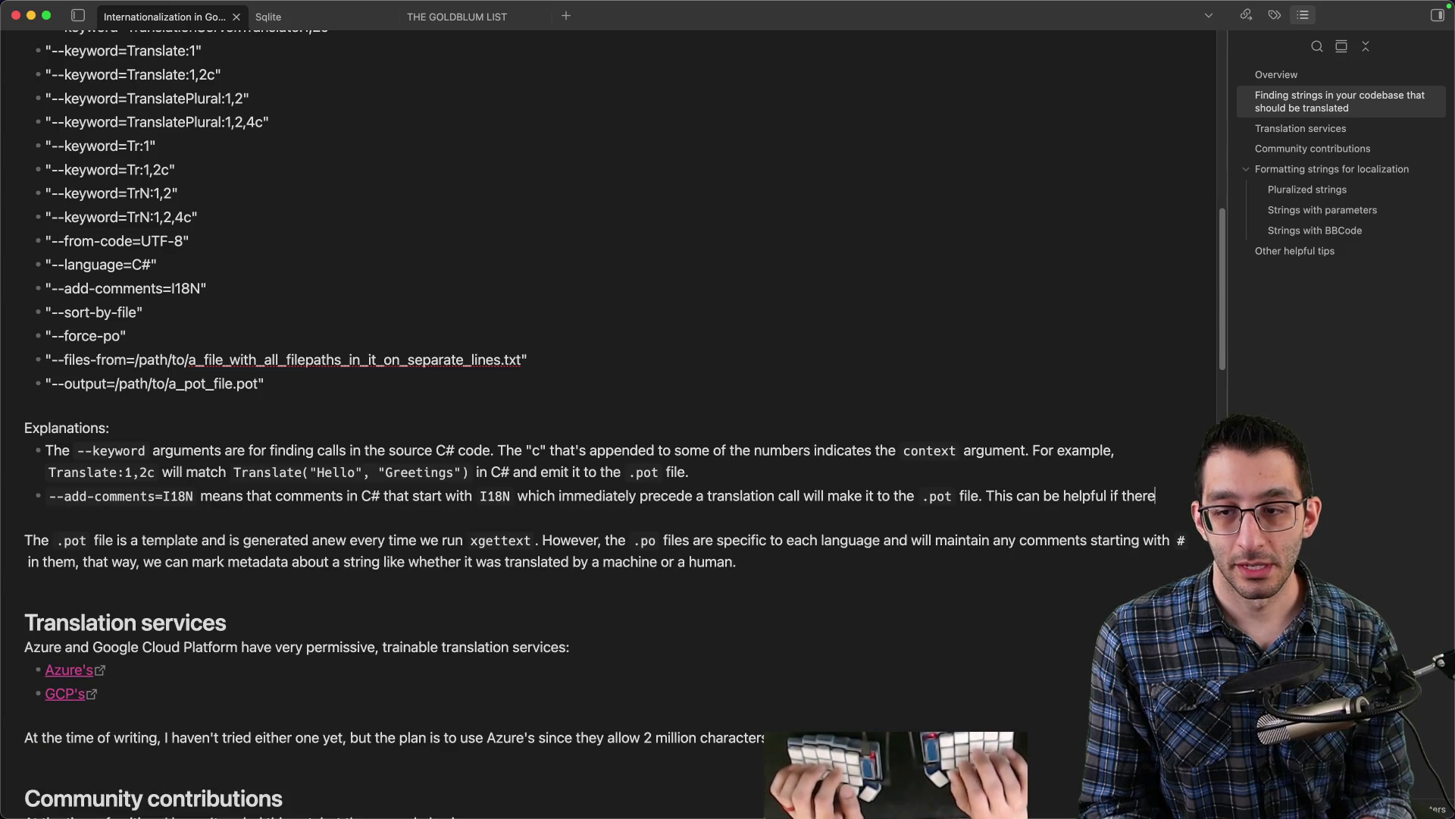
type("'s any context you want to add, e.g. `// I18N This sh")
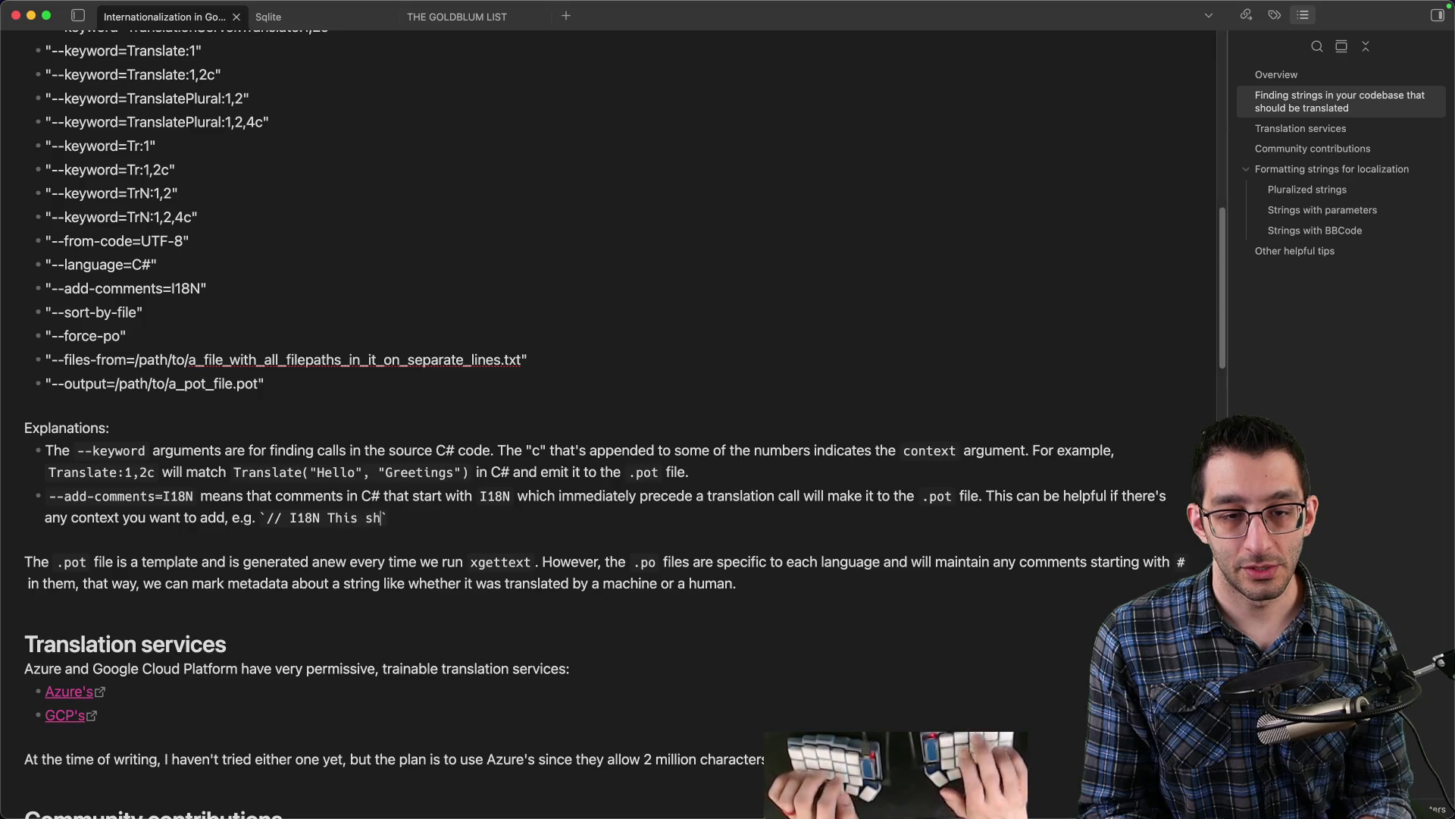
type("lways")
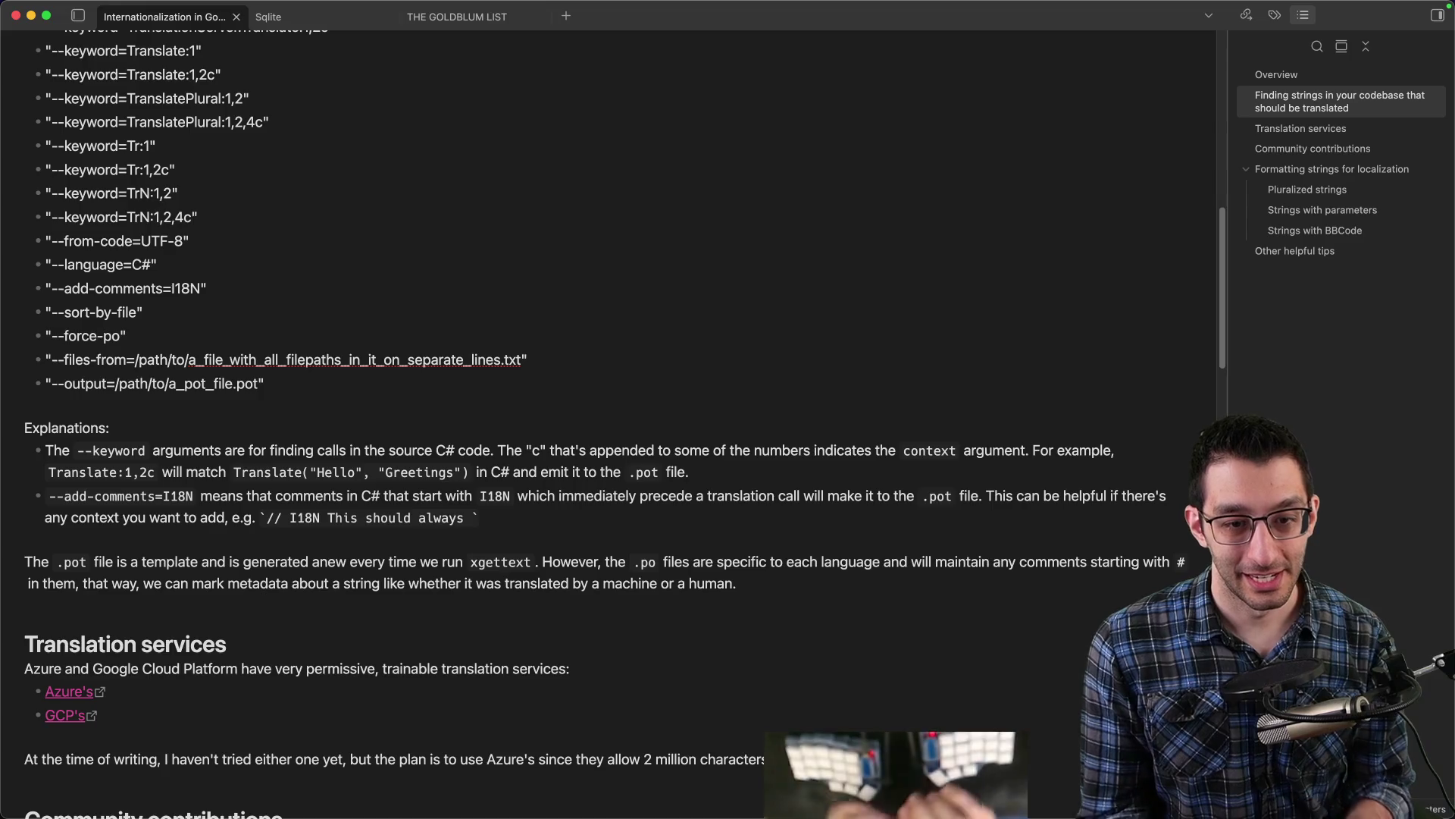
key("alt+BackSpace")
key("alt+BackSpace")
type("be a shhort")
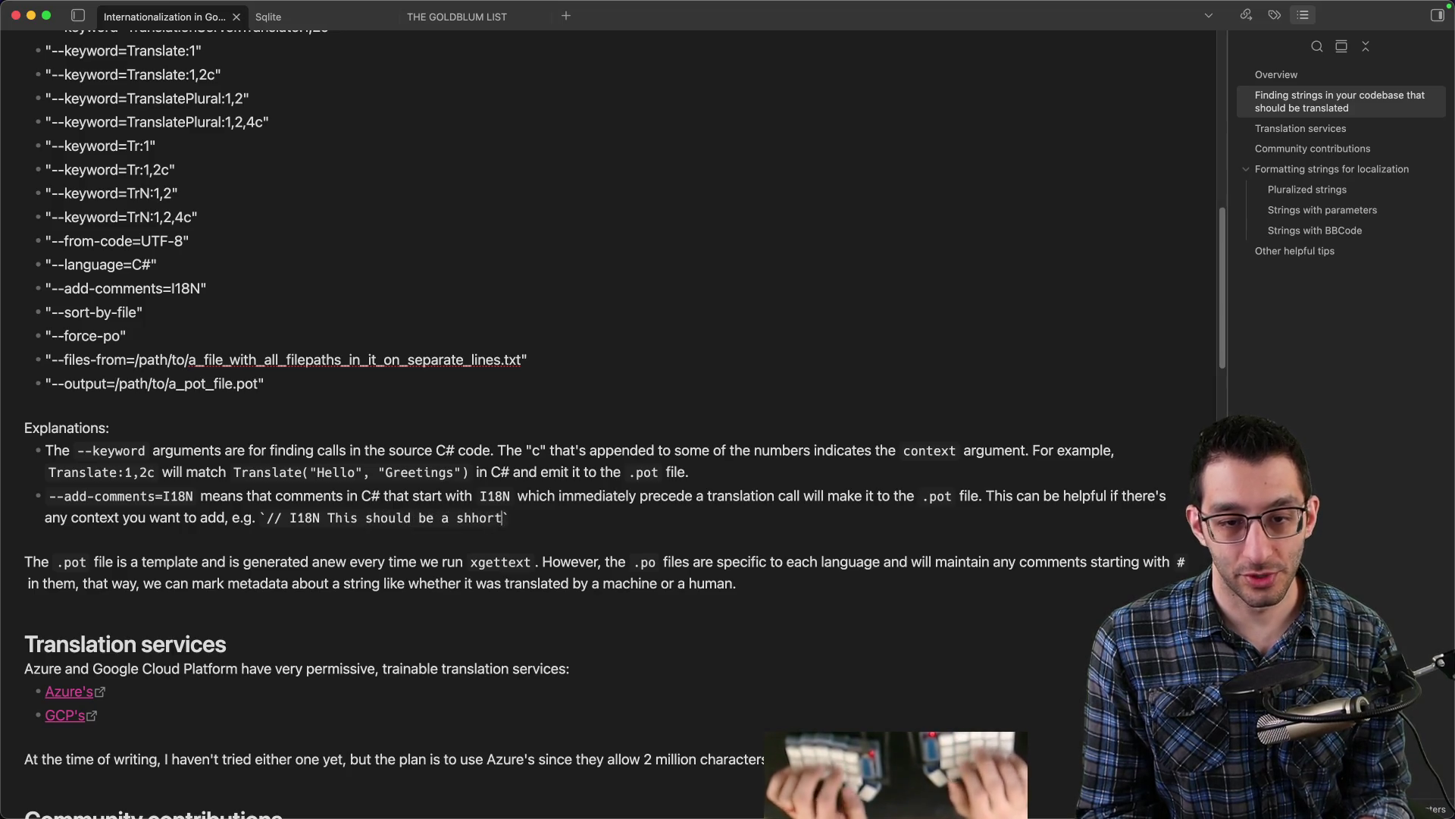
key("alt+BackSpace")
key("Right")
type(".")
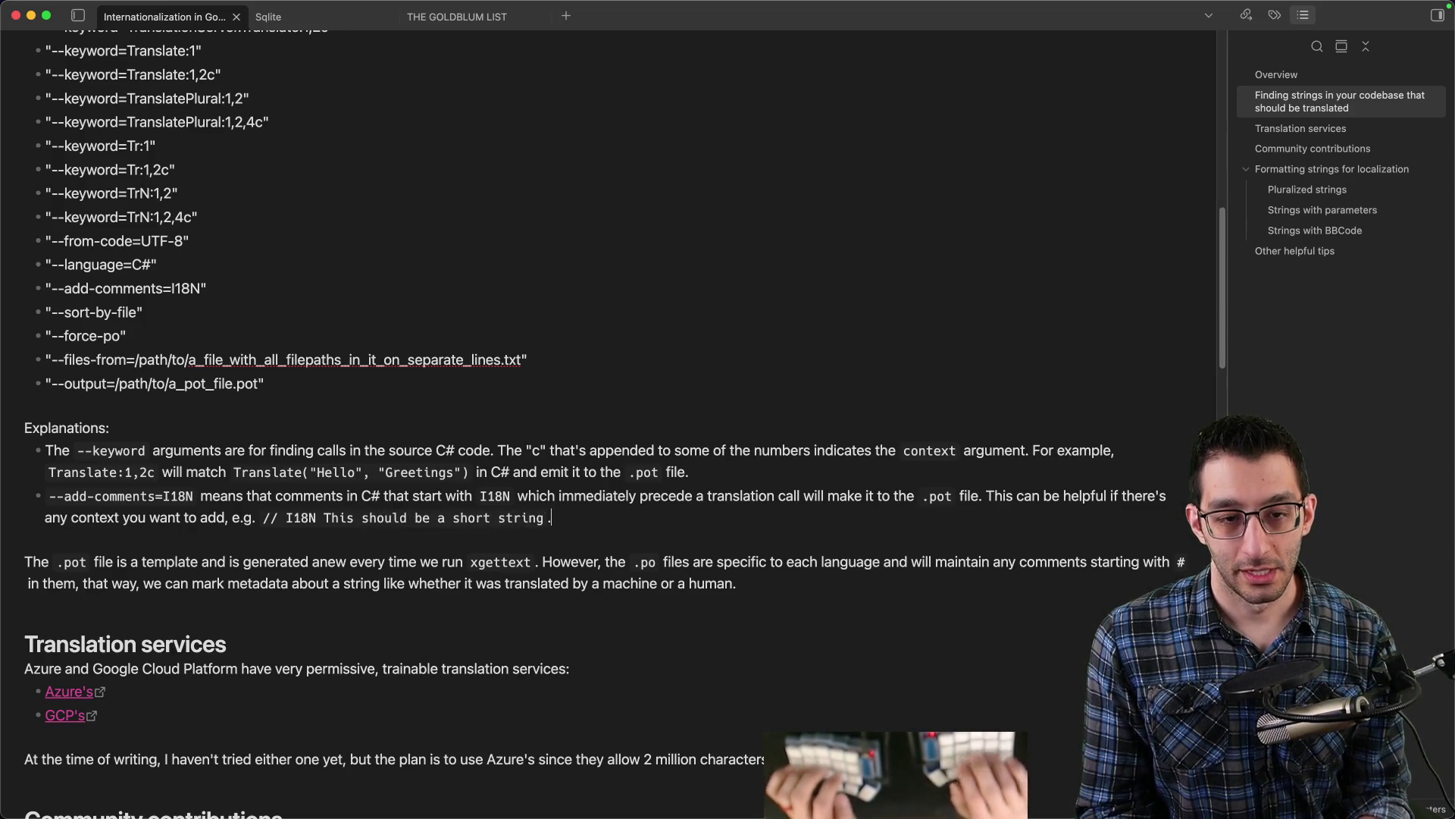
scroll(326, 389, "down", 10)
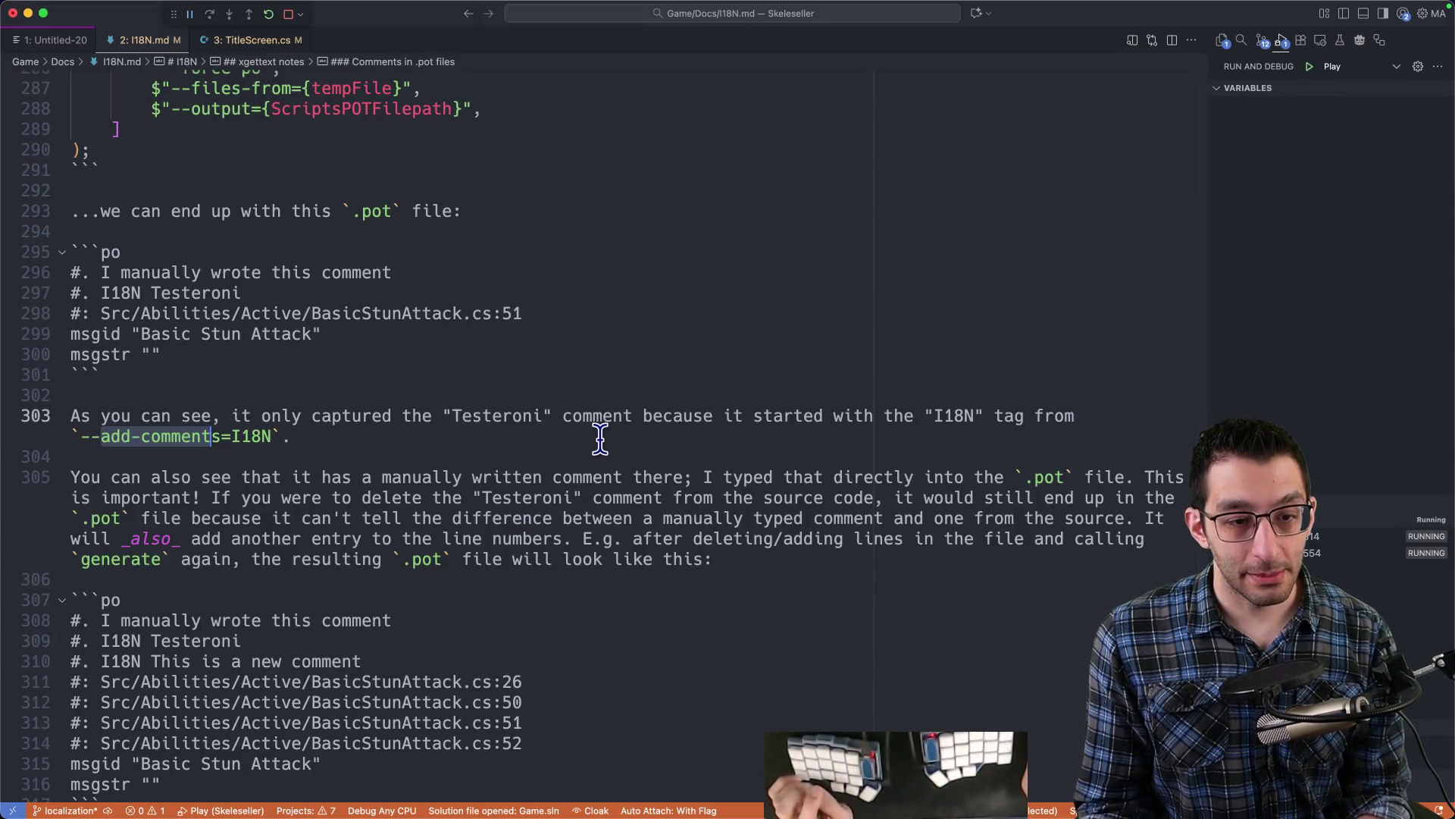
scroll(599, 439, "down", 8)
scroll(573, 433, "down", 3)
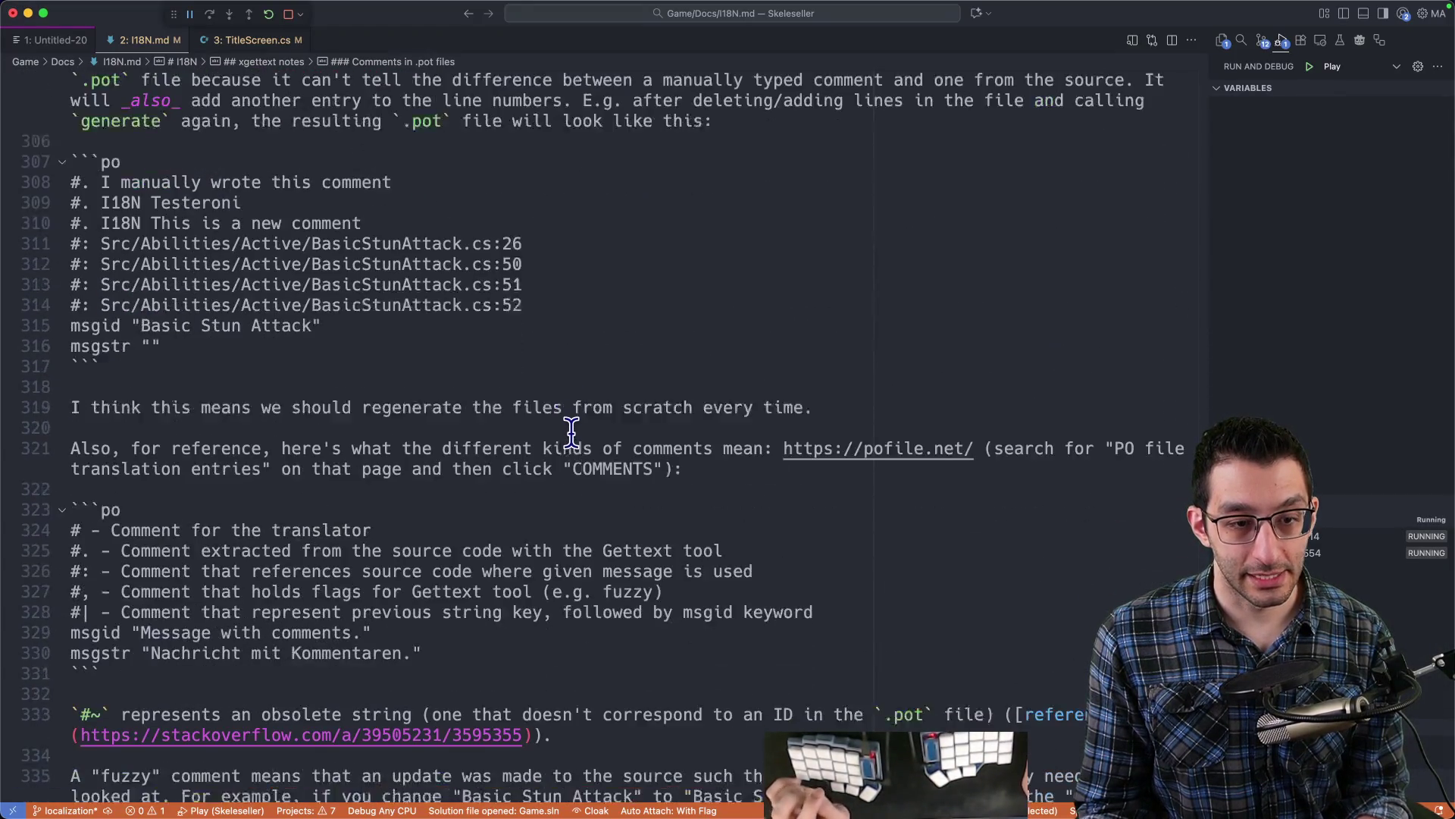
key("super+Tab")
key("super+Tab")
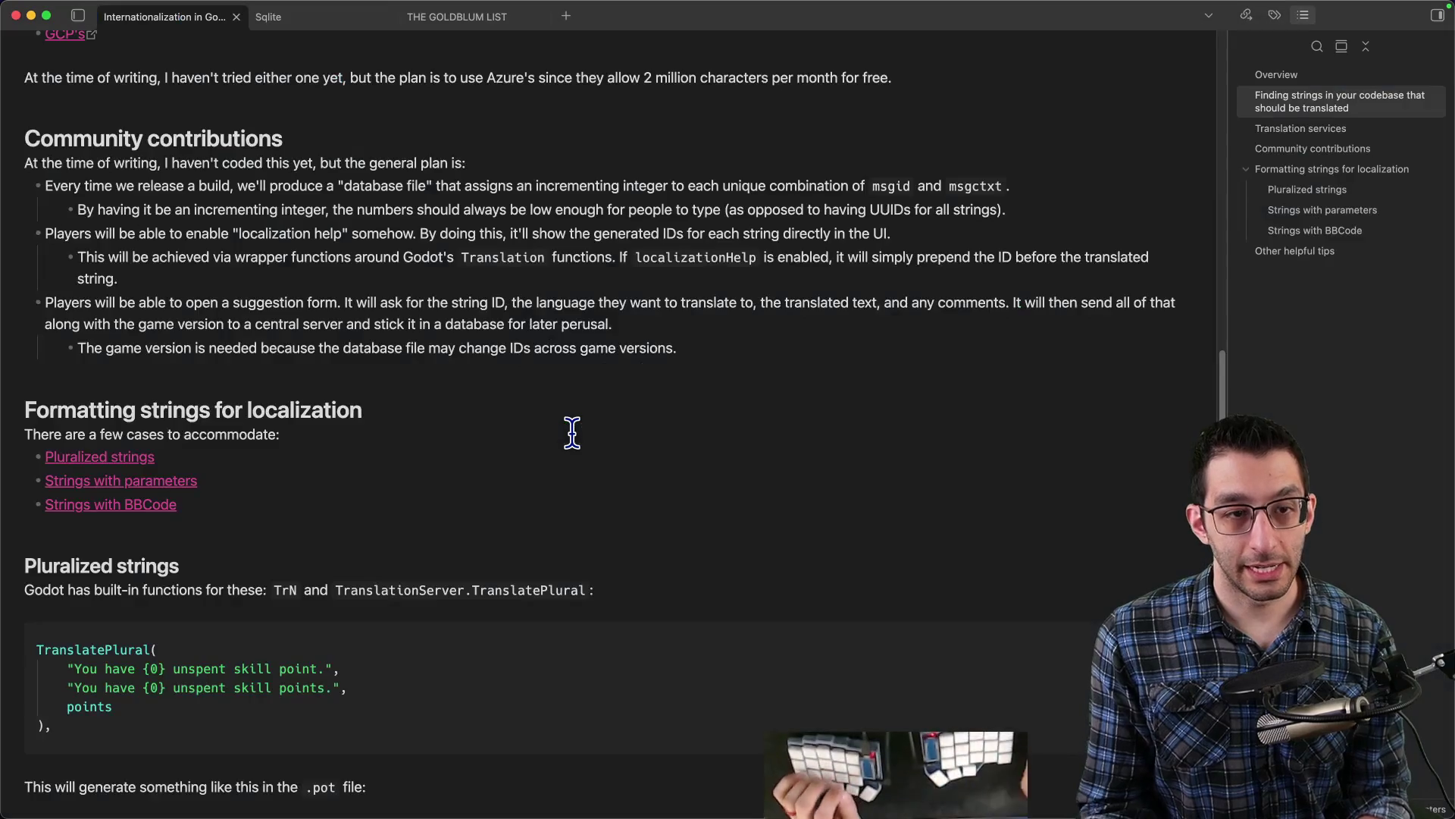
scroll(572, 433, "up", 15)
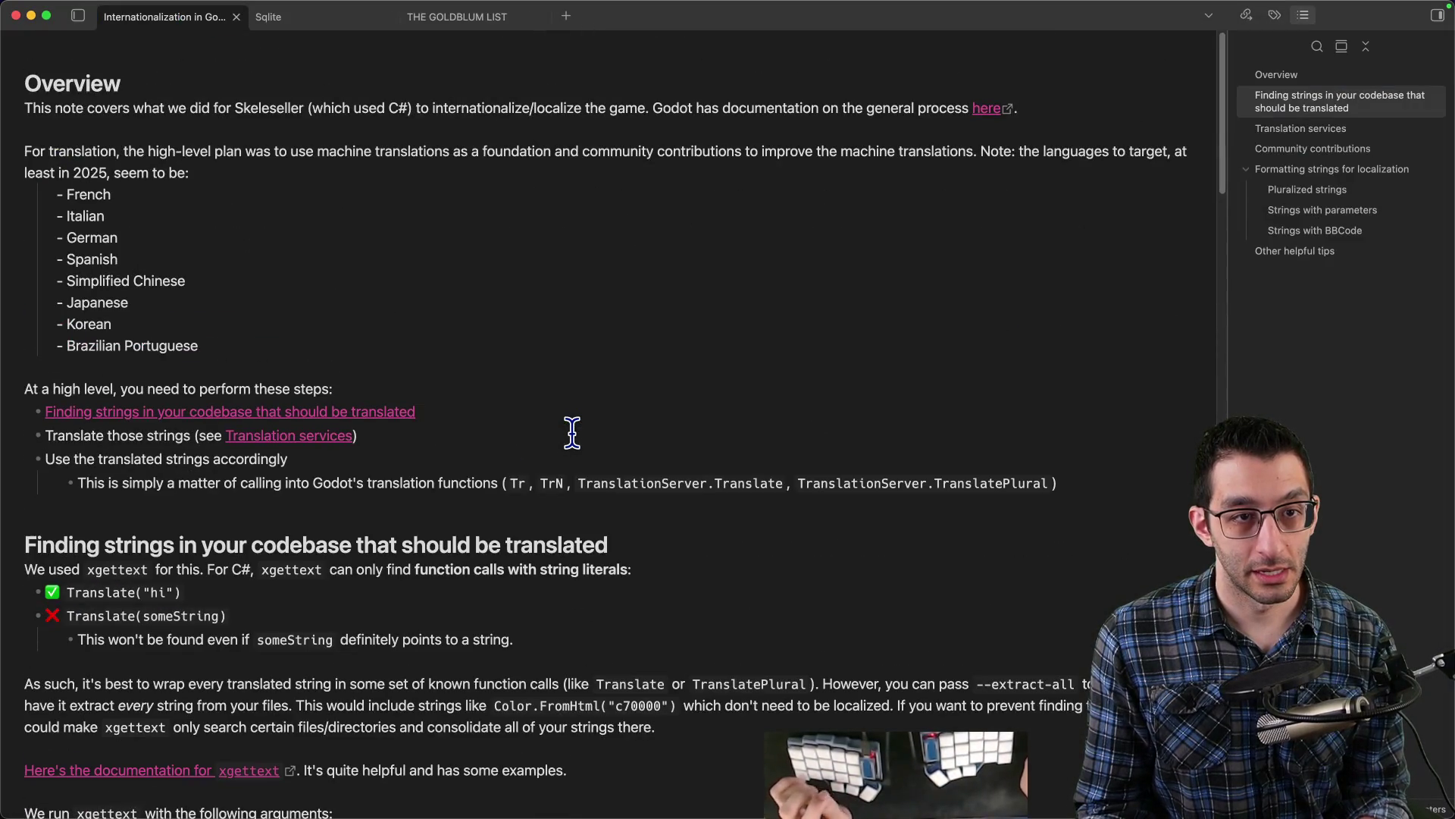
scroll(572, 434, "down", 10)
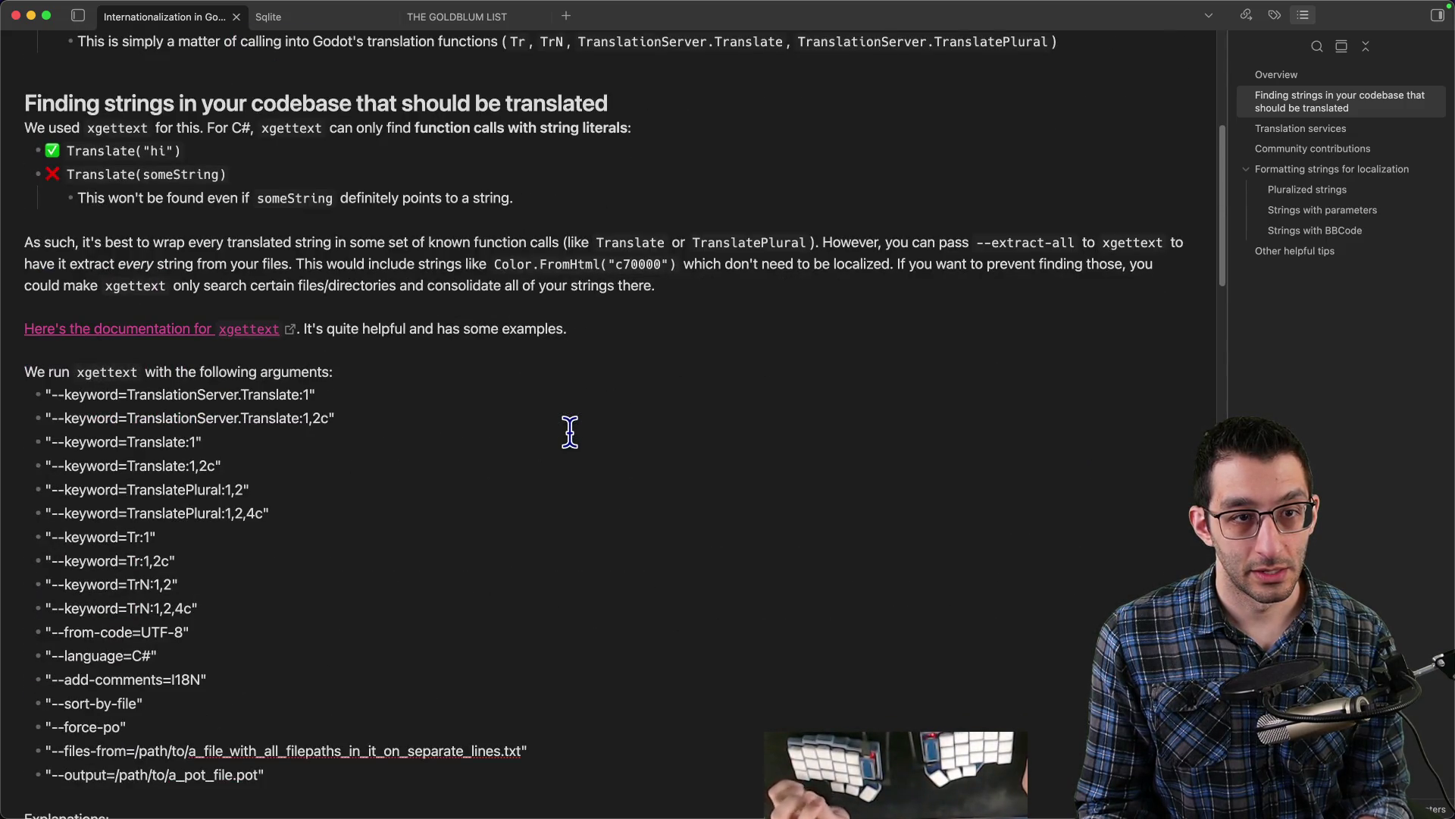
scroll(570, 432, "down", 10)
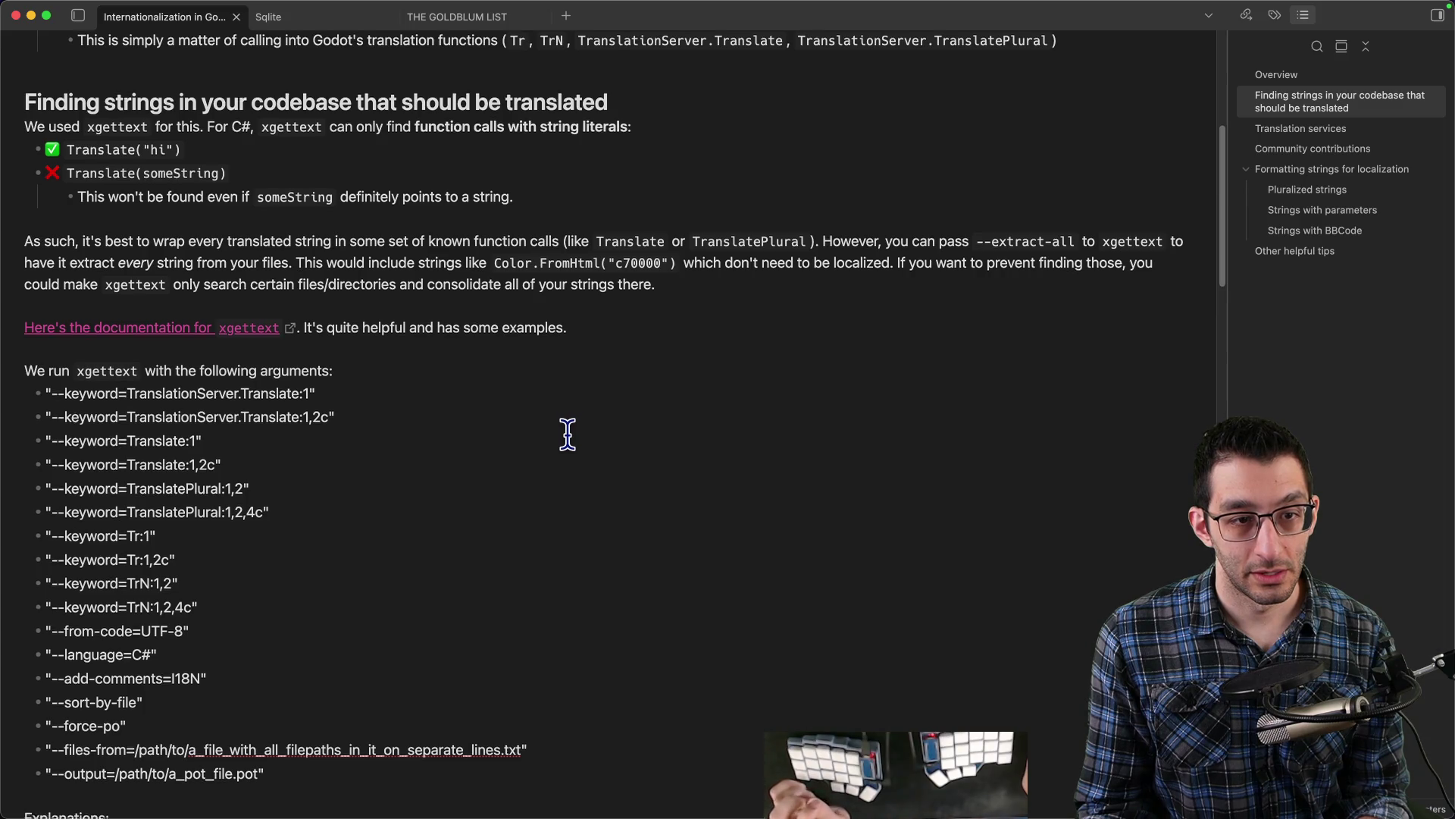
scroll(565, 434, "down", 4)
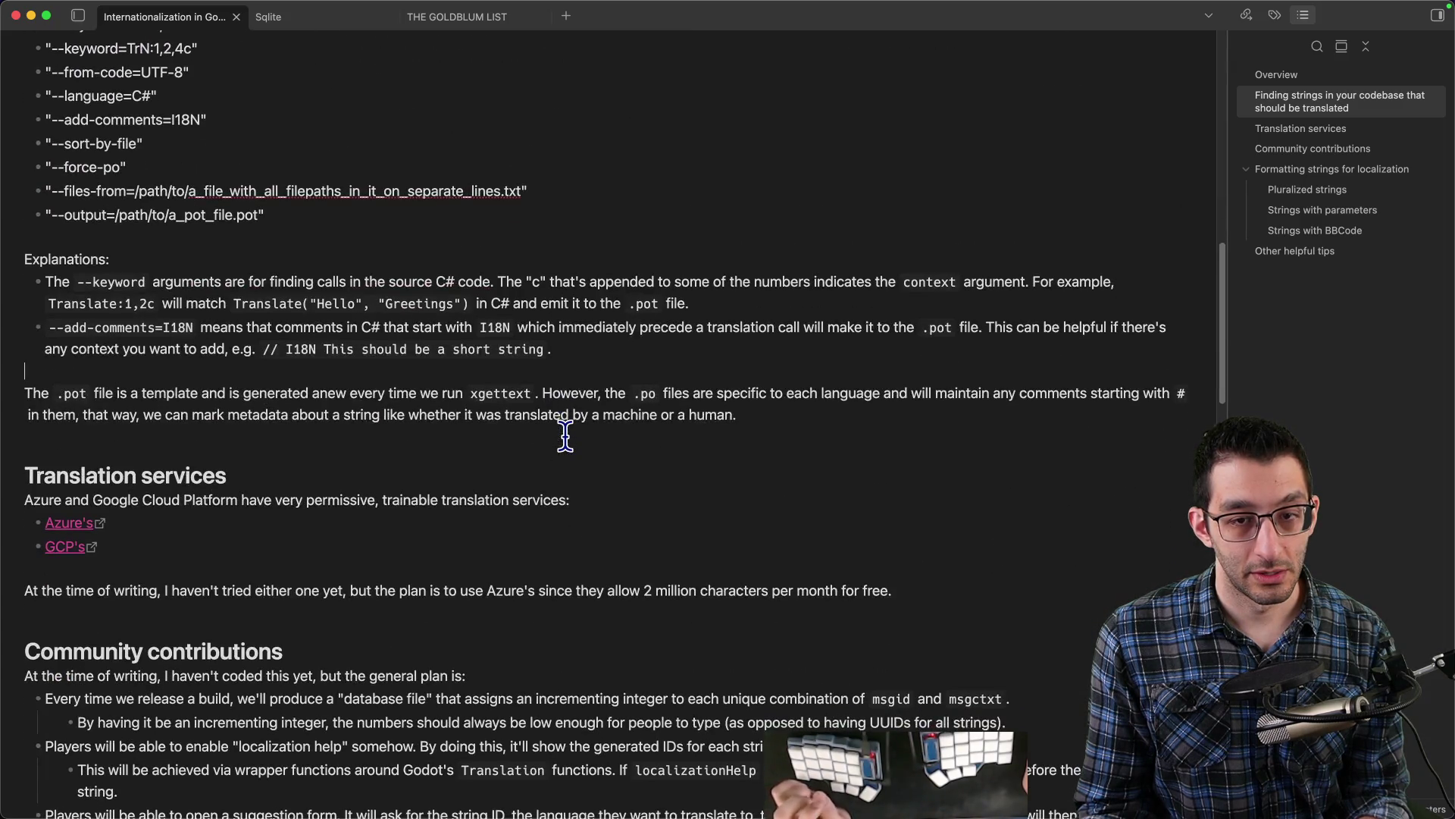
scroll(510, 408, "up", 7)
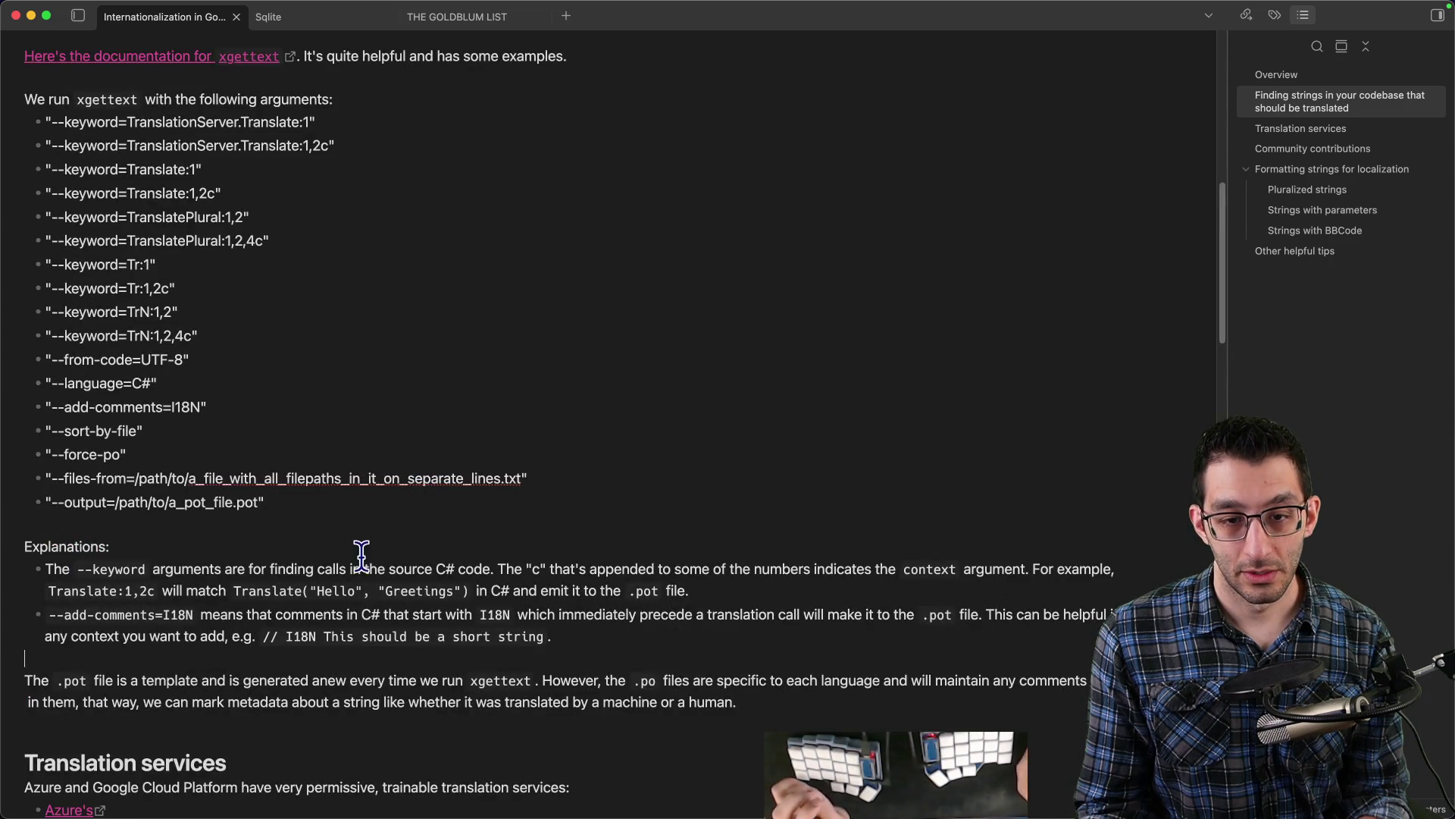
- Add a sub-bullet: context helps when strings match in English but not in other languages, e.g. ability `Boulder`
double_click(449, 591)
left_click(684, 588)
key("Return")
key("Tab")
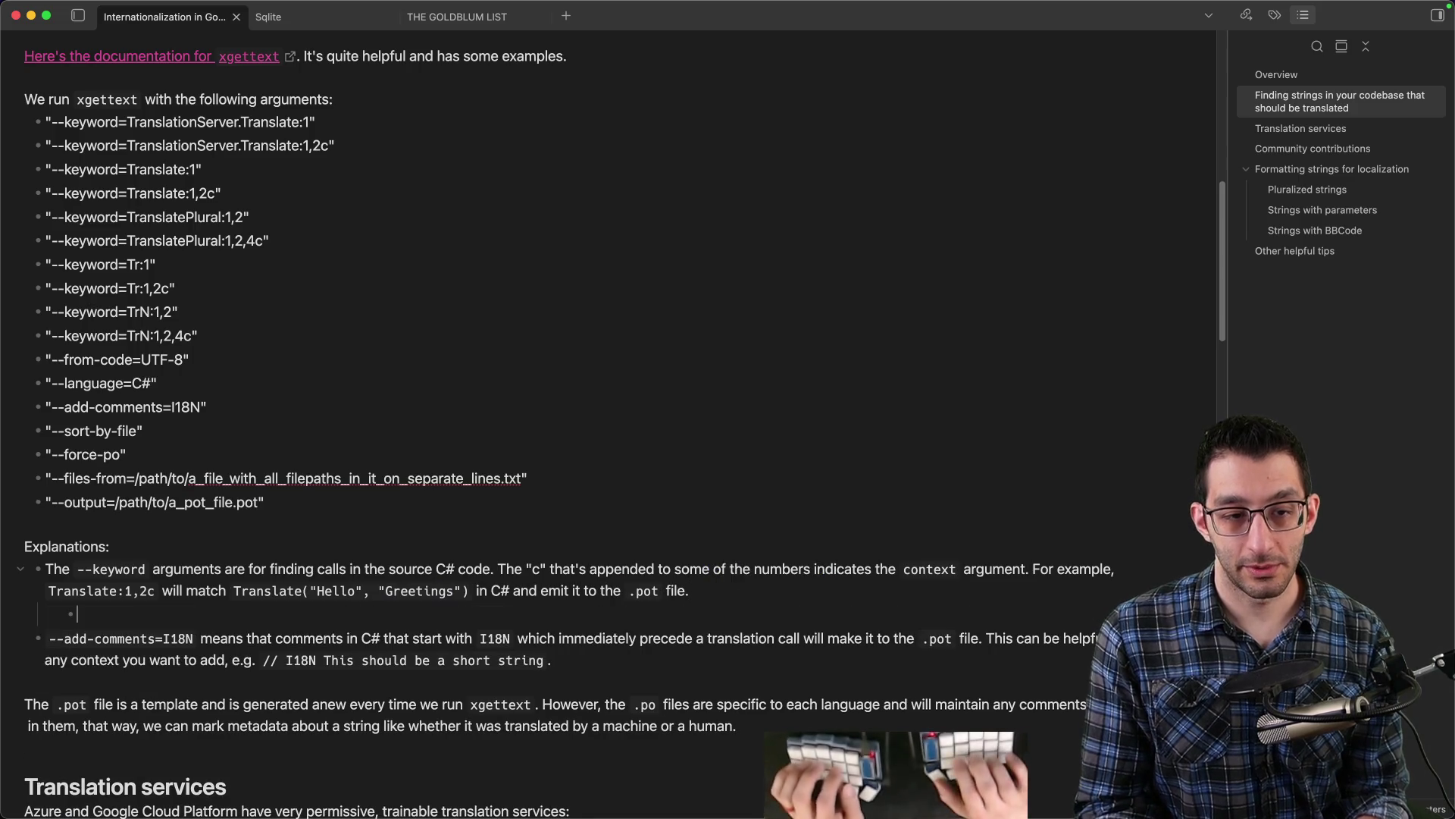
type("The context can be helpful")
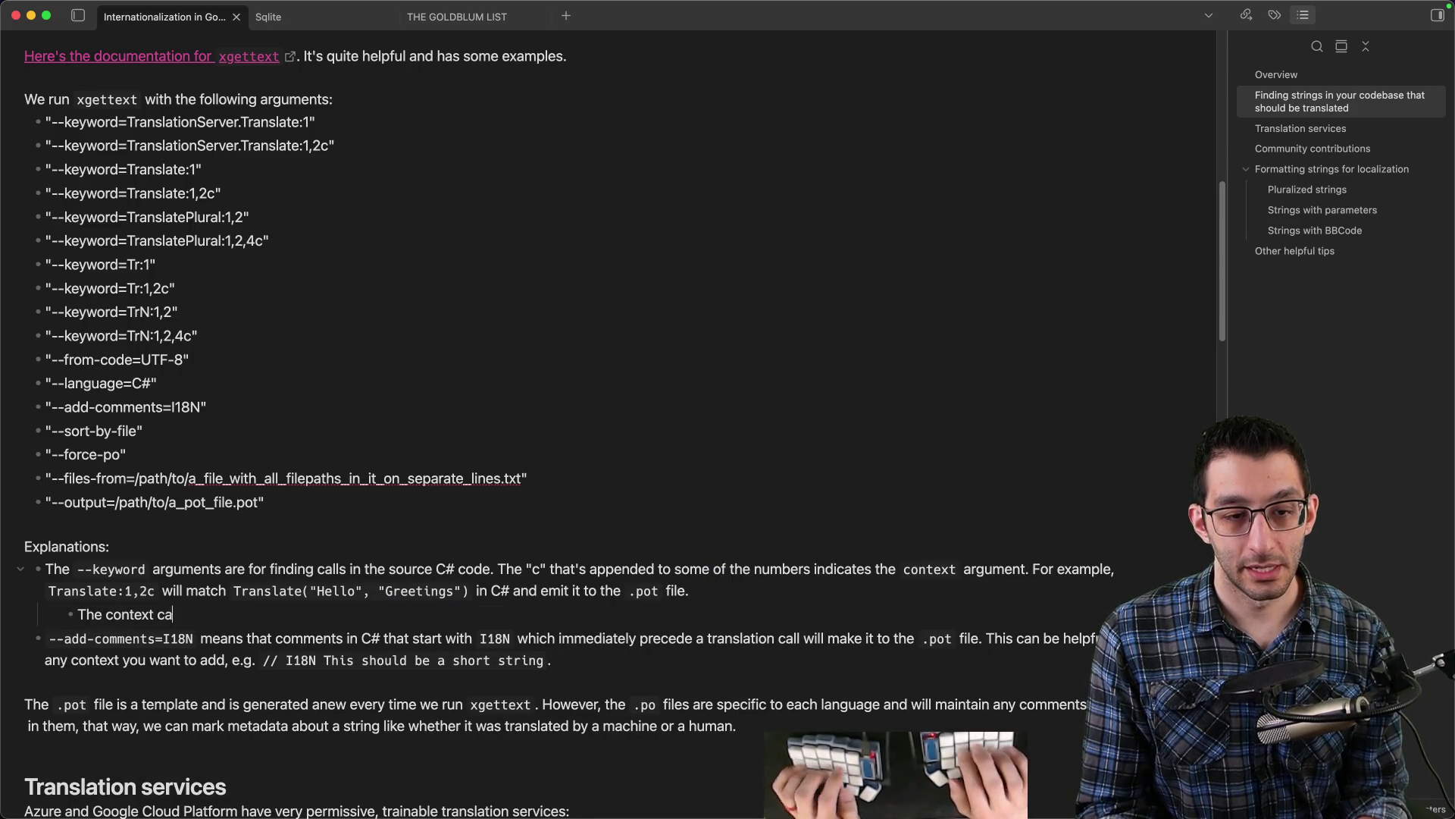
type(" if you have many strings")
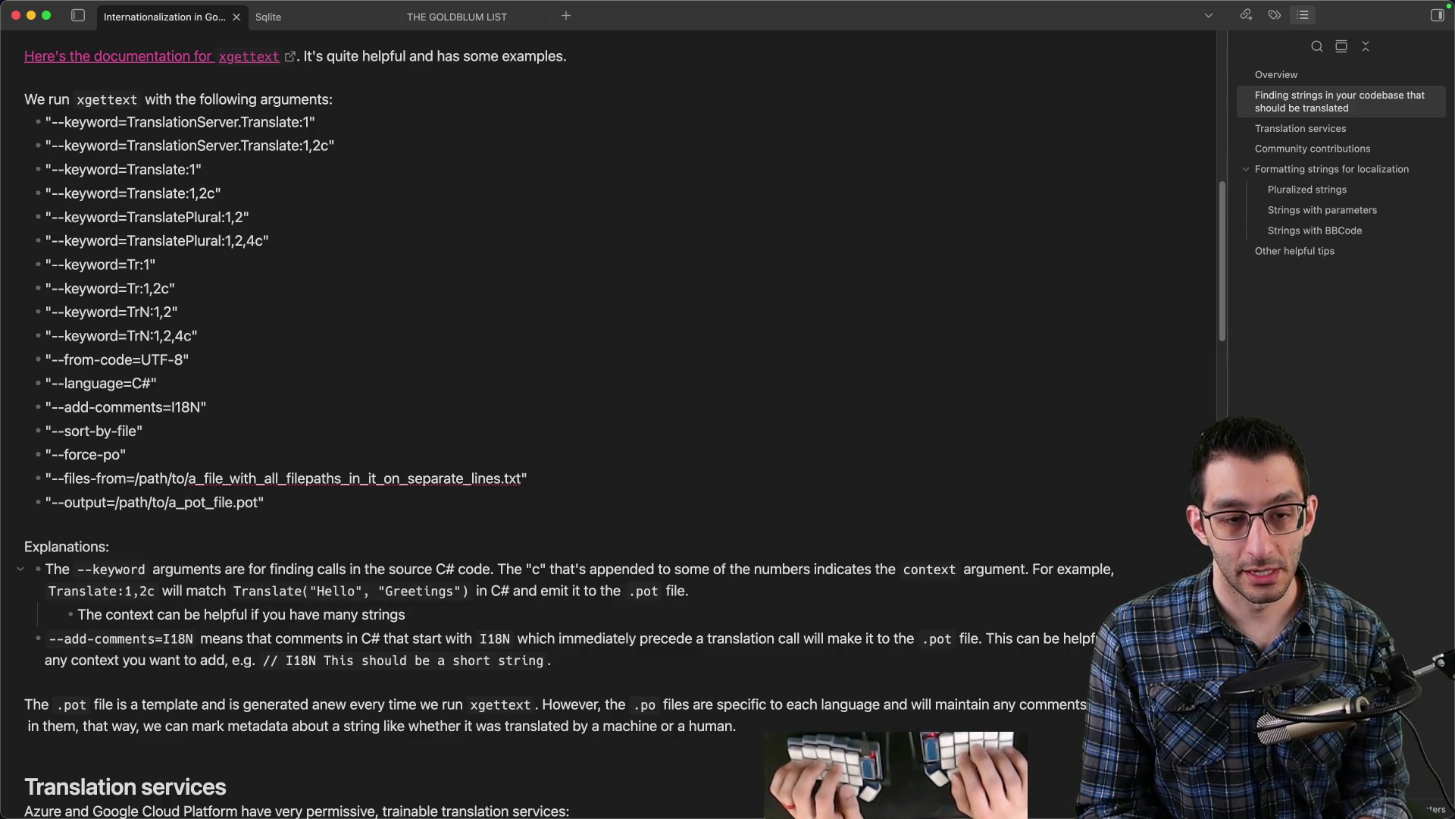
type(" that are the same in English b")
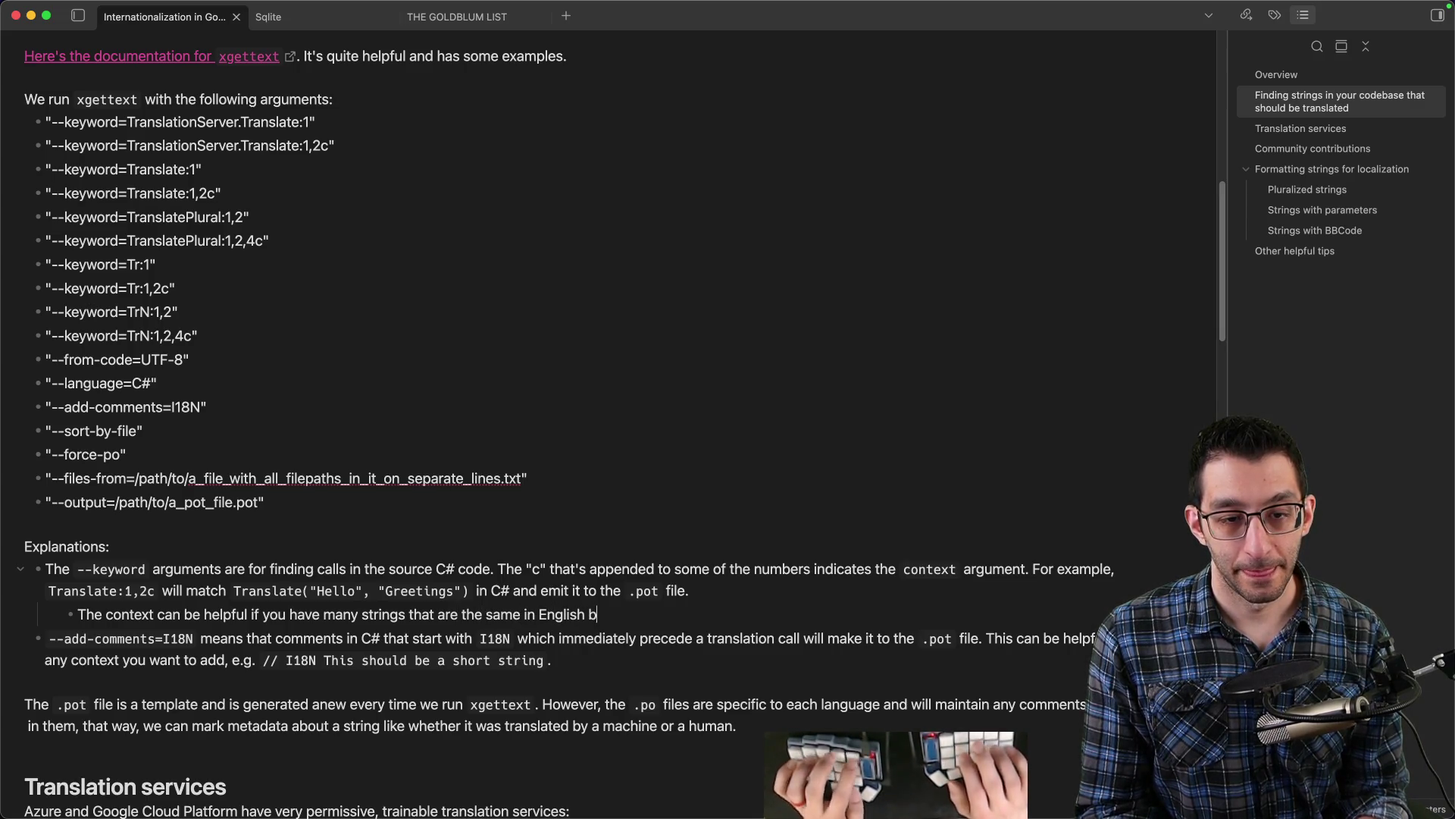
type("ut may not be the same in")
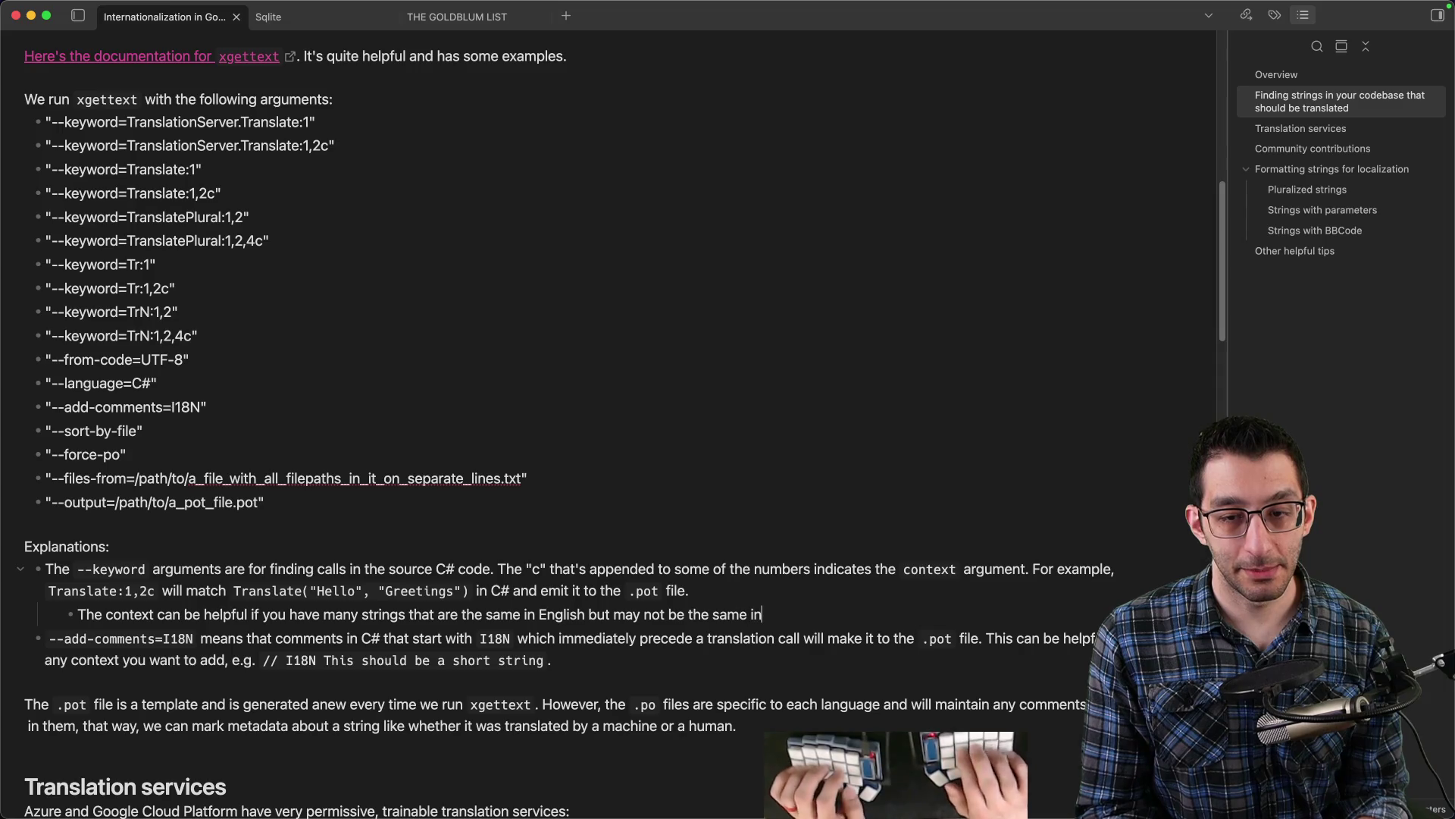
type(" o")
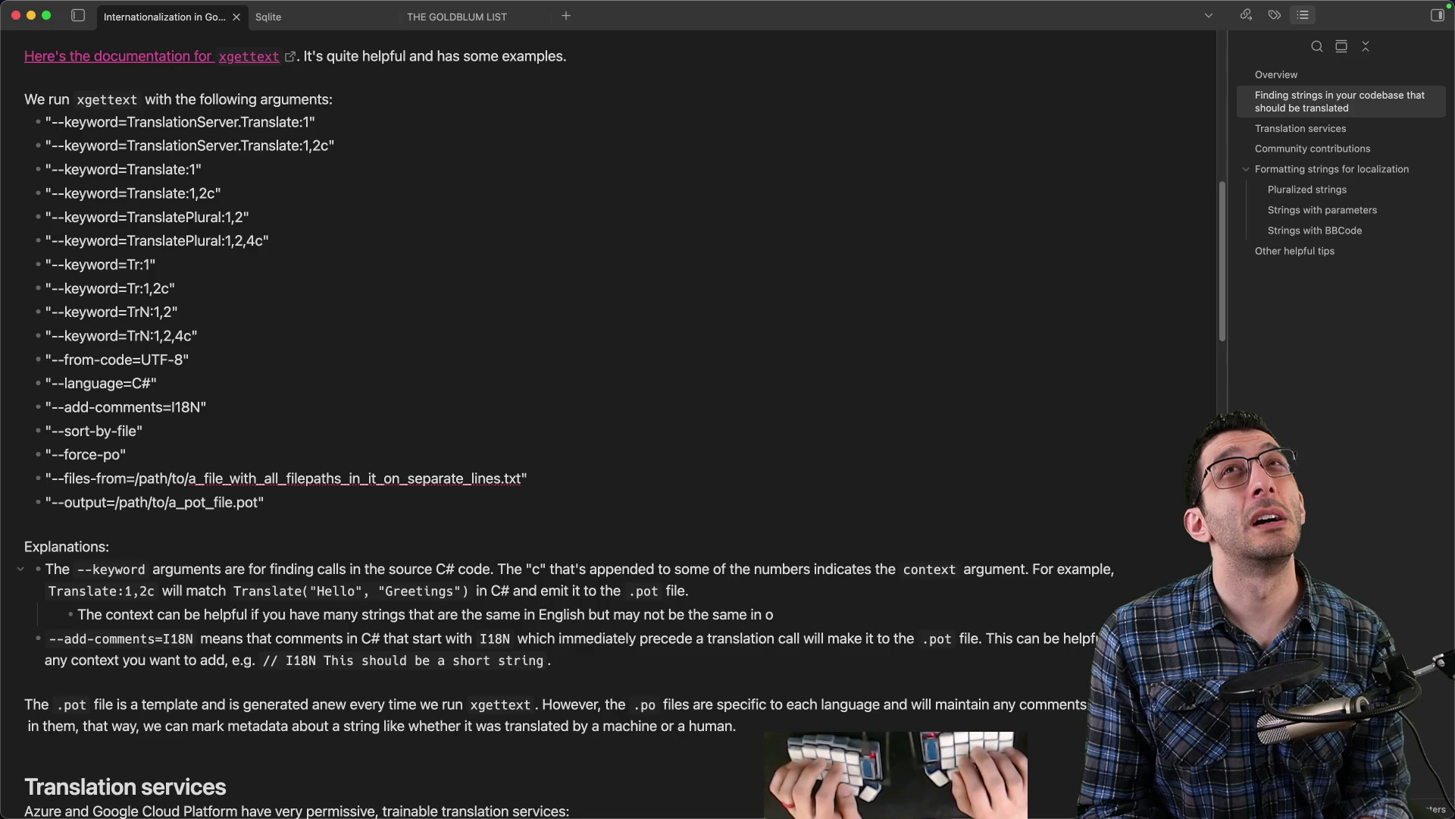
scroll(875, 546, "down", 8)
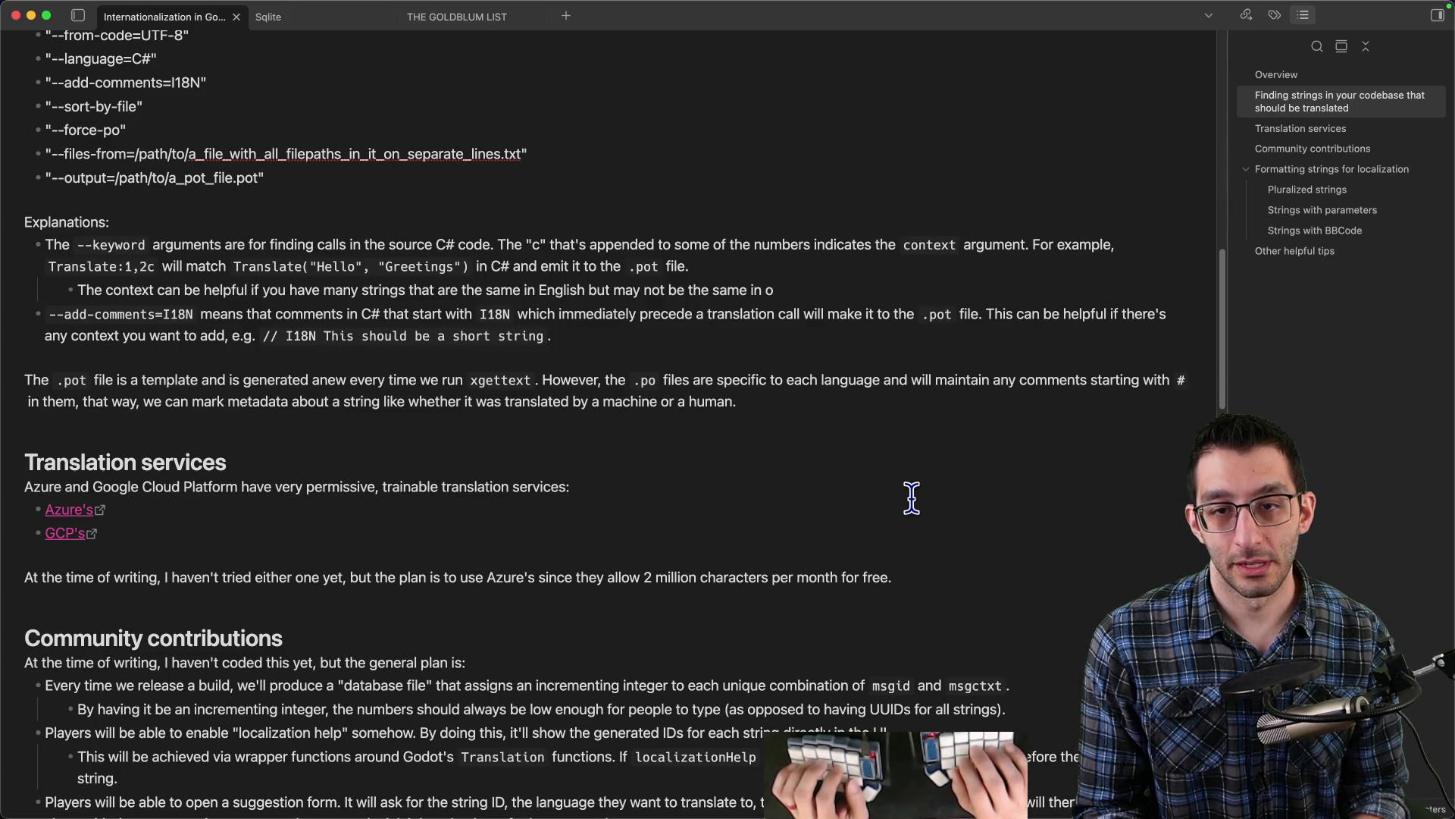
key("BackSpace")
key("BackSpace")
key("BackSpace")
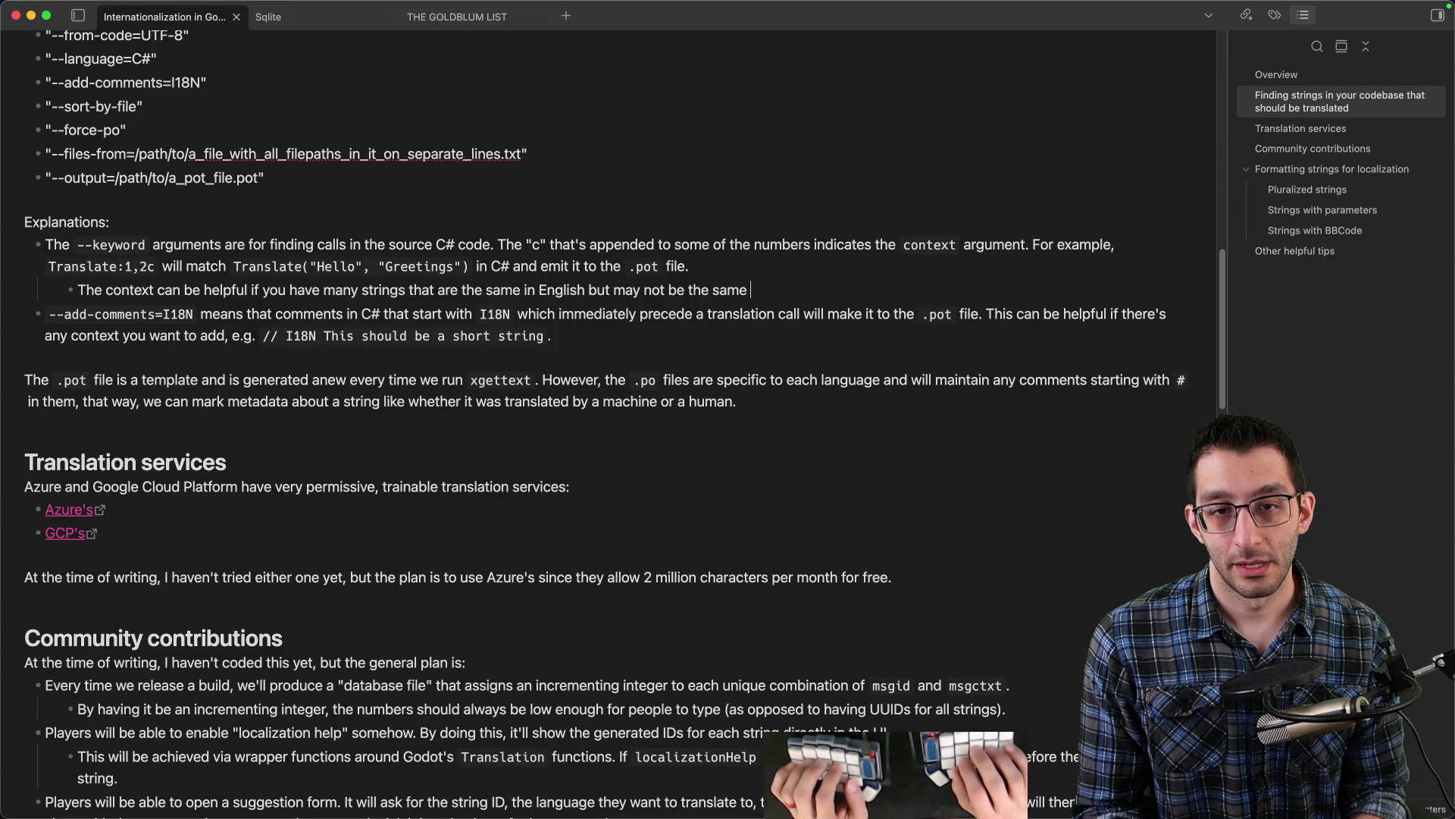
key("BackSpace")
key("BackSpace")
key("BackSpace")
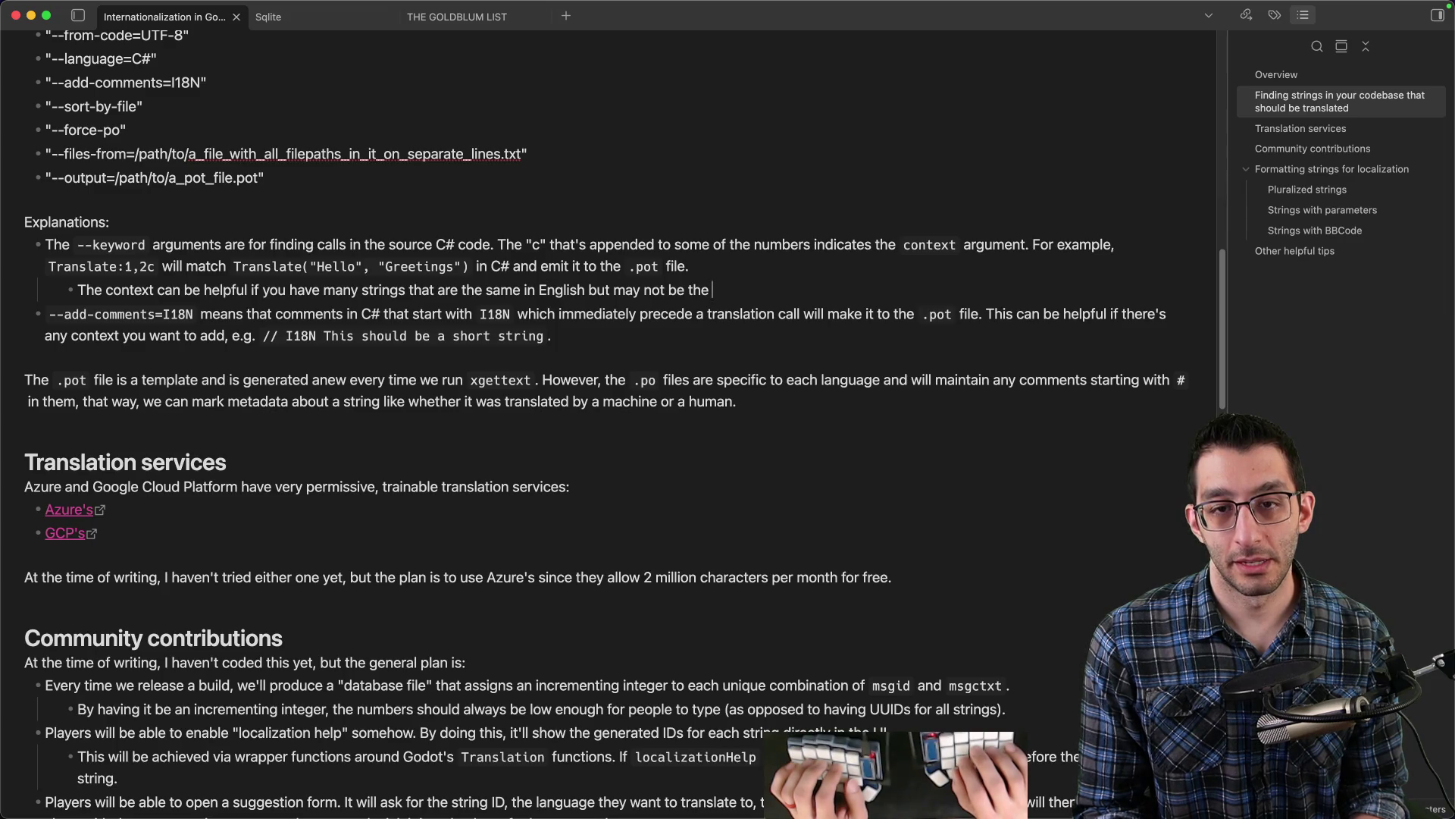
type("same in other languag")
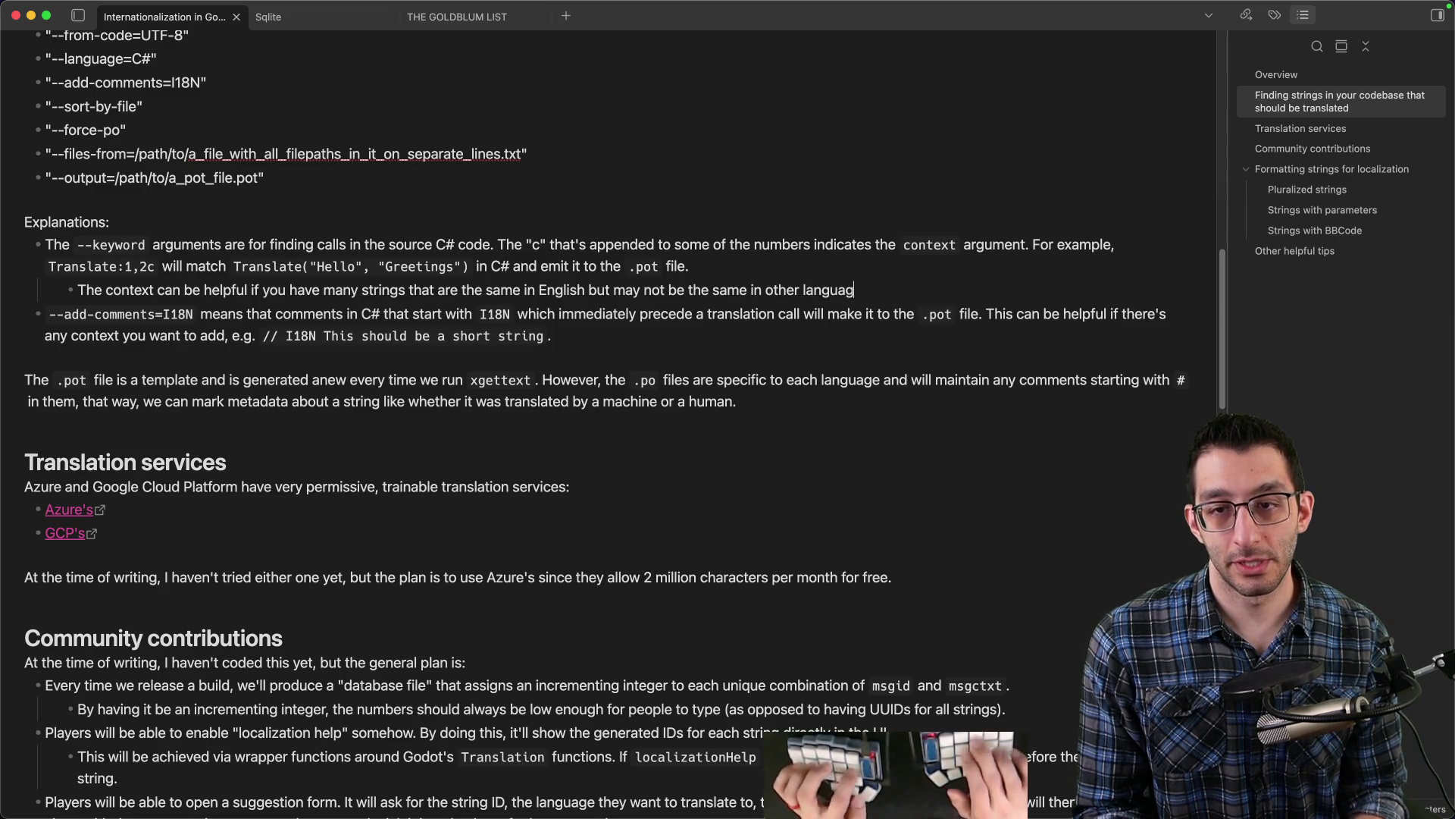
type("es. For example, we ")
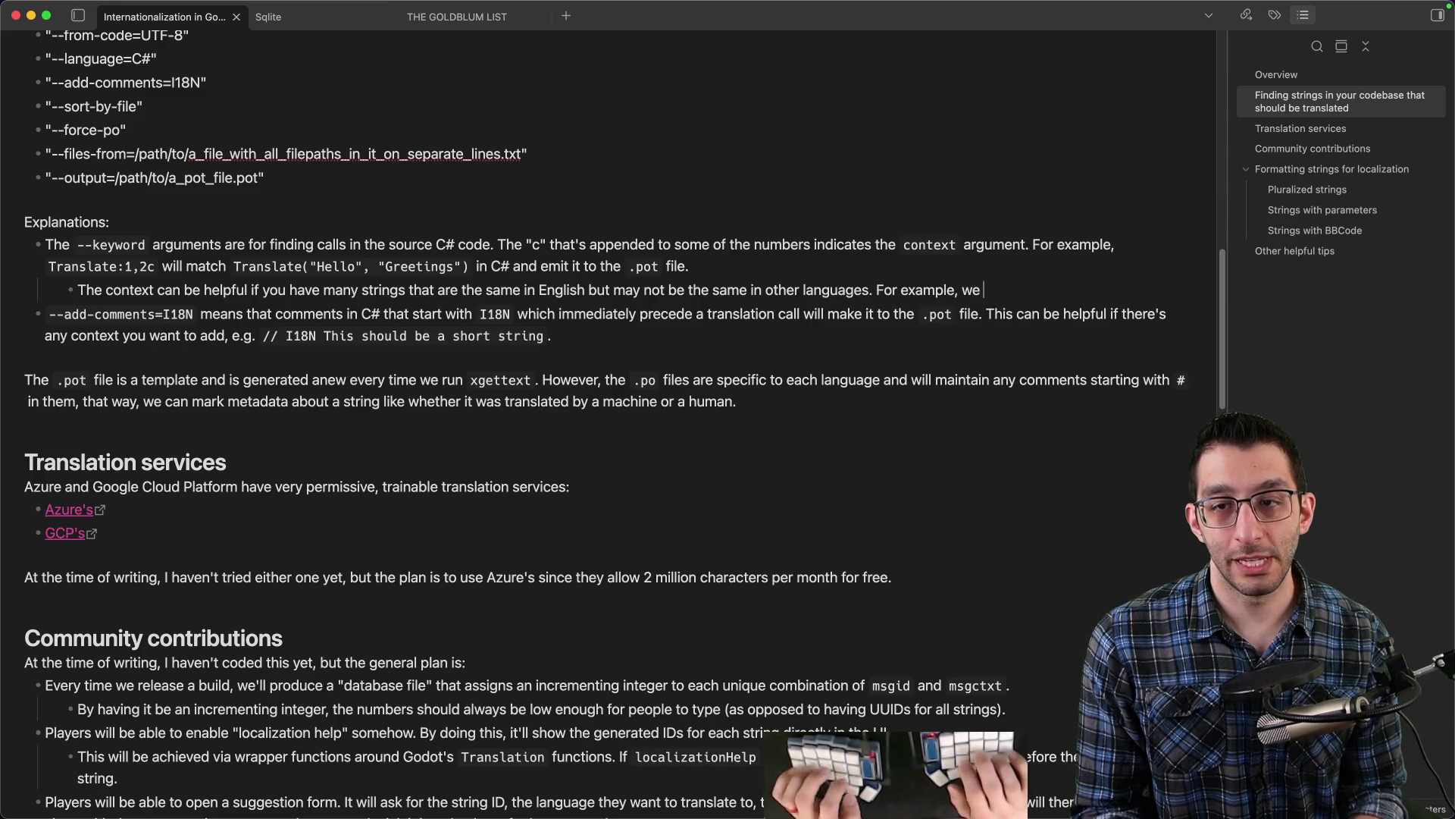
type("have an ability called ")
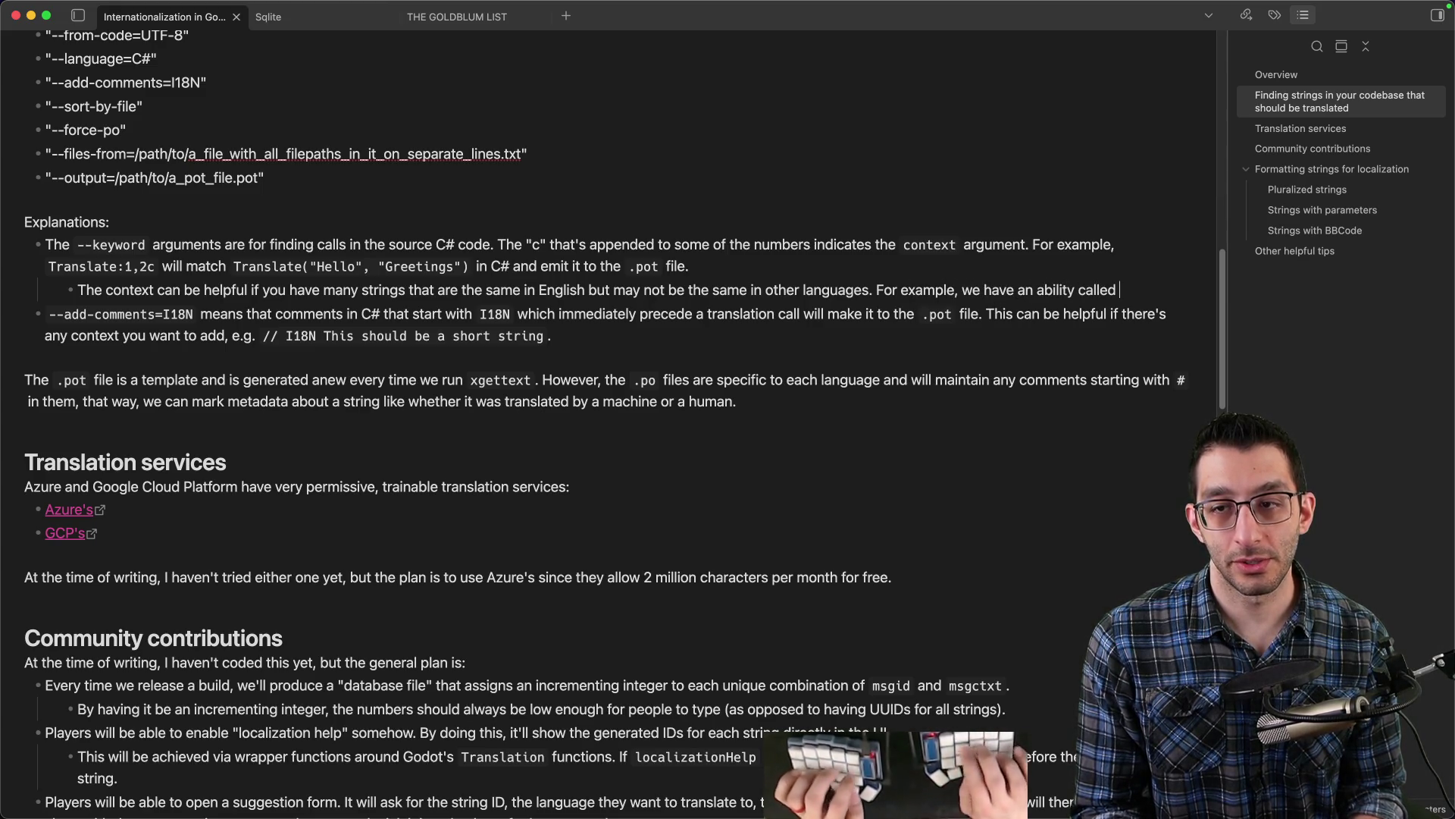
type("`Boulder`")
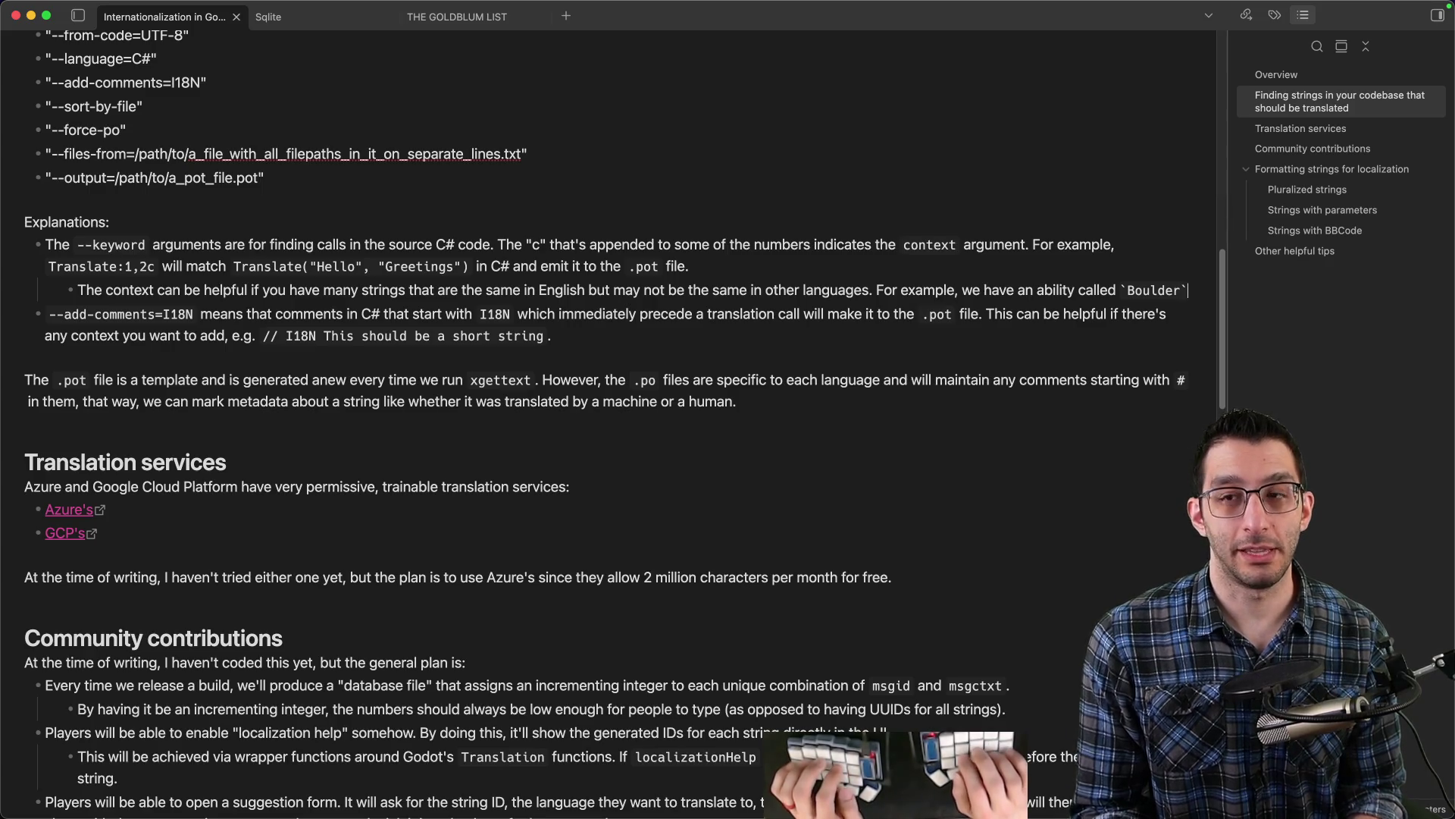
- Reword the example to 'you may have an ability called `Boulder`' plus a boulder warning sign
key("BackSpace")
key("BackSpace")
key("BackSpace")
key("alt+BackSpace")
key("alt+BackSpace")
key("alt+BackSpace")
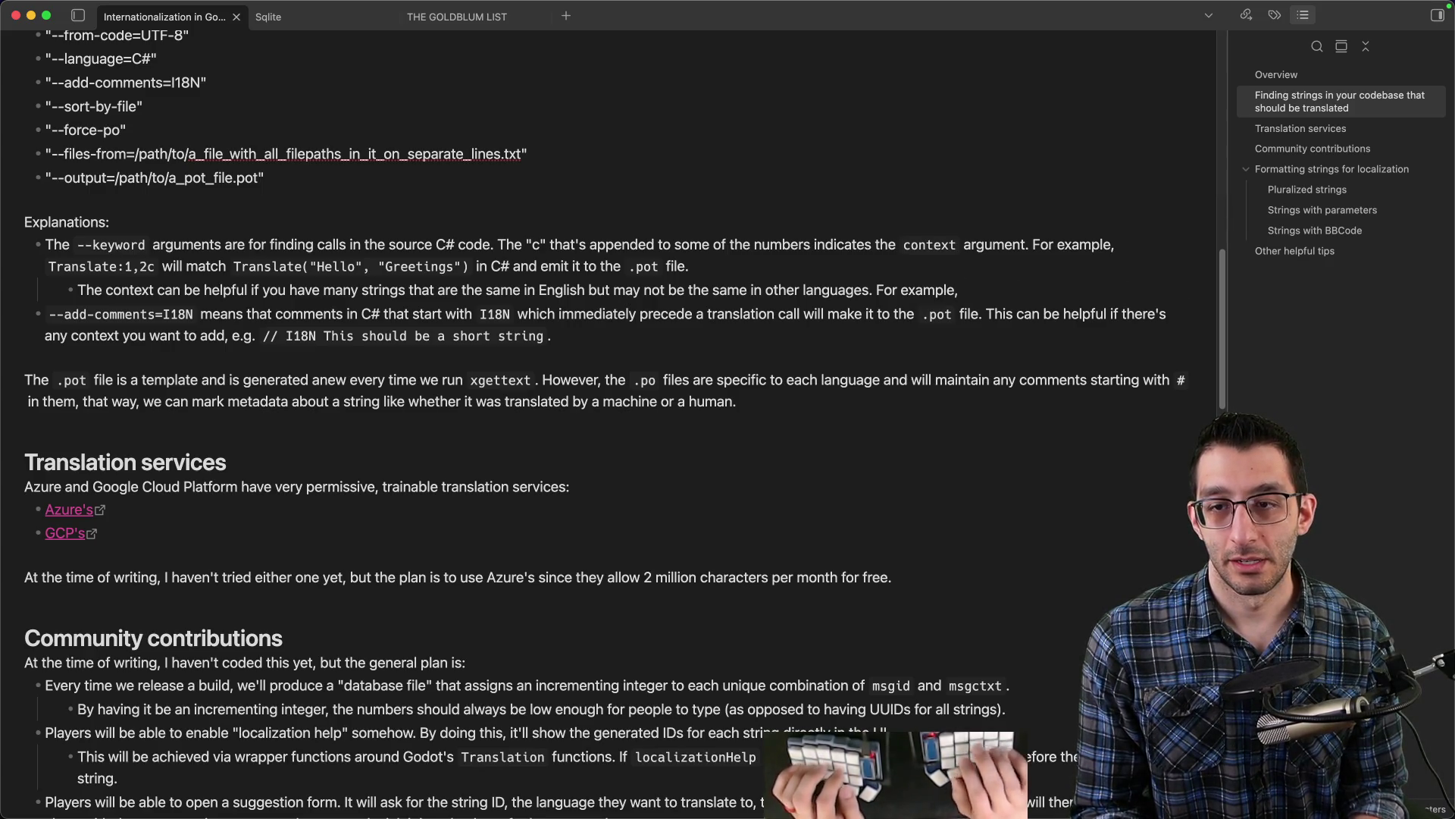
type("you may have an ability called `")
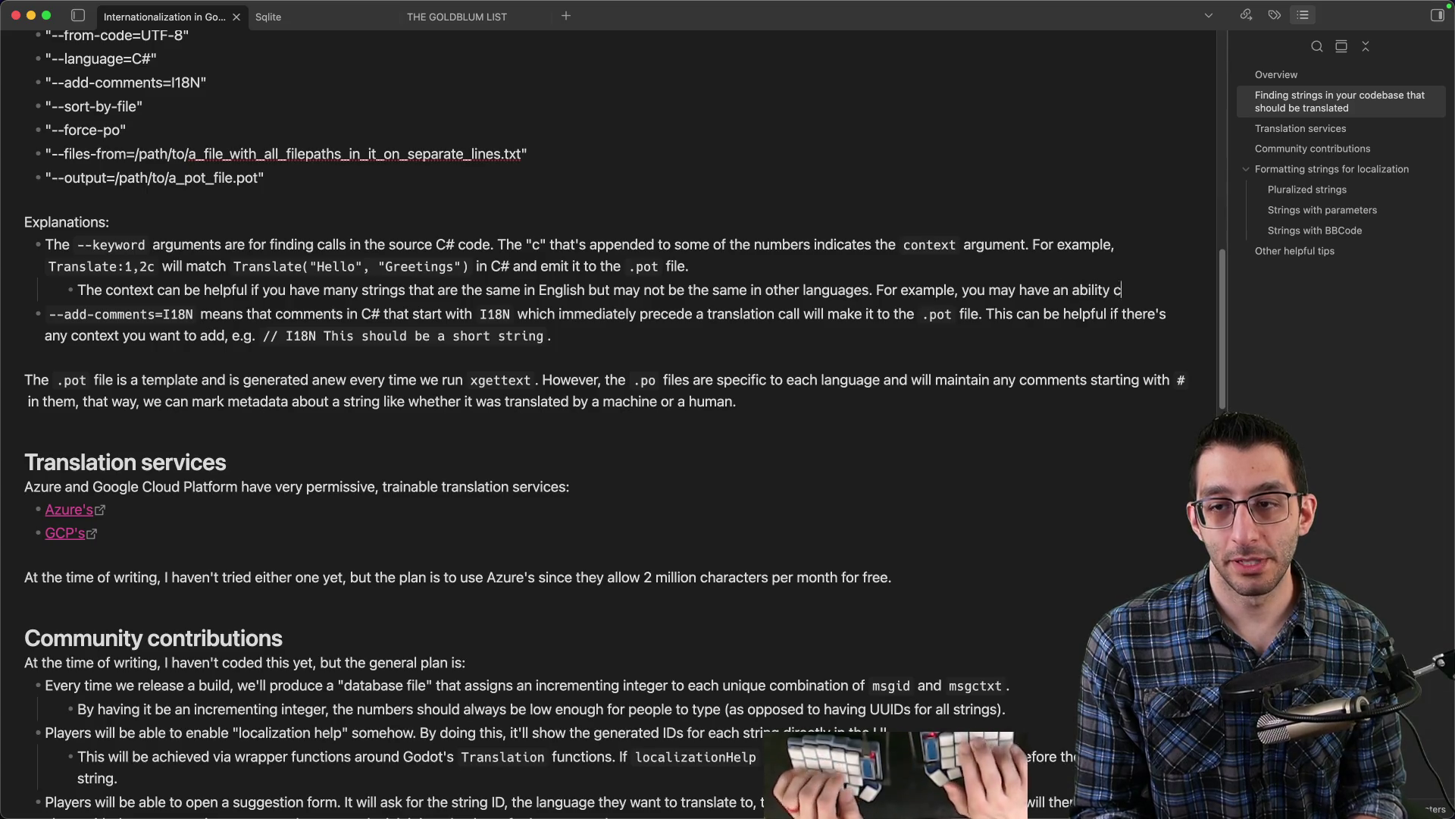
type("Boulder`")
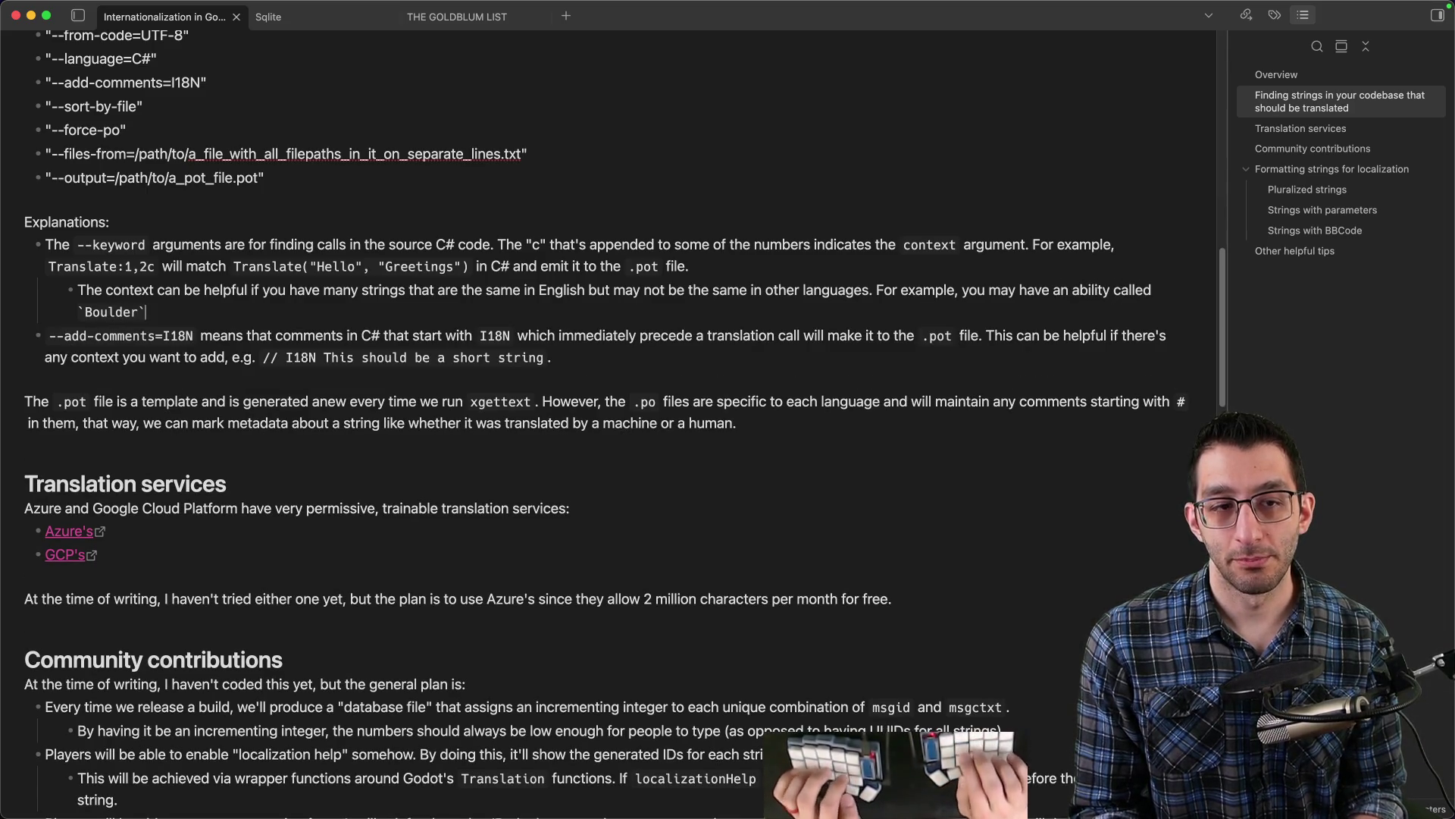
type(",")
key("BackSpace")
type("and a ")
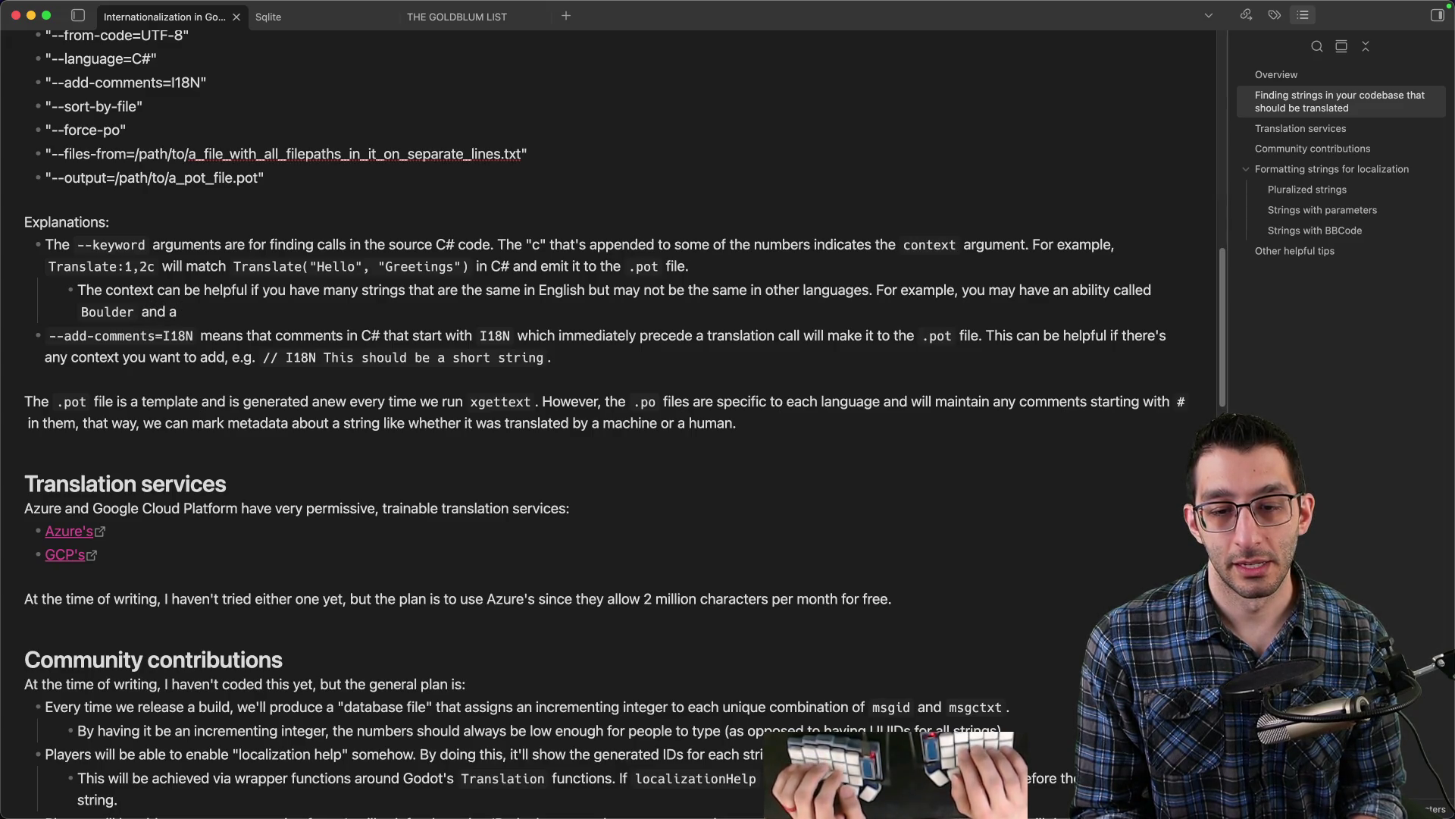
type("sign in the game that says \"Watc")
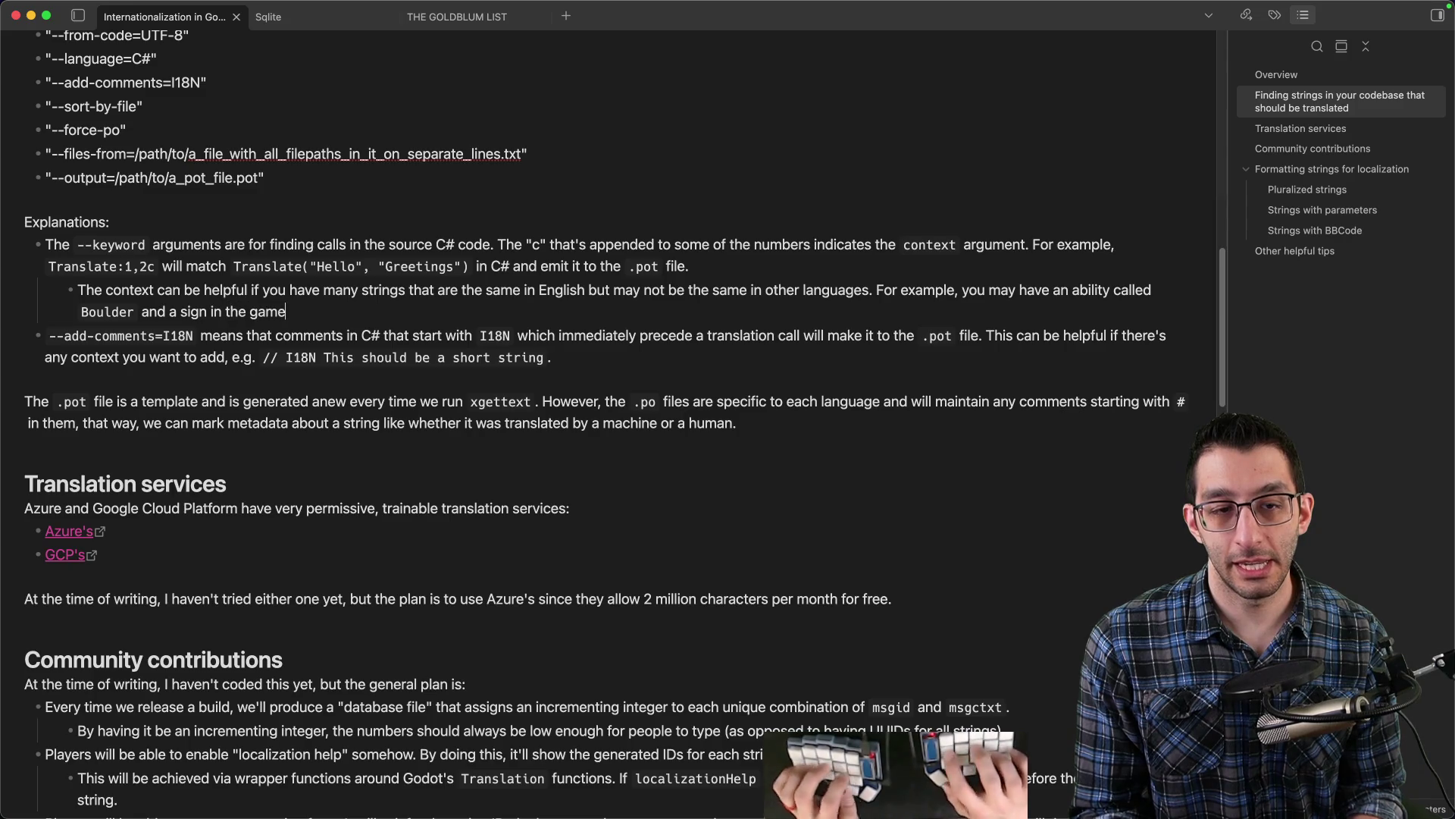
type("h out for the boulder")
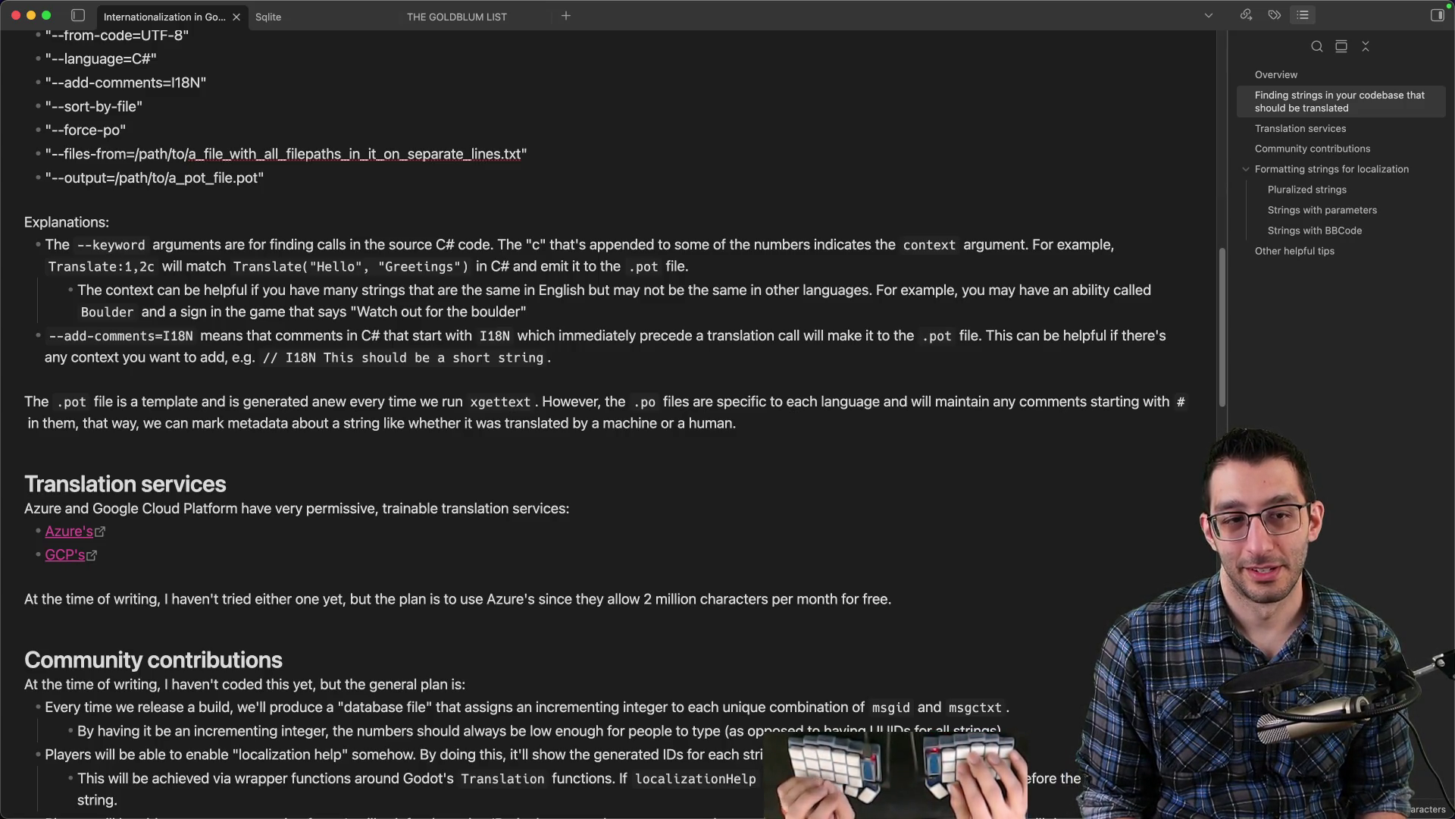
- Replace the sign example with an item called `Boulder`, with context "Abilities" or "Items" appropriately
key("super+shift+Left")
key("alt+shift+Right")
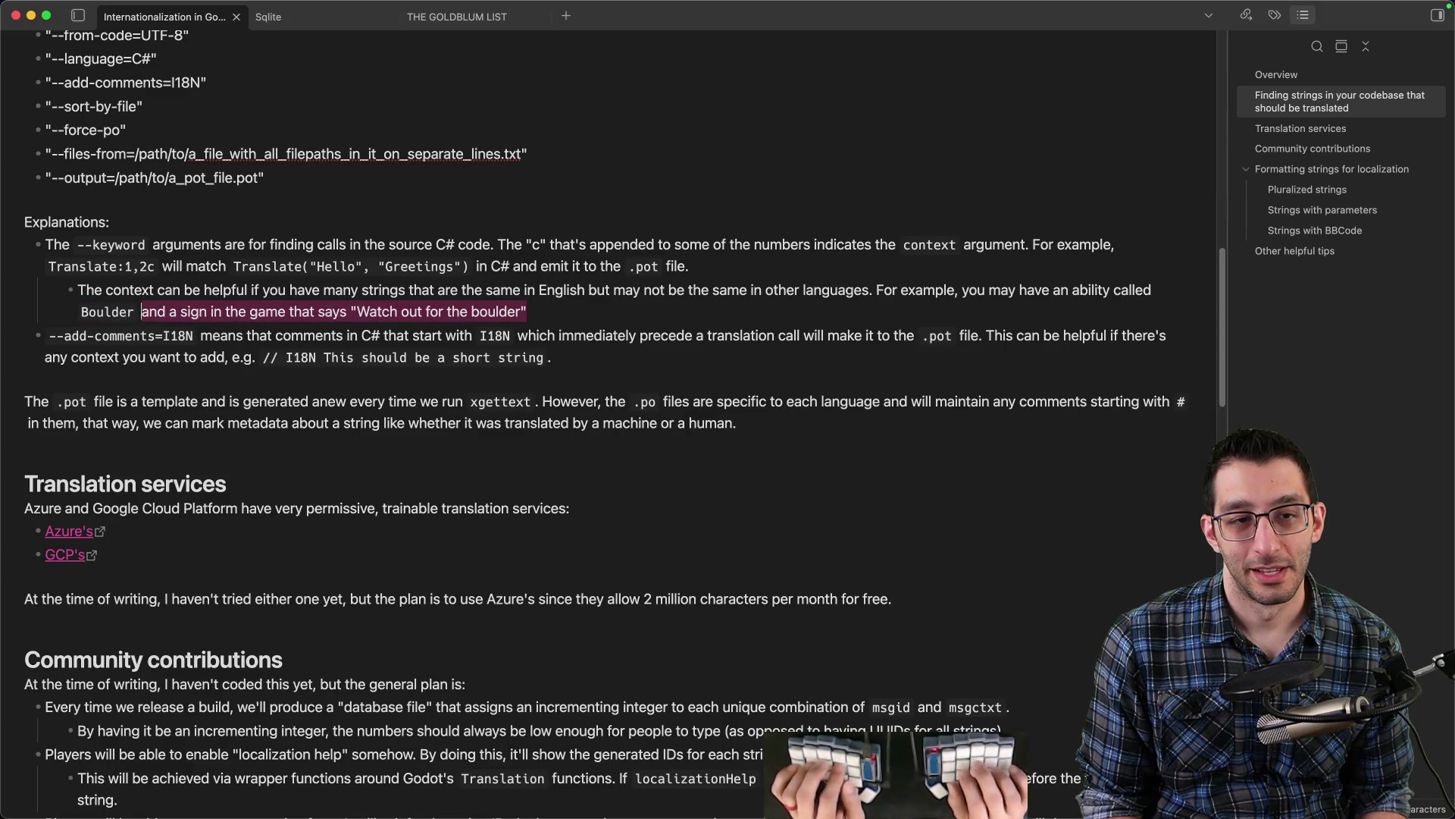
key("BackSpace")
type("and a sig")
key("BackSpace")
key("BackSpace")
key("BackSpace")
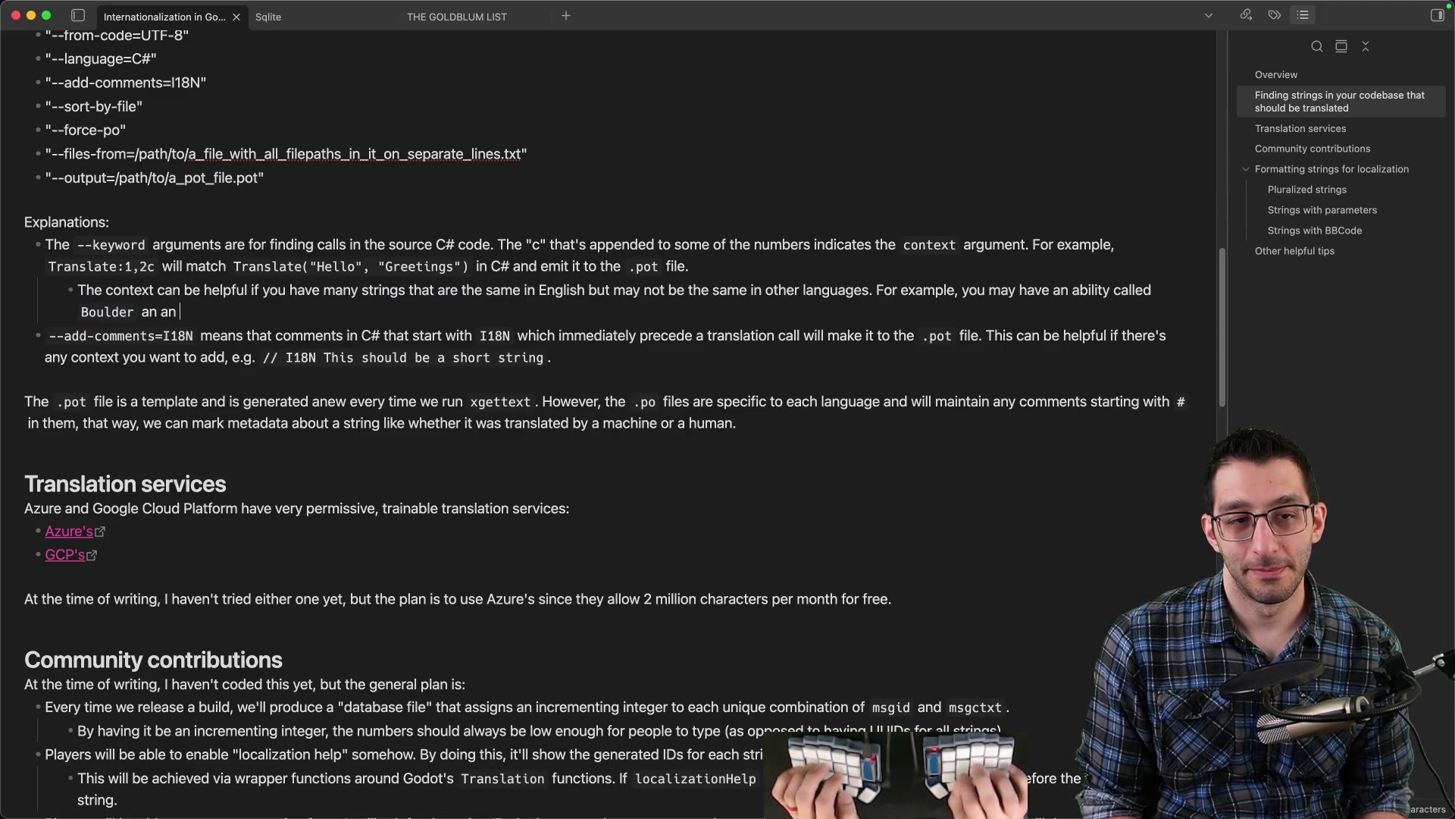
type("an item called `Boulder")
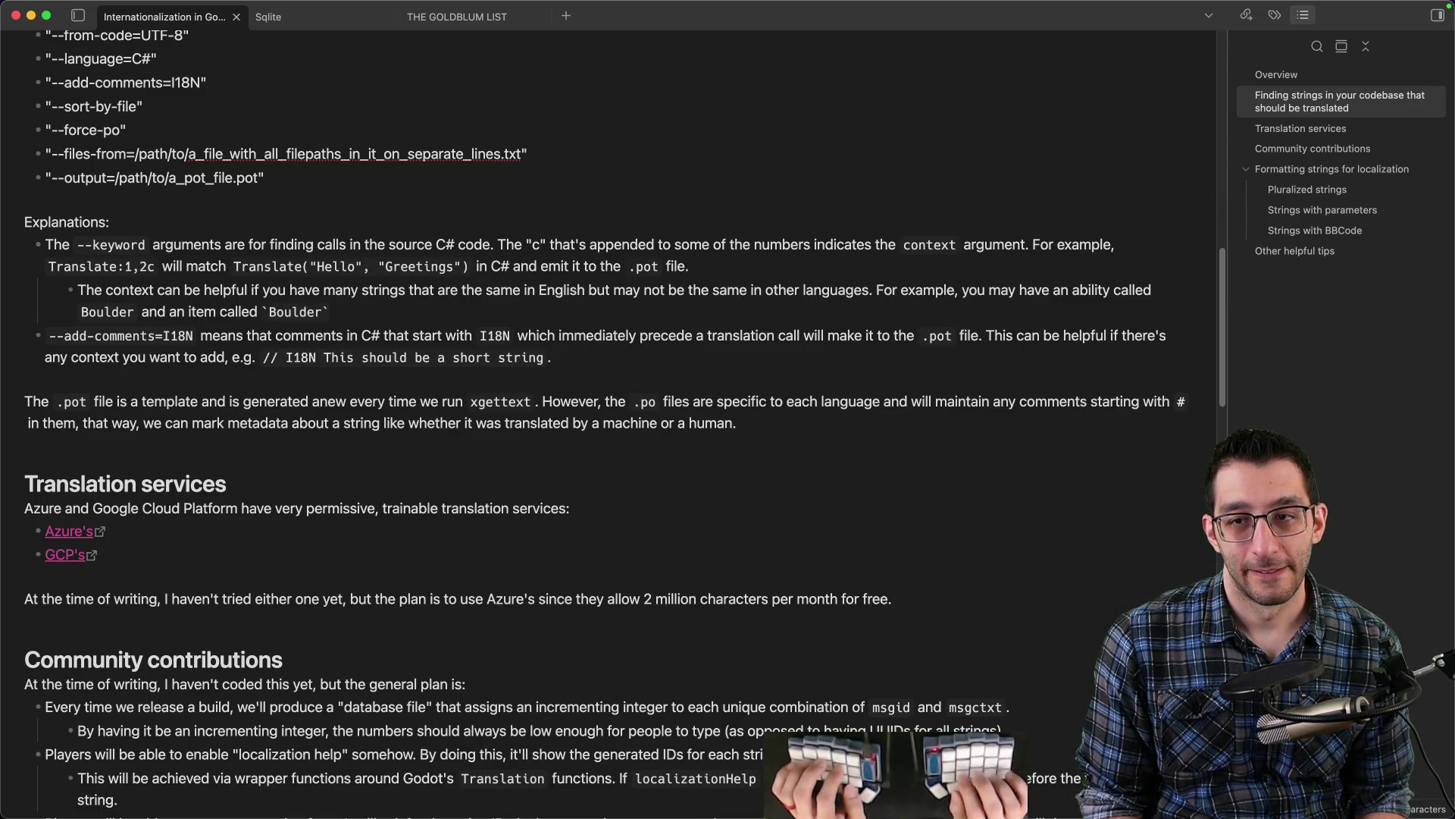
type("`")
type(". The t")
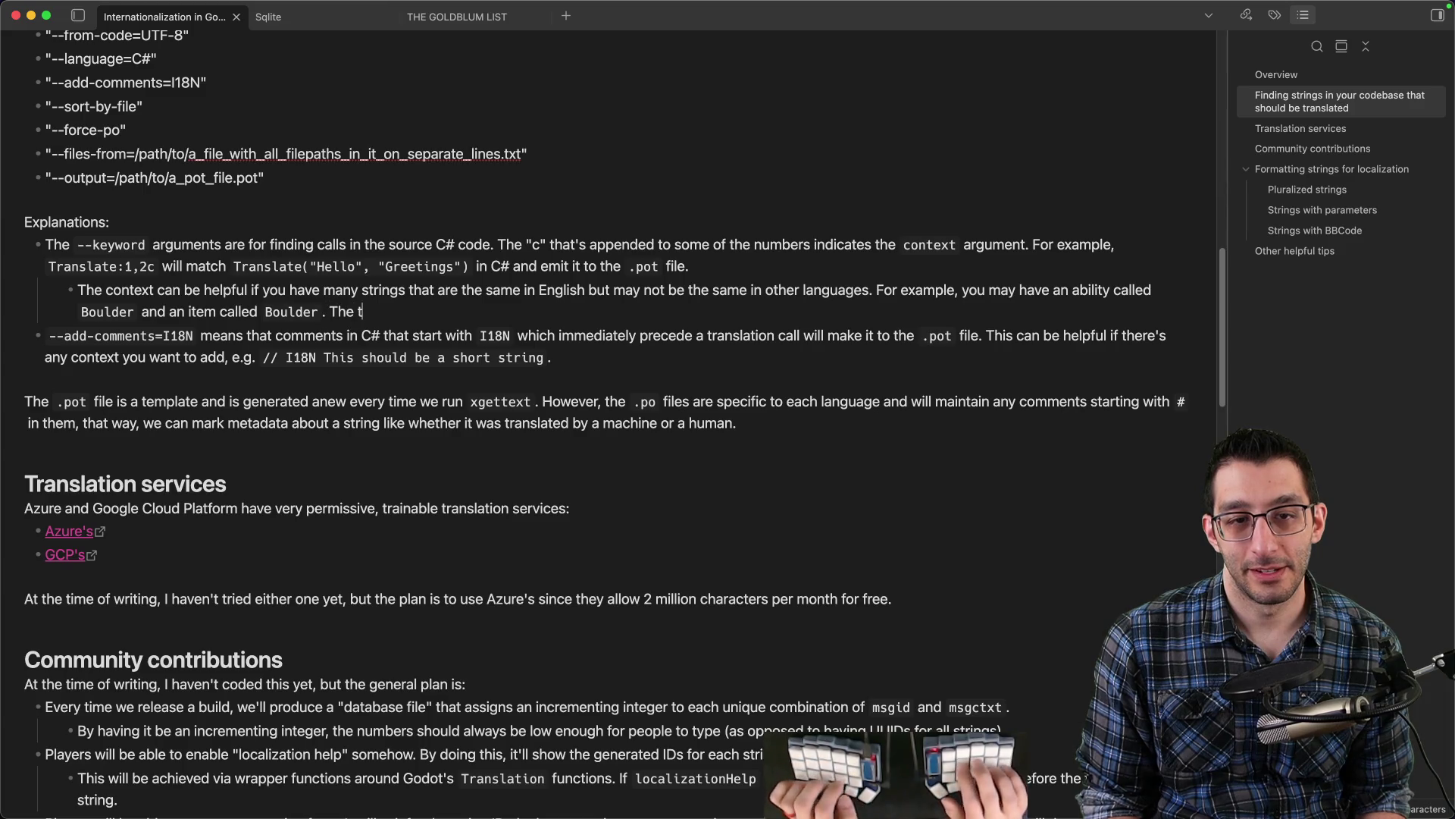
key("BackSpace")
type("context could be s")
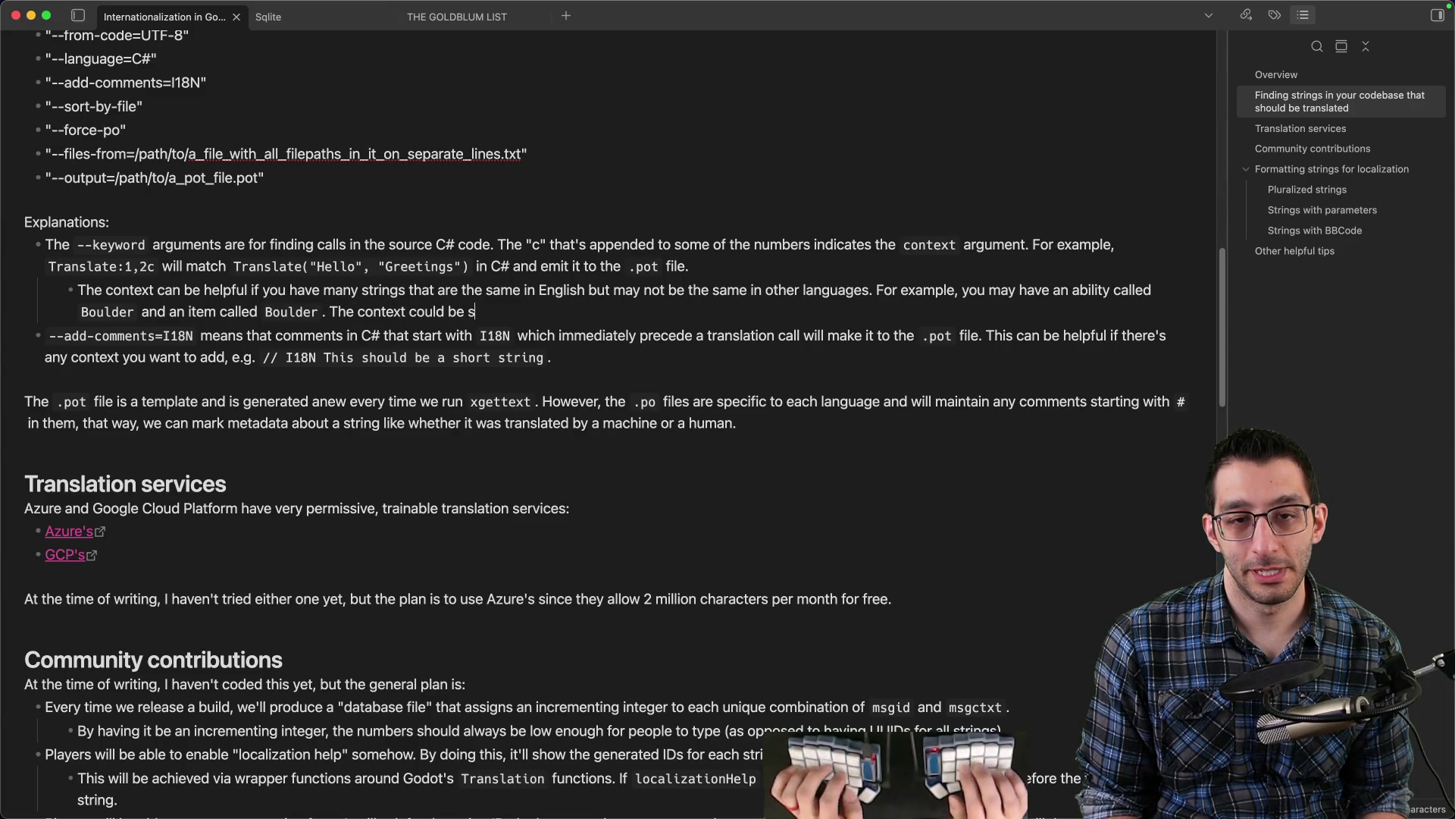
type("et to `Abilities")
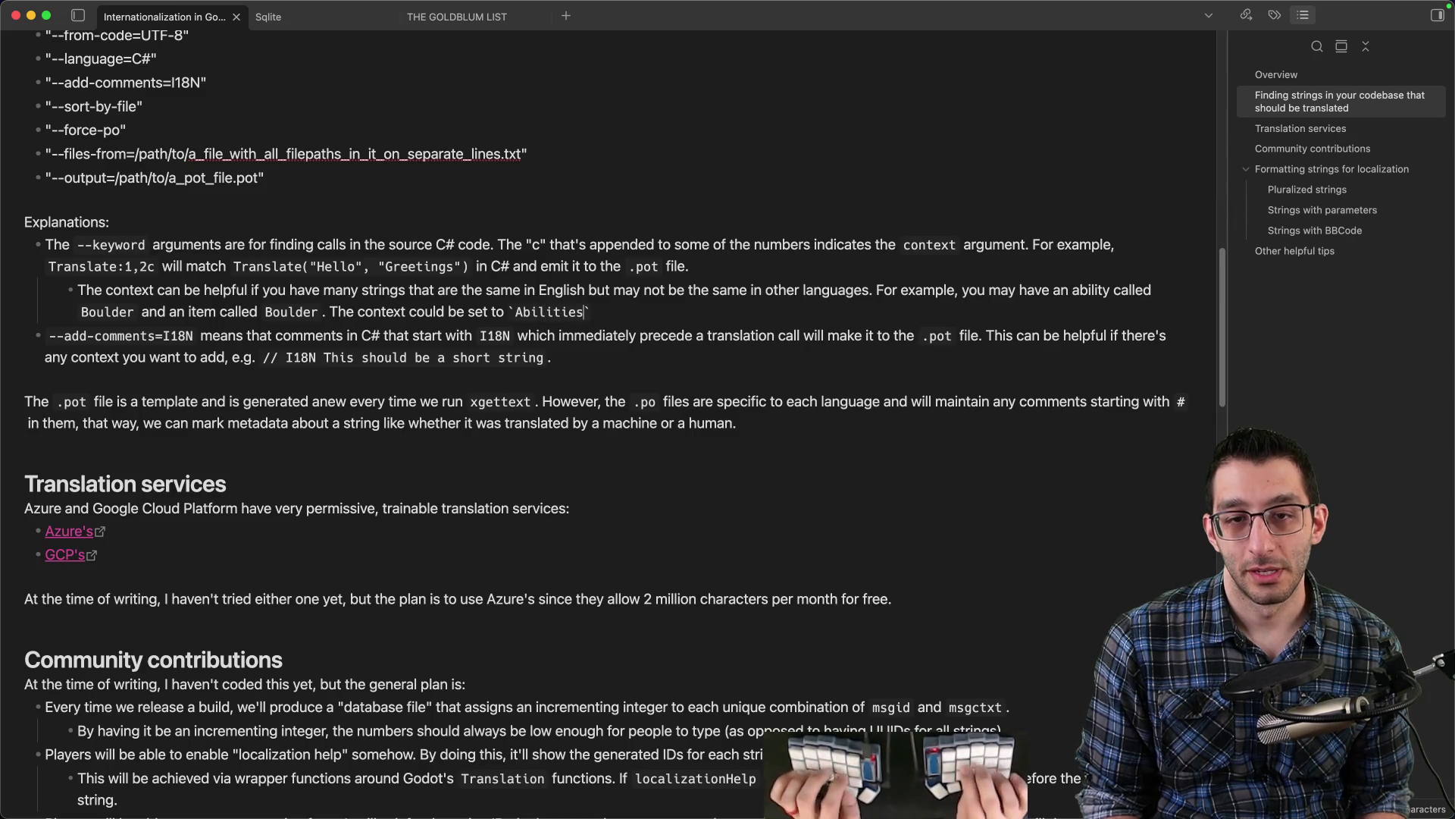
type("\"")
key("alt+Right")
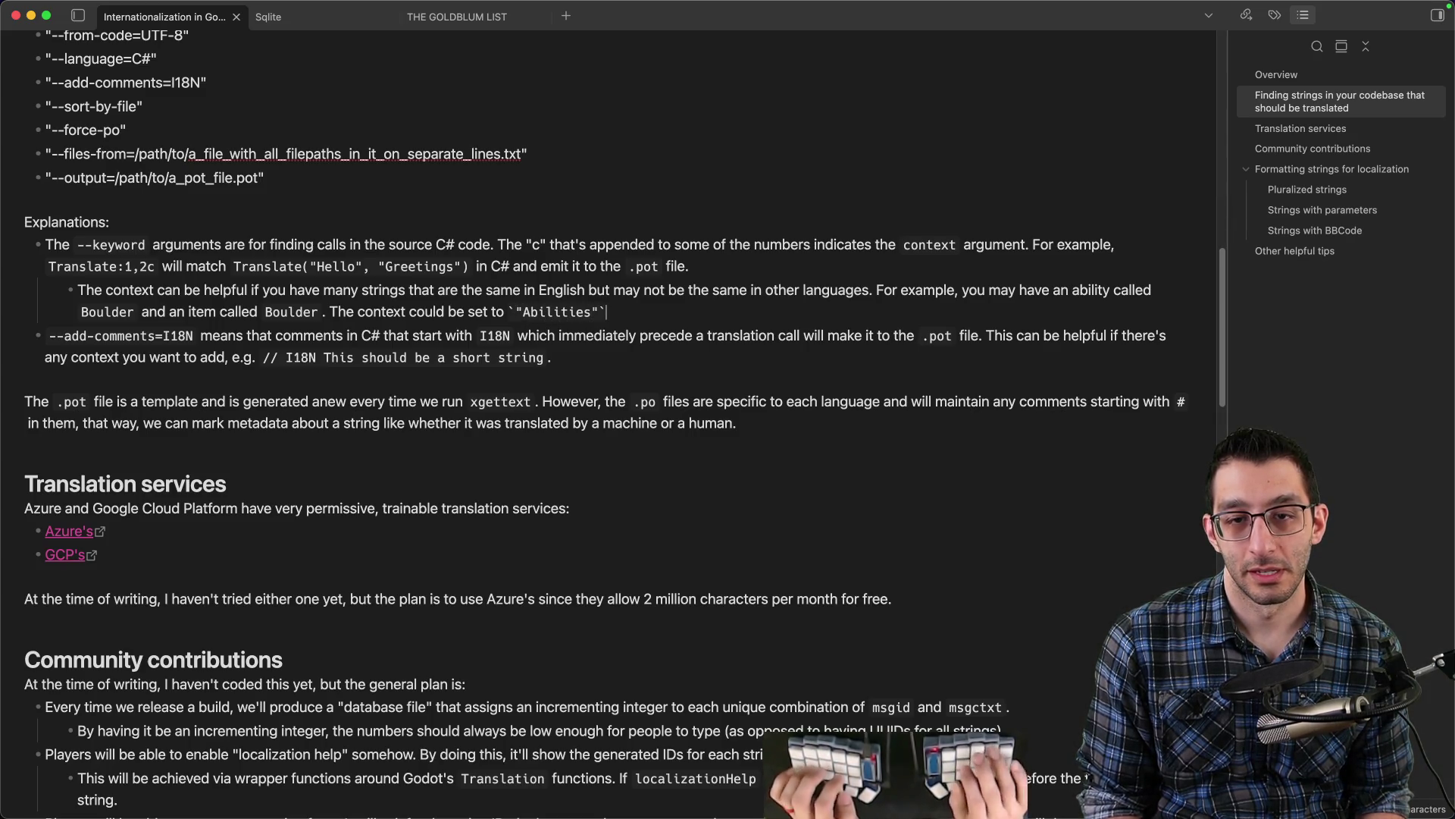
type("or")
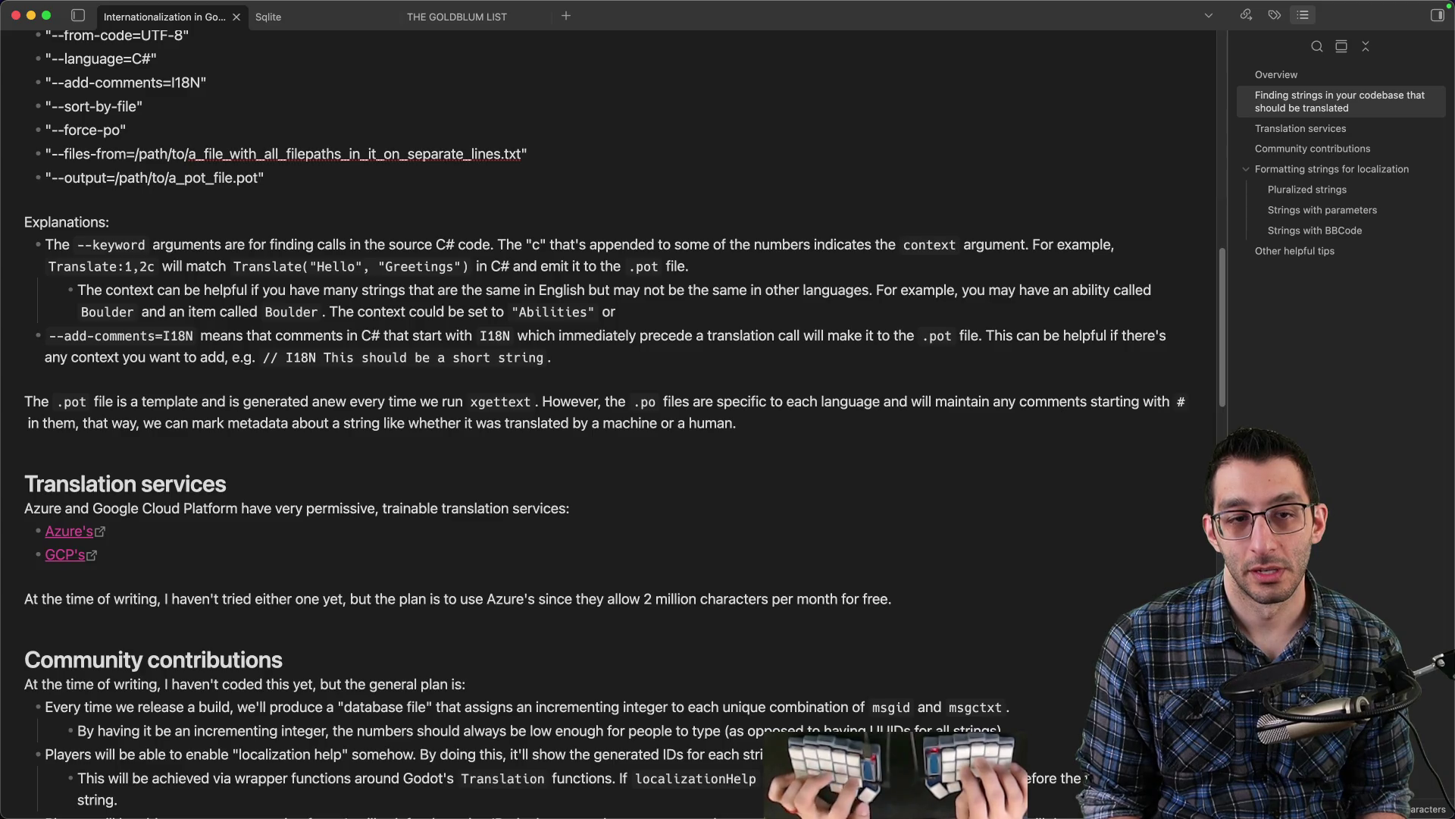
type(" `\"Items")
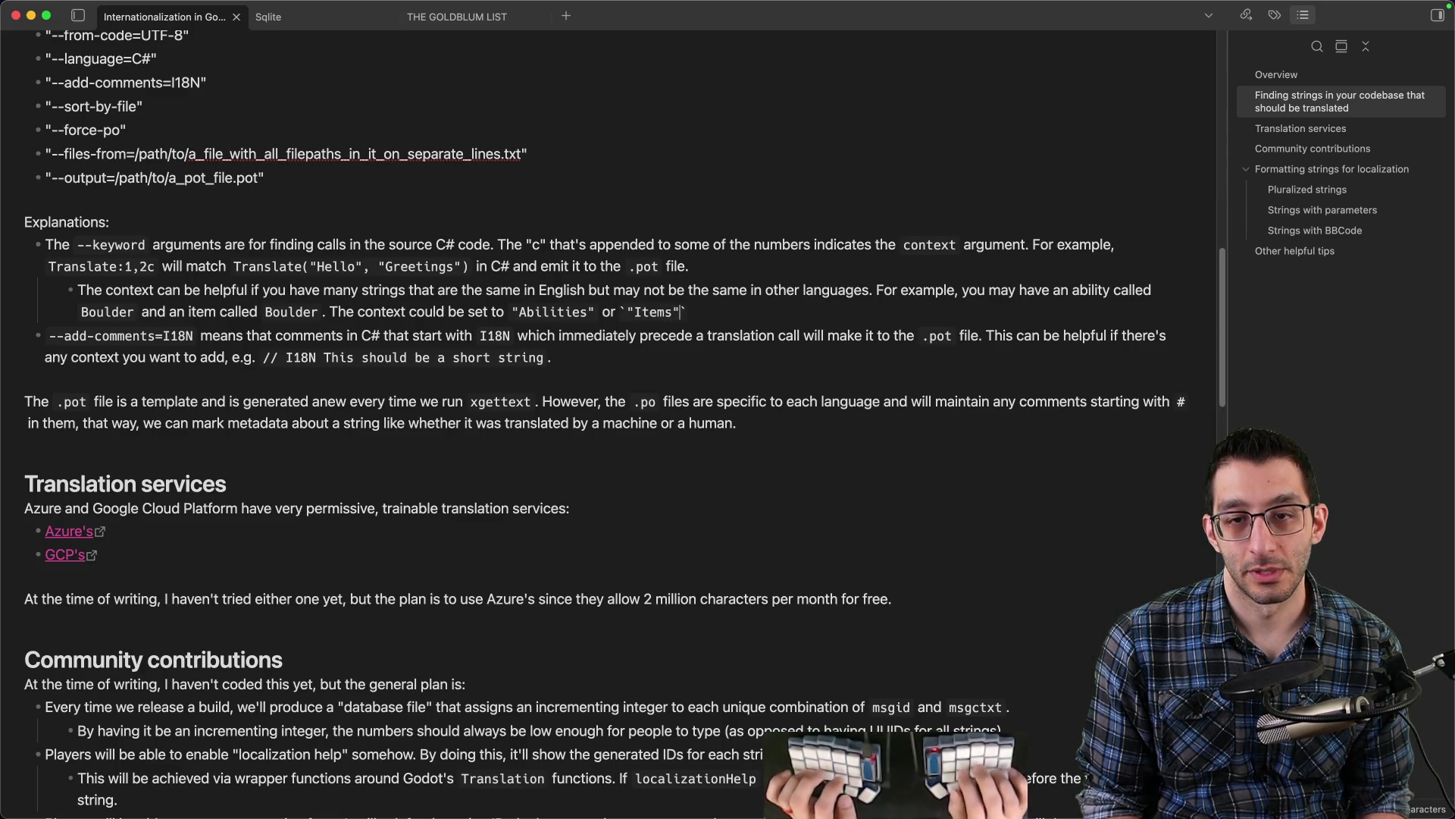
key("Right")
type("approp")
type("iately")
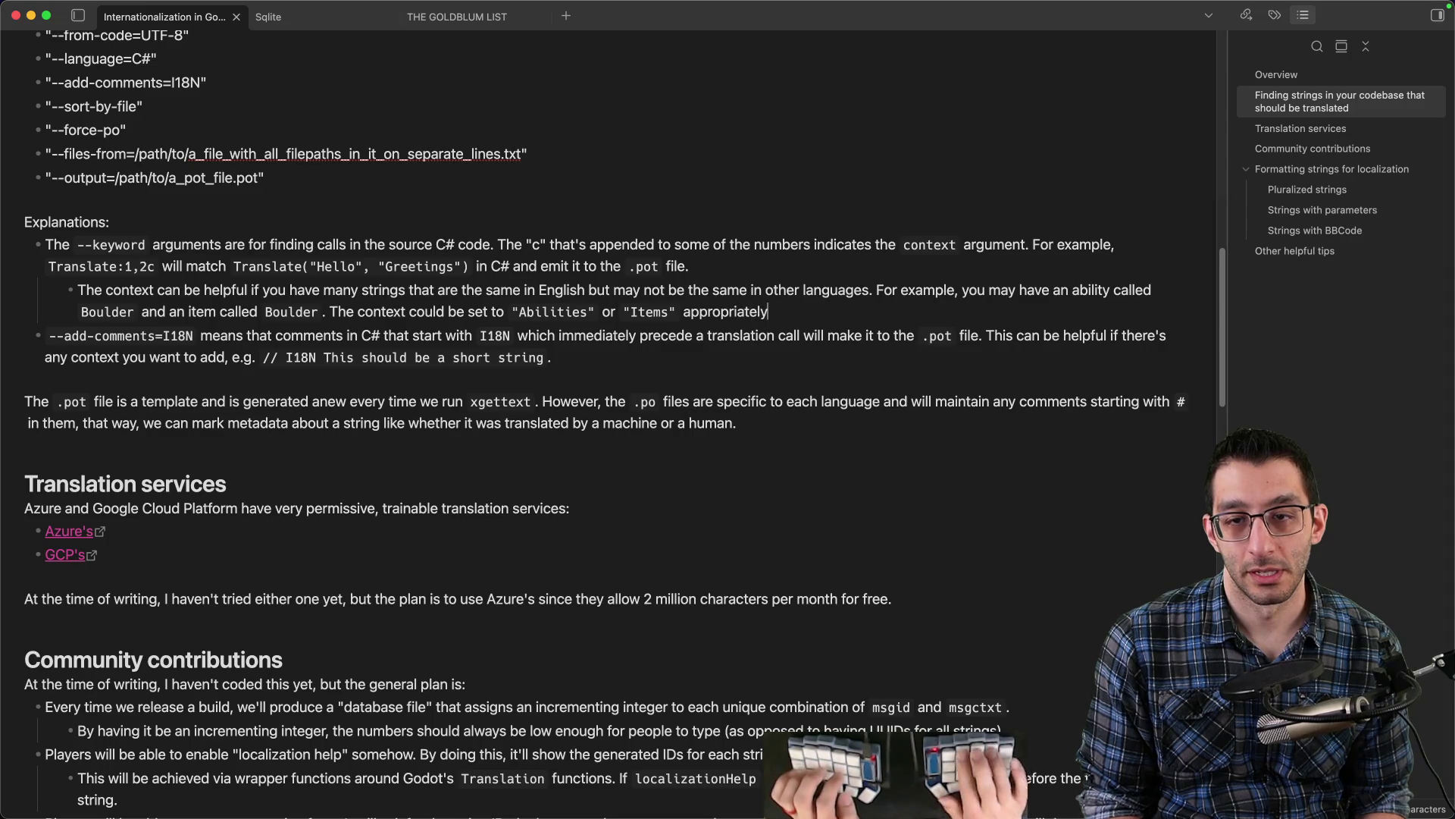
key("super+Tab")
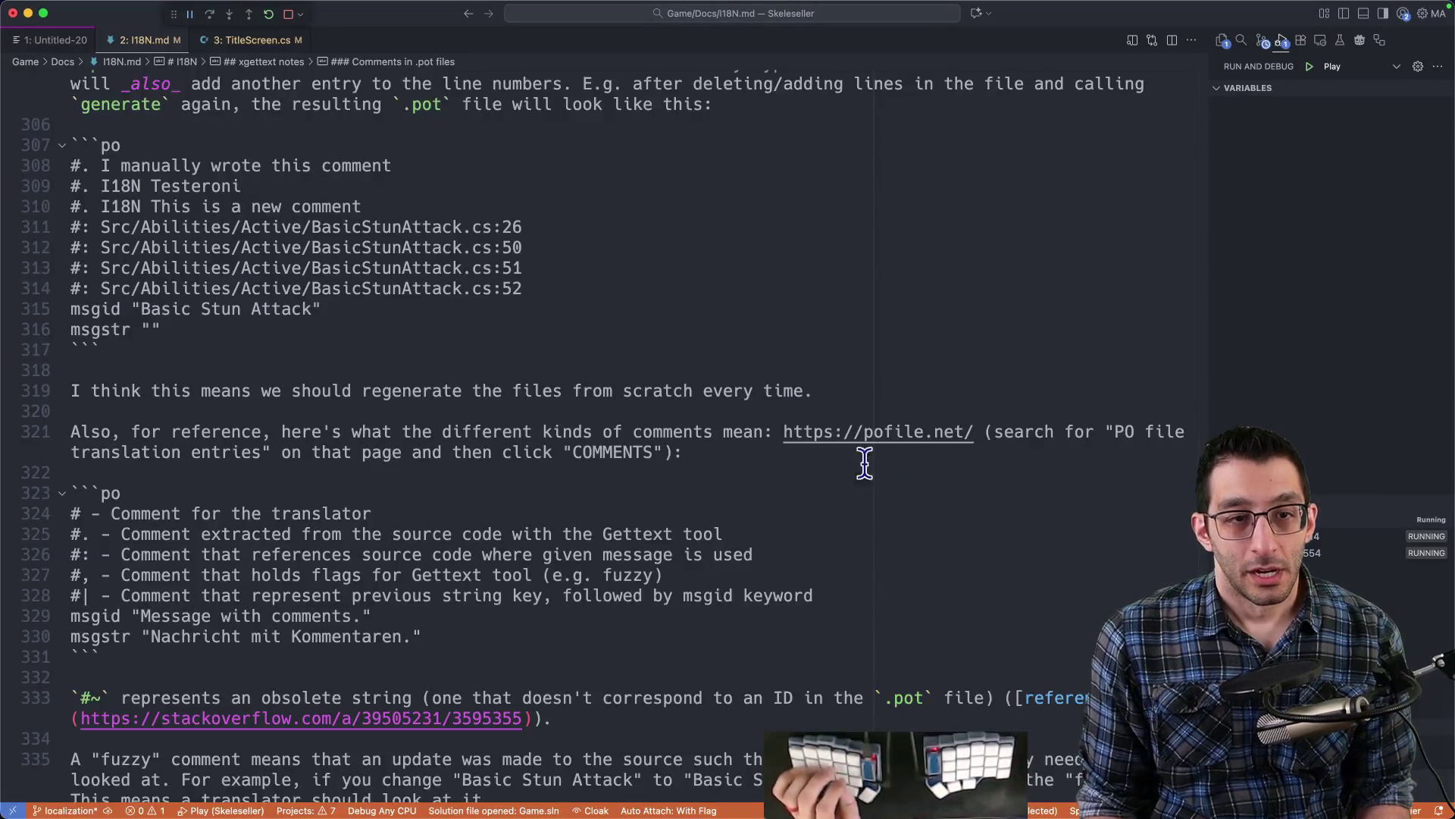
- Search I18N.md for 'join' and select the --join-existing argument of the xgettext command
scroll(865, 462, "up", 10)
scroll(760, 393, "down", 8)
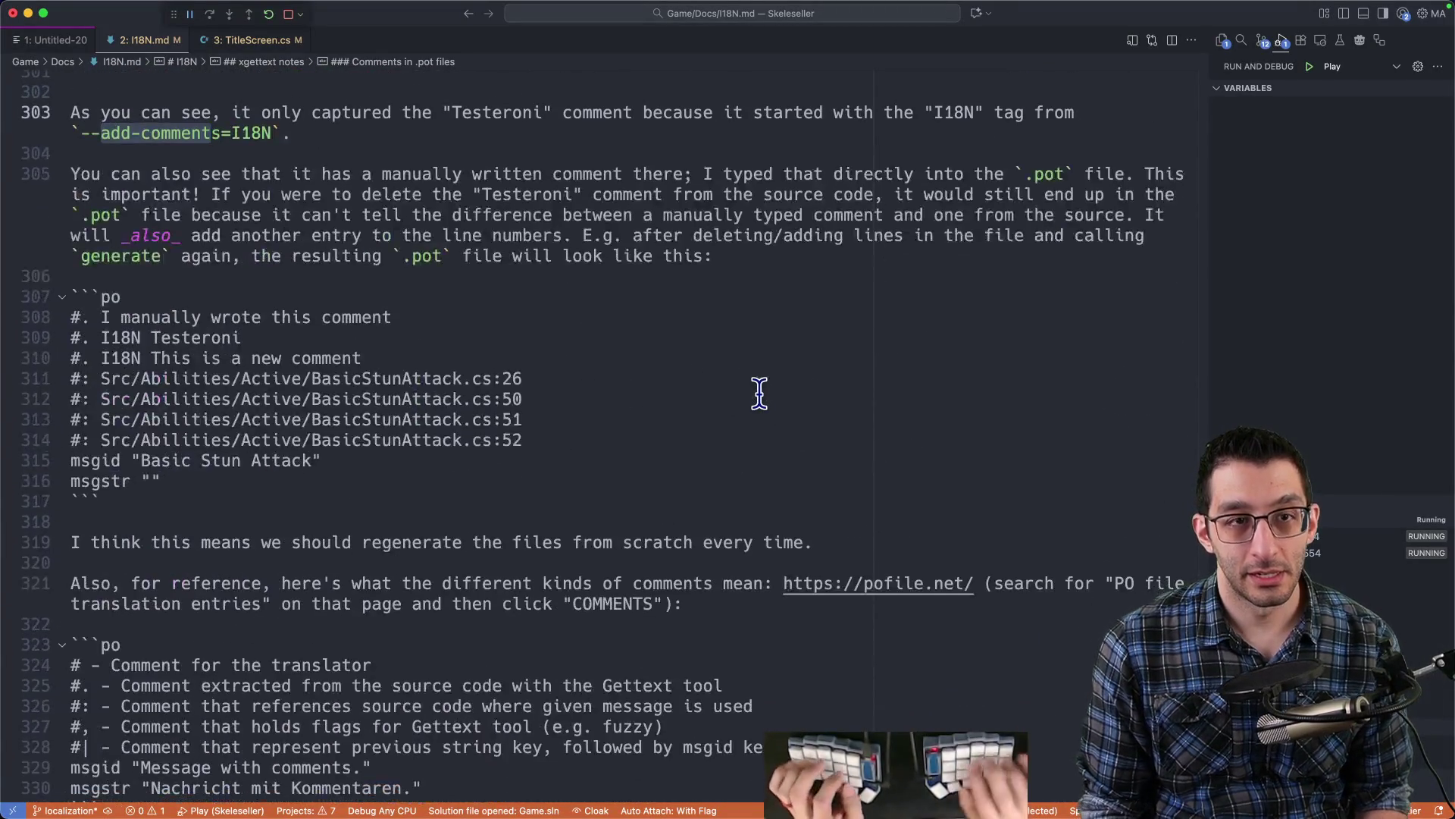
scroll(759, 392, "up", 20)
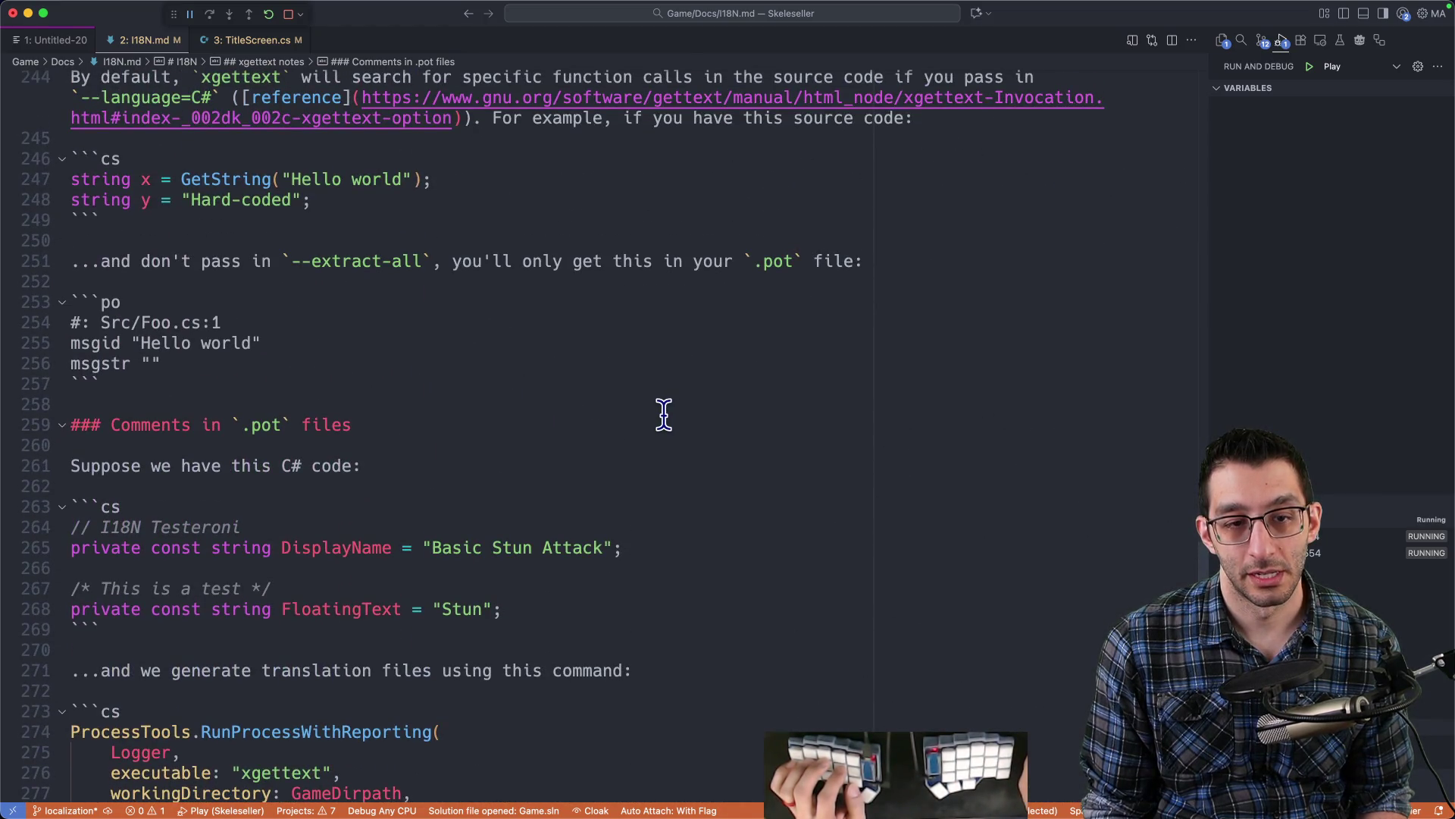
scroll(661, 415, "down", 6)
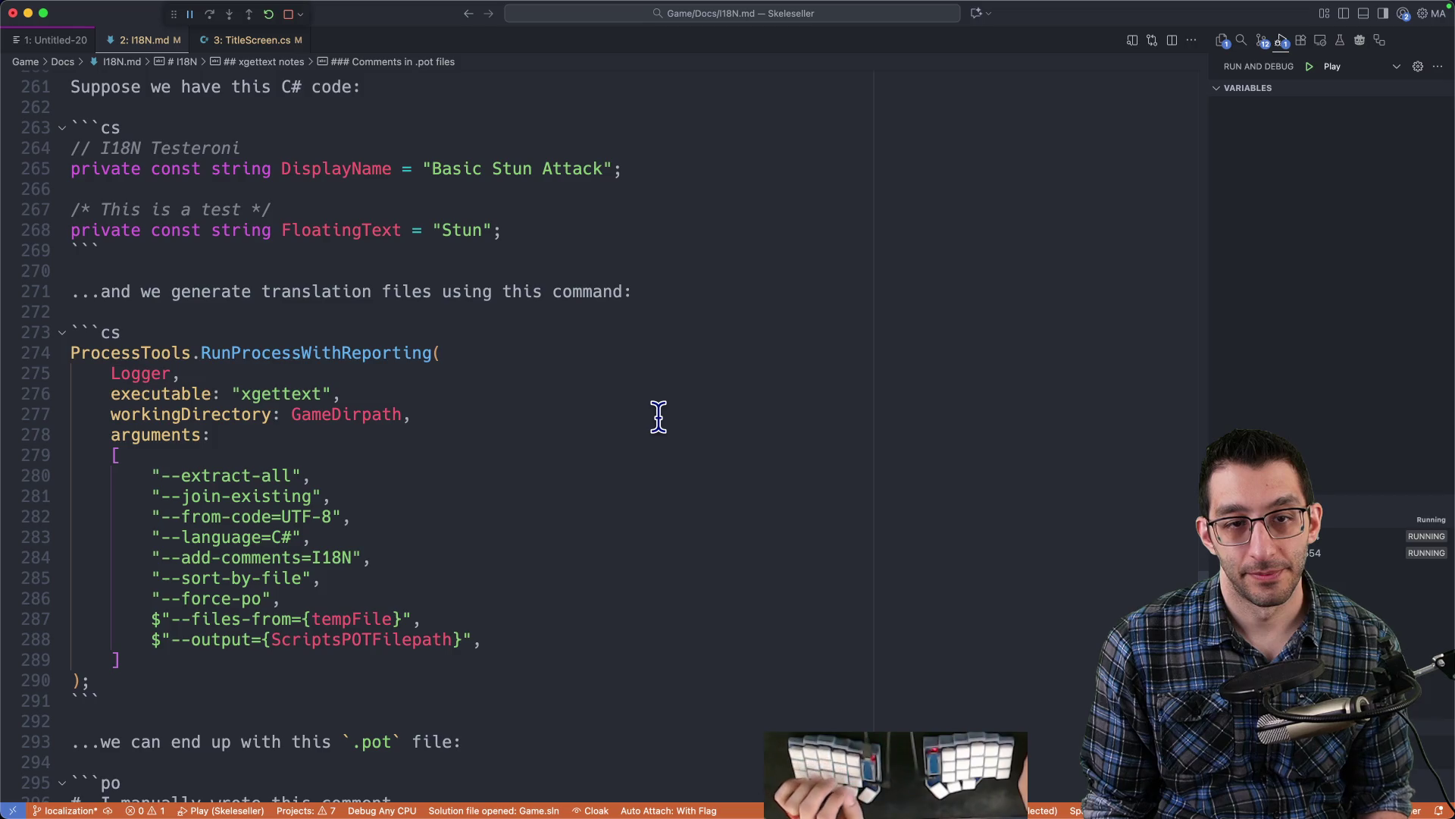
scroll(657, 418, "down", 8)
scroll(655, 419, "down", 10)
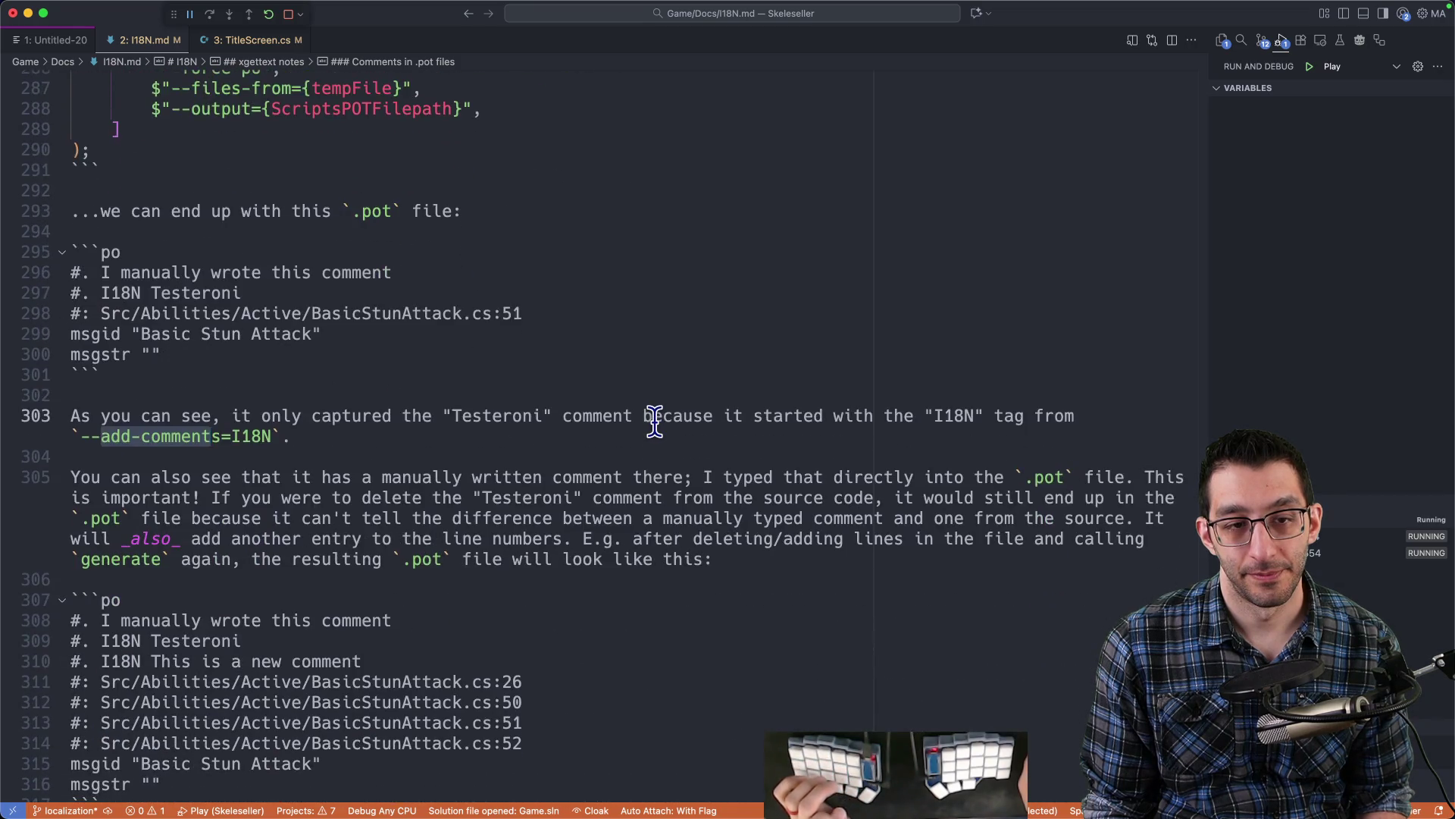
scroll(648, 428, "down", 6)
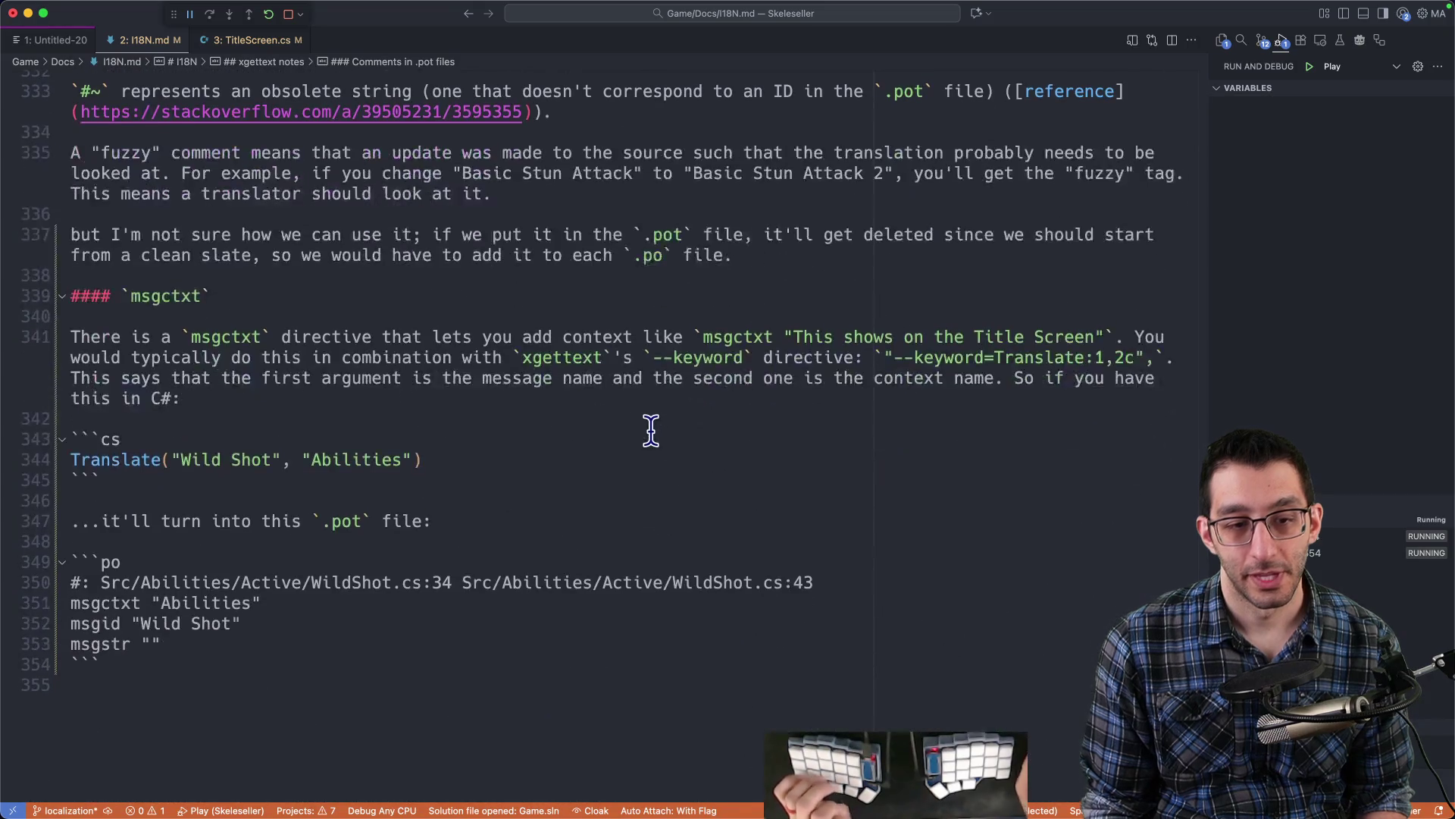
key("super+f")
type("join")
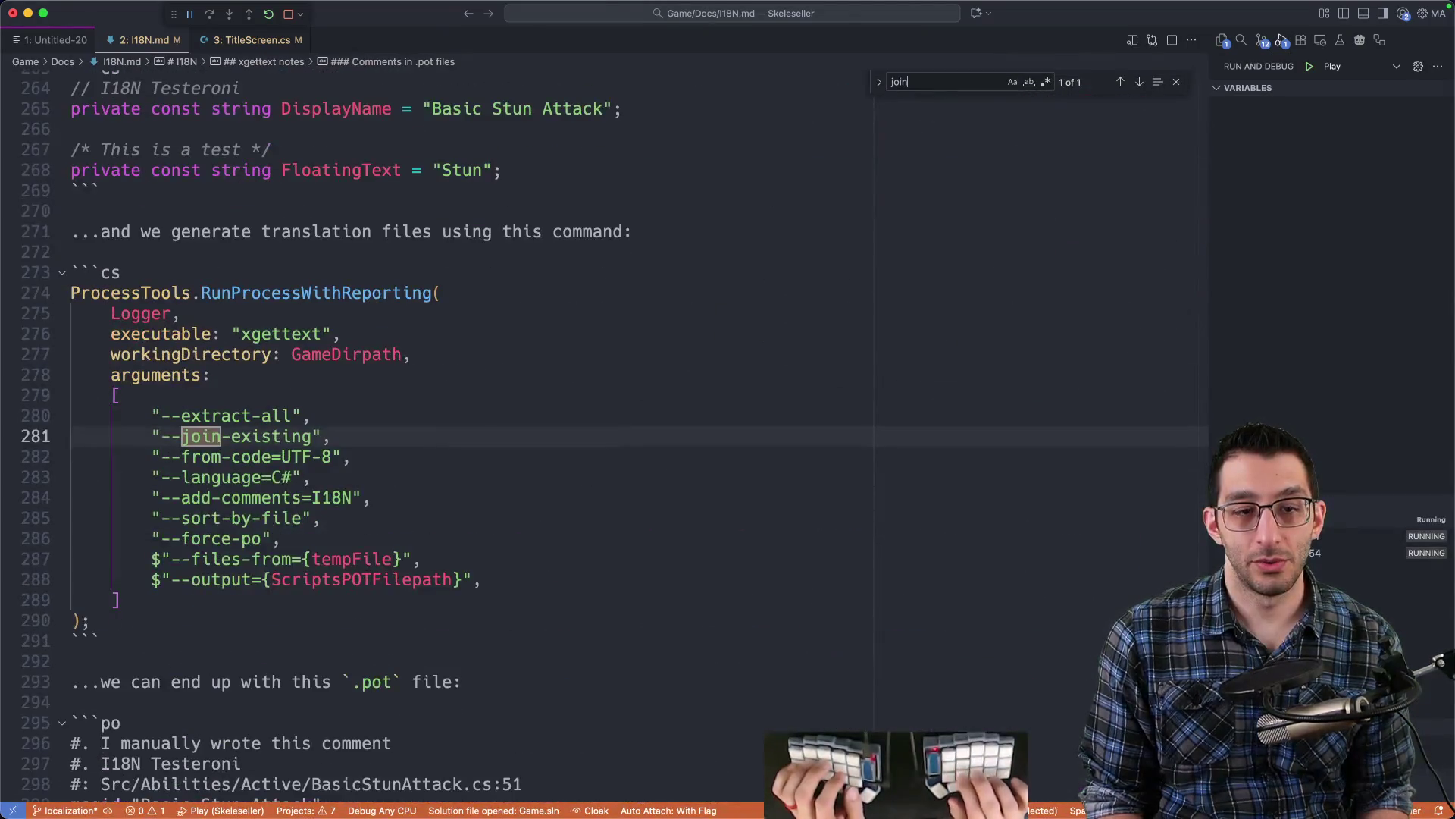
key("Escape")
key("Home")
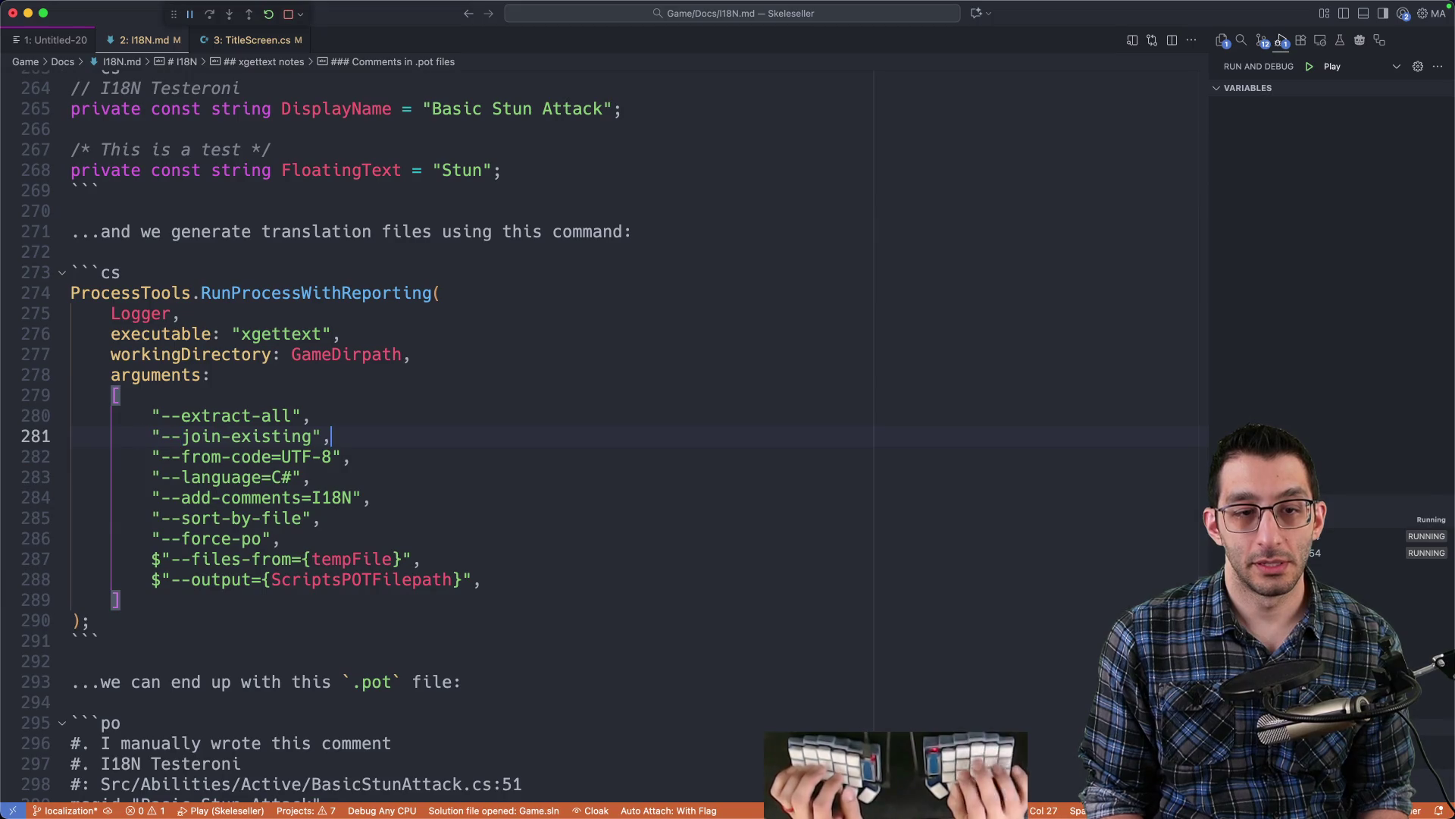
key("alt+shift+Left")
key("alt+shift+Left")
key("alt+shift+Left")
key("super+c")
- Add a bullet: 'We do _not_ use `--join-existing` so that the `.pot` file will be generated'
key("super+Tab")
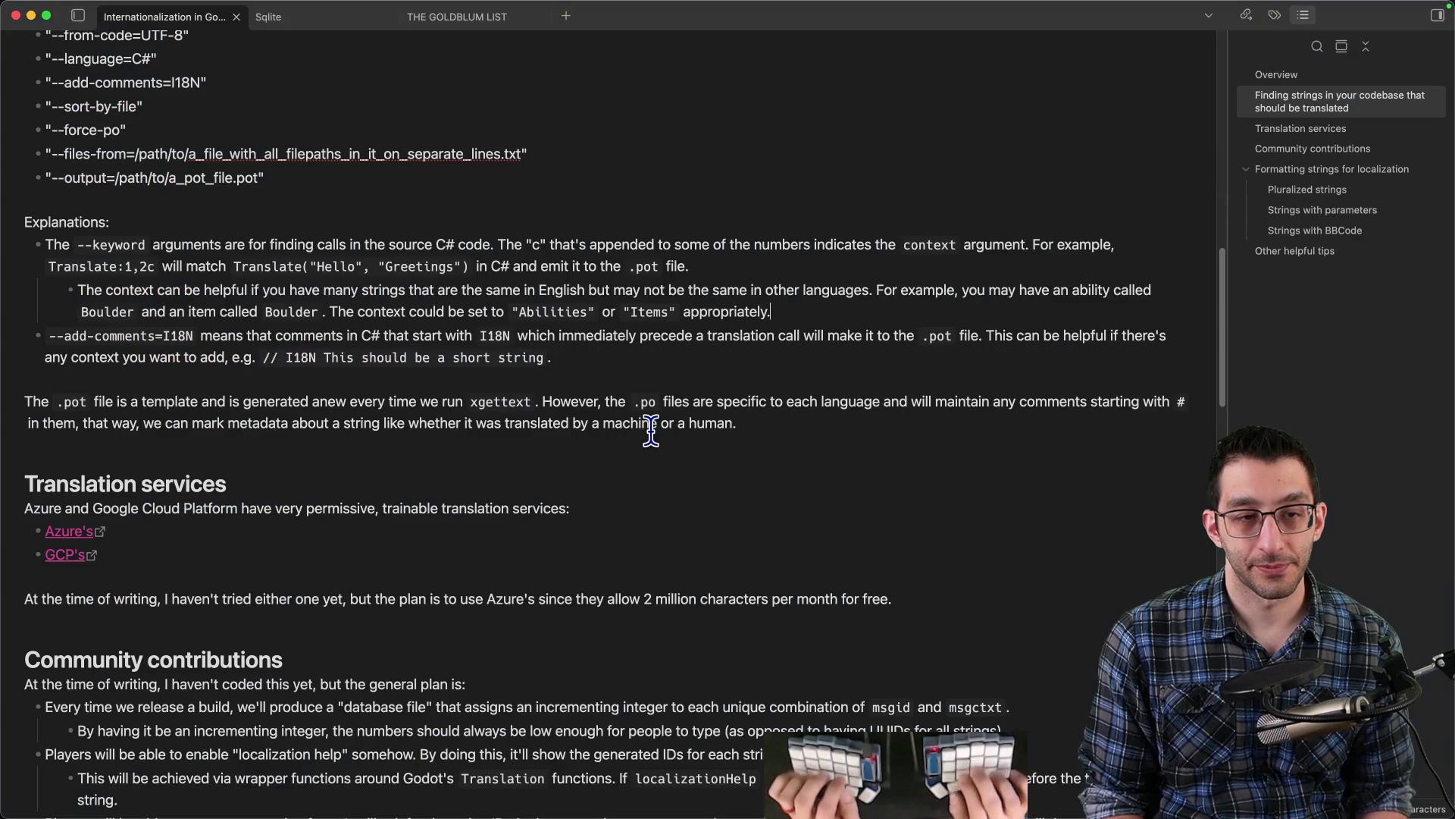
key("End")
key("Return")
type("We")
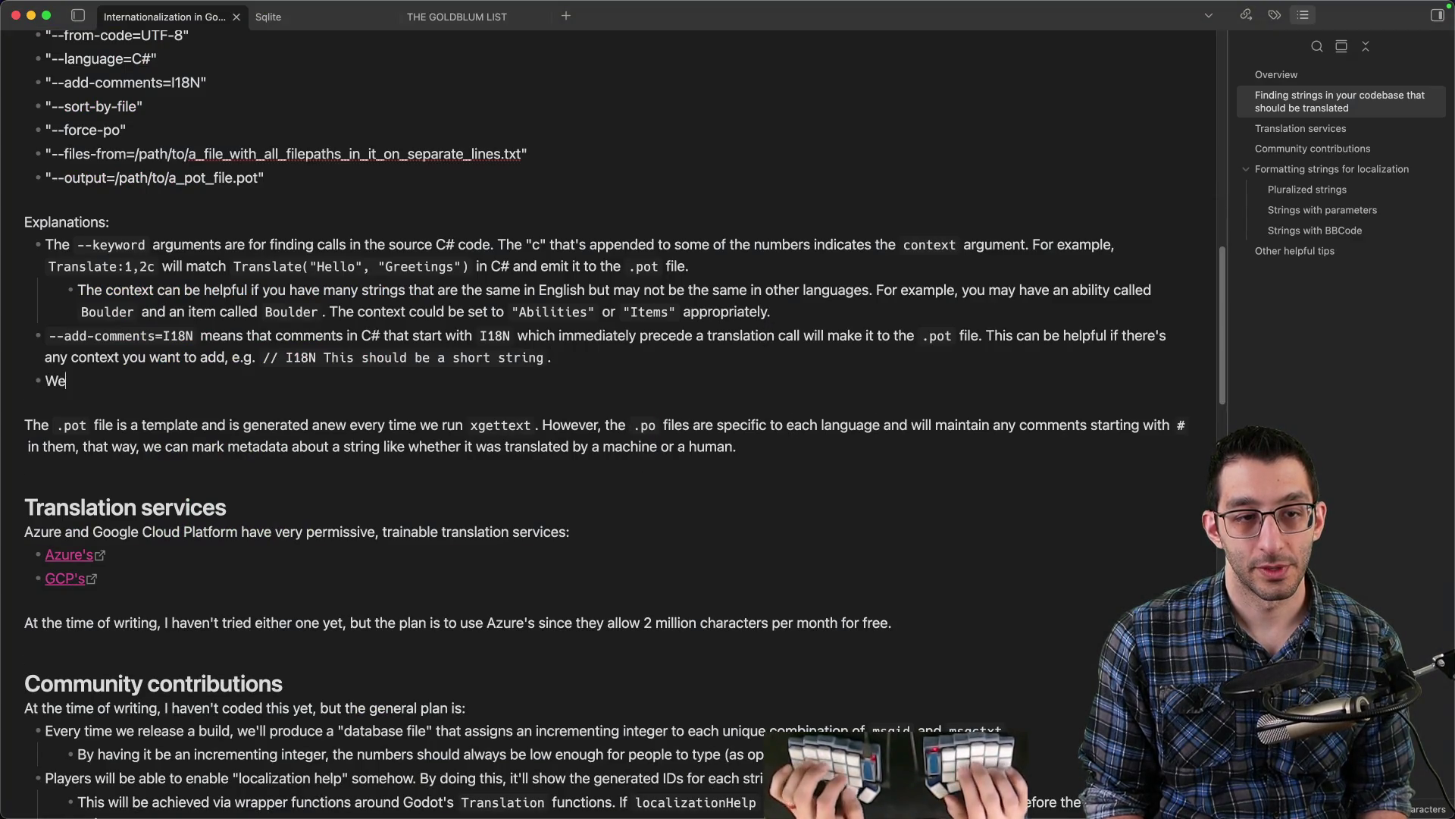
type(" do _not_ use `")
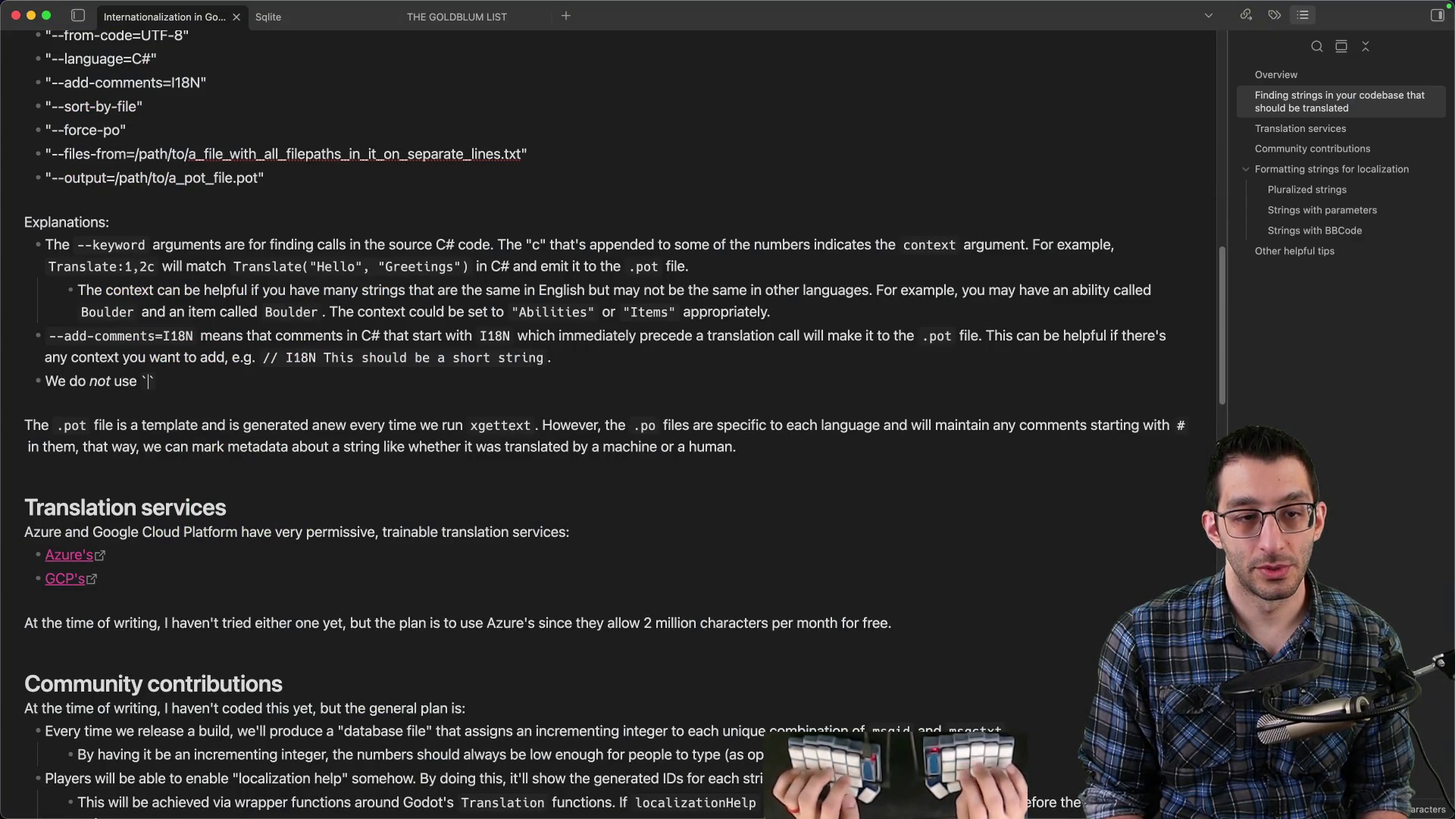
key("super+v")
key("Right")
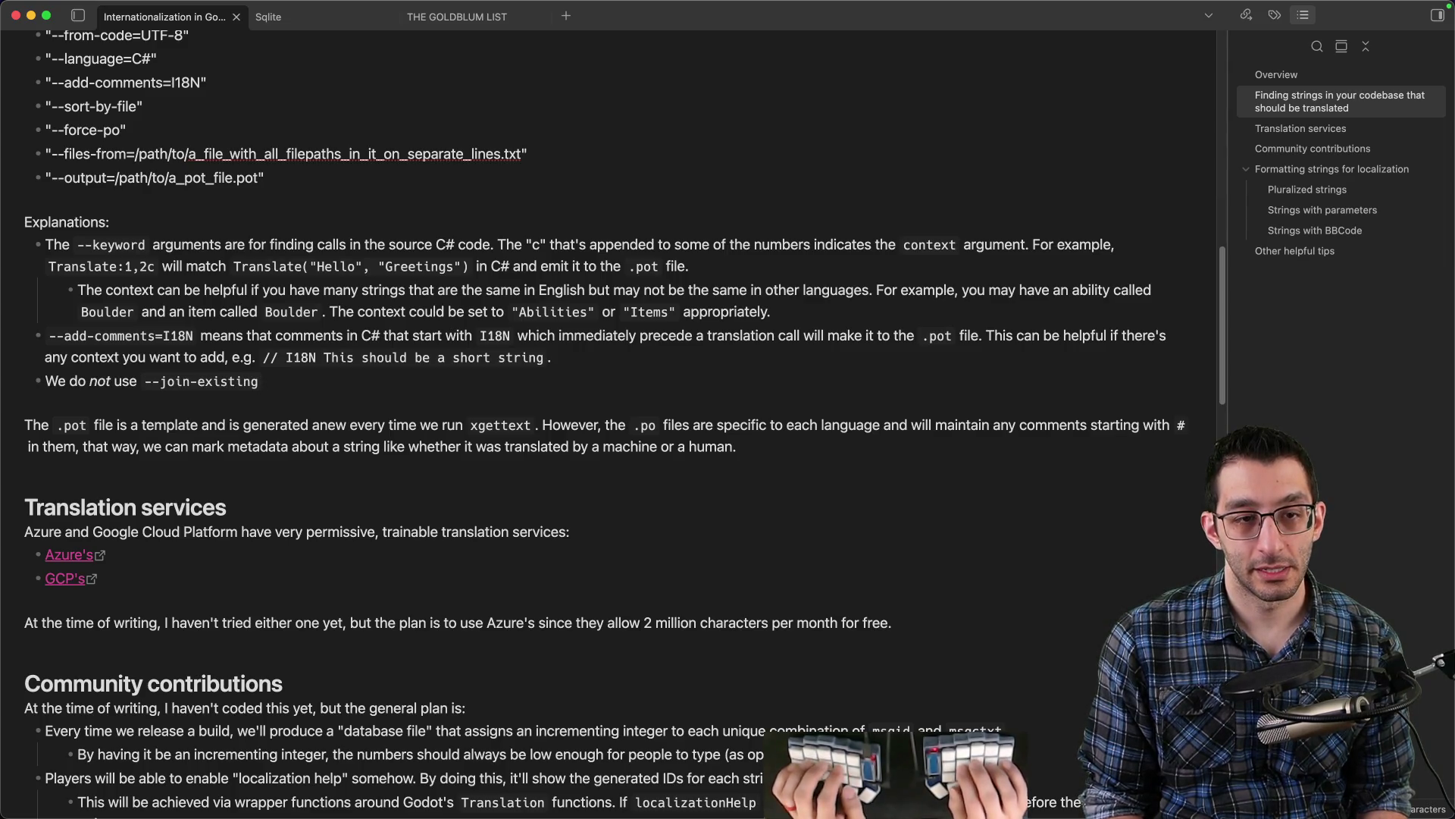
type(" so tha")
type("`.pot` file will be")
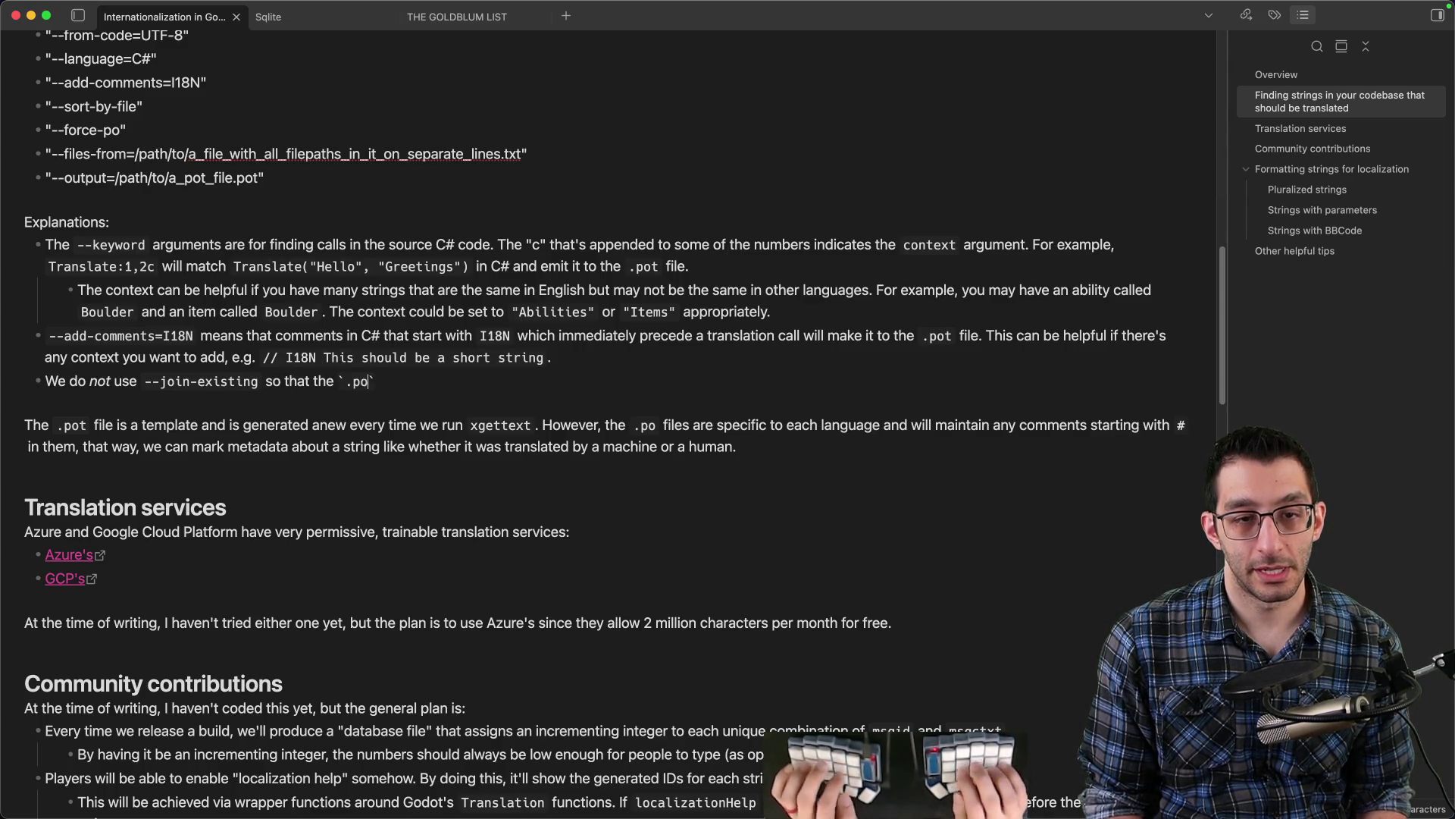
type(" generated")
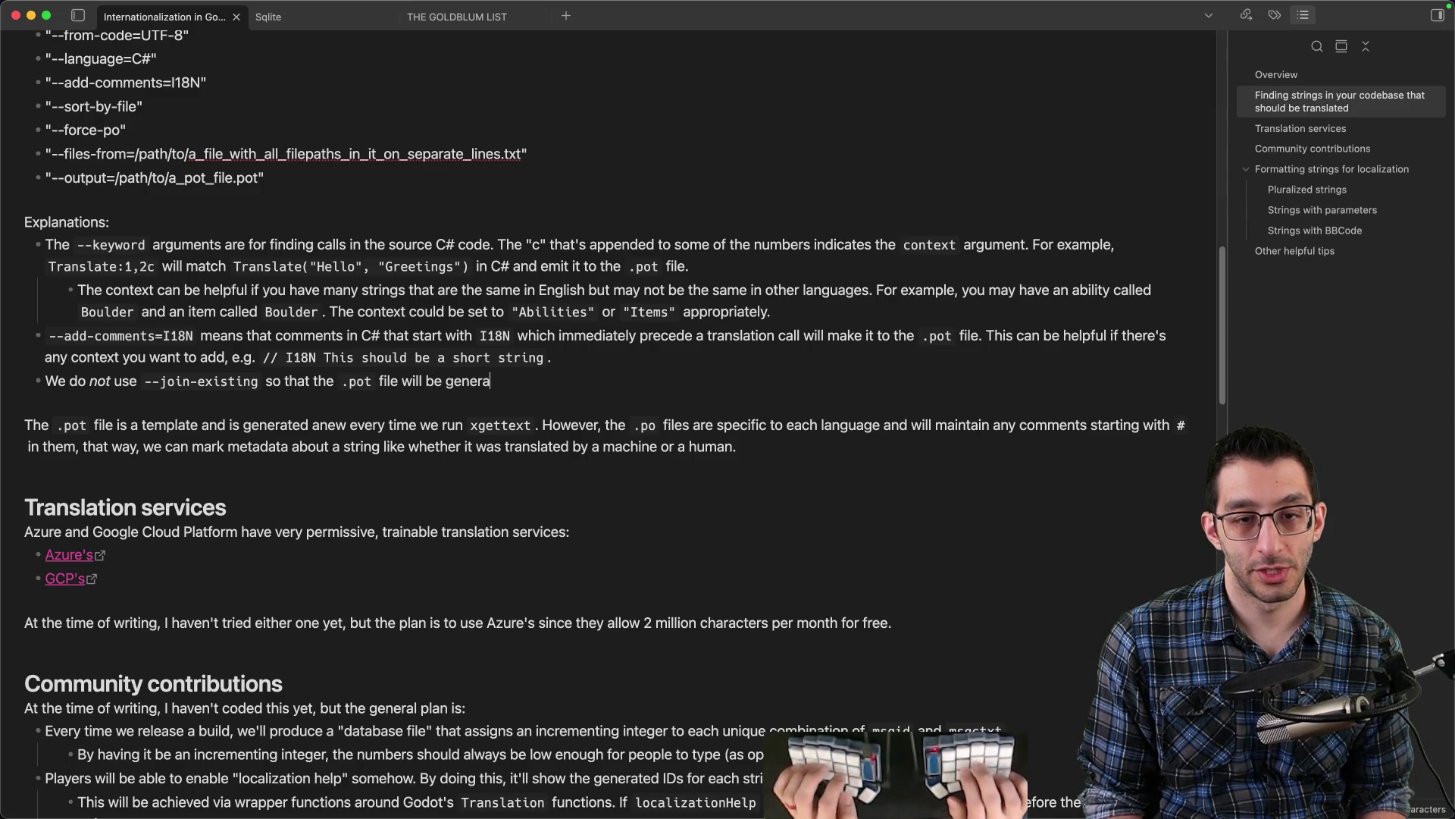
- Merge the following .pot paragraph into the new bullet by deleting its repeated opening before 'anew'
key("super+f")
type("anew")
key("Escape")
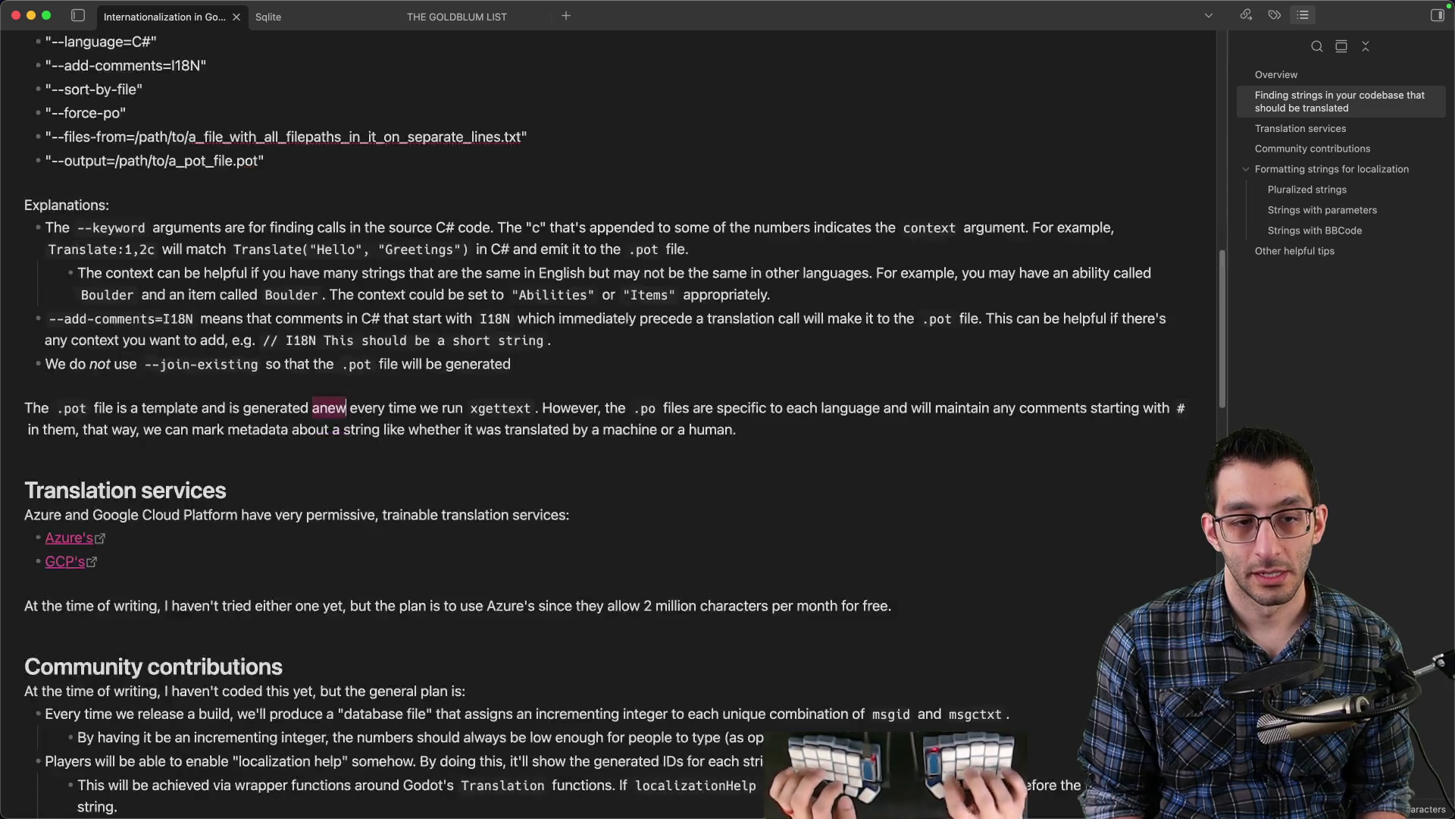
key("Left")
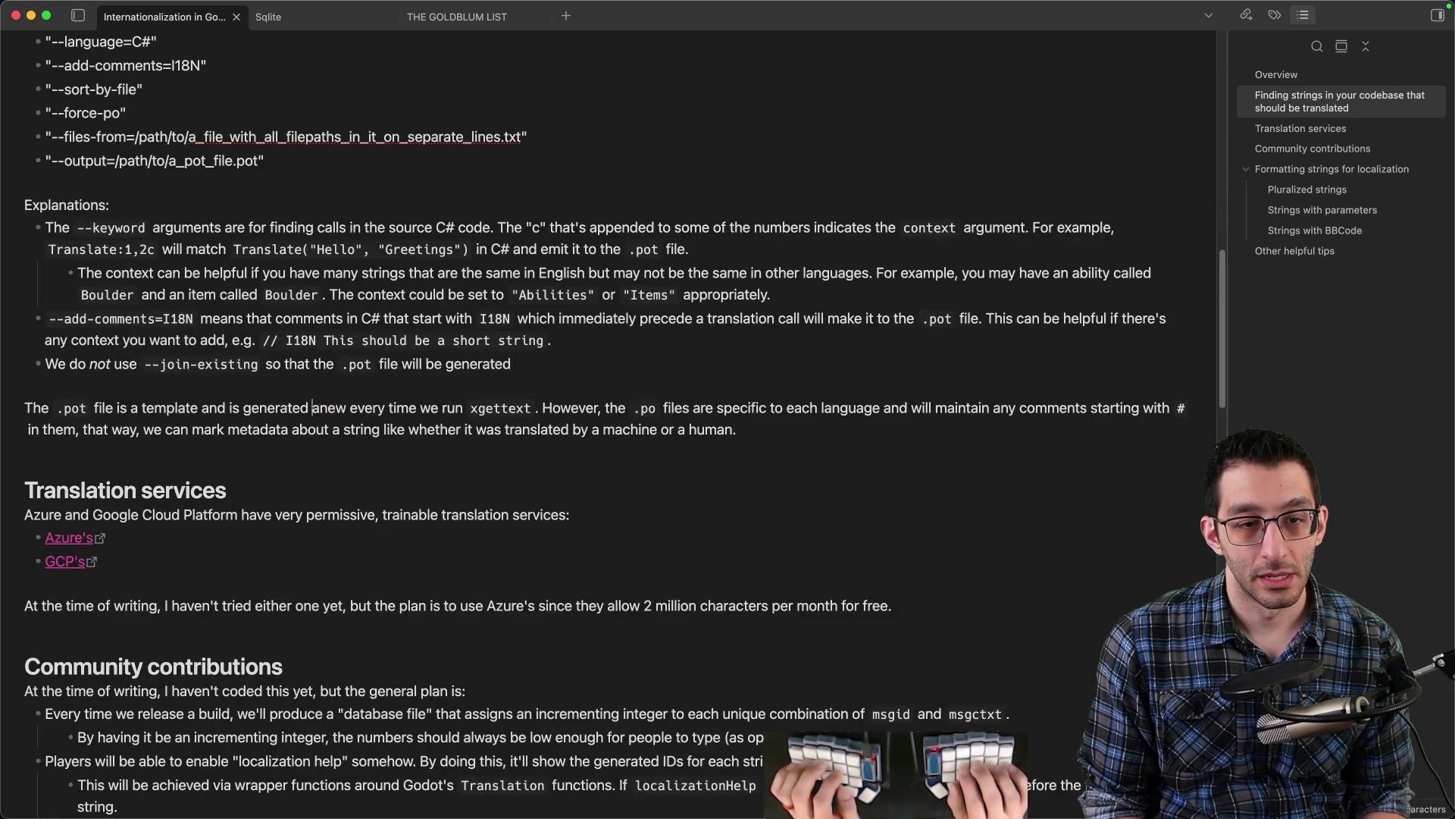
key("shift+Down")
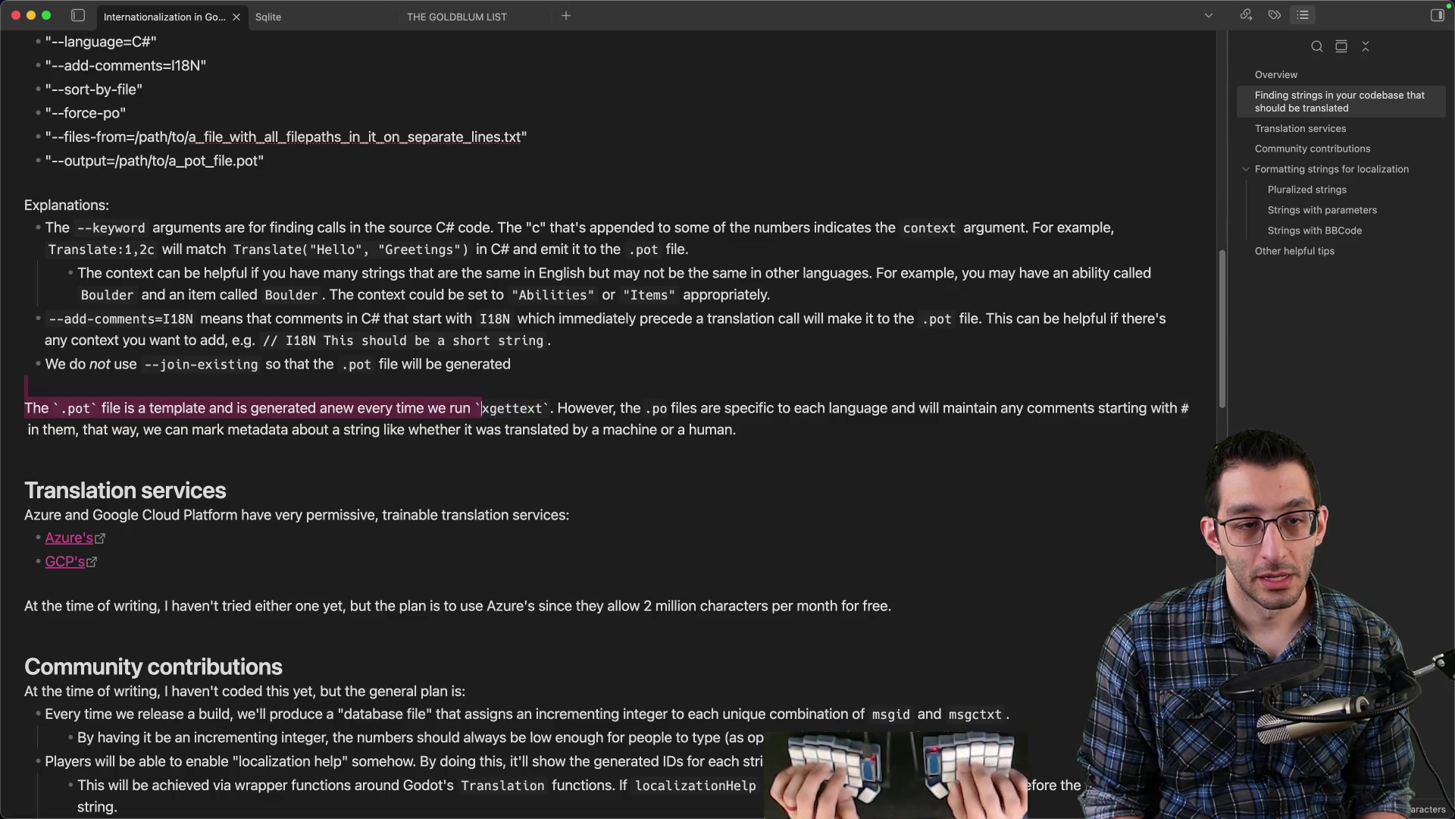
key("shift+alt+Left")
key("shift+alt+Left")
key("shift+alt+Left")
key("BackSpace")
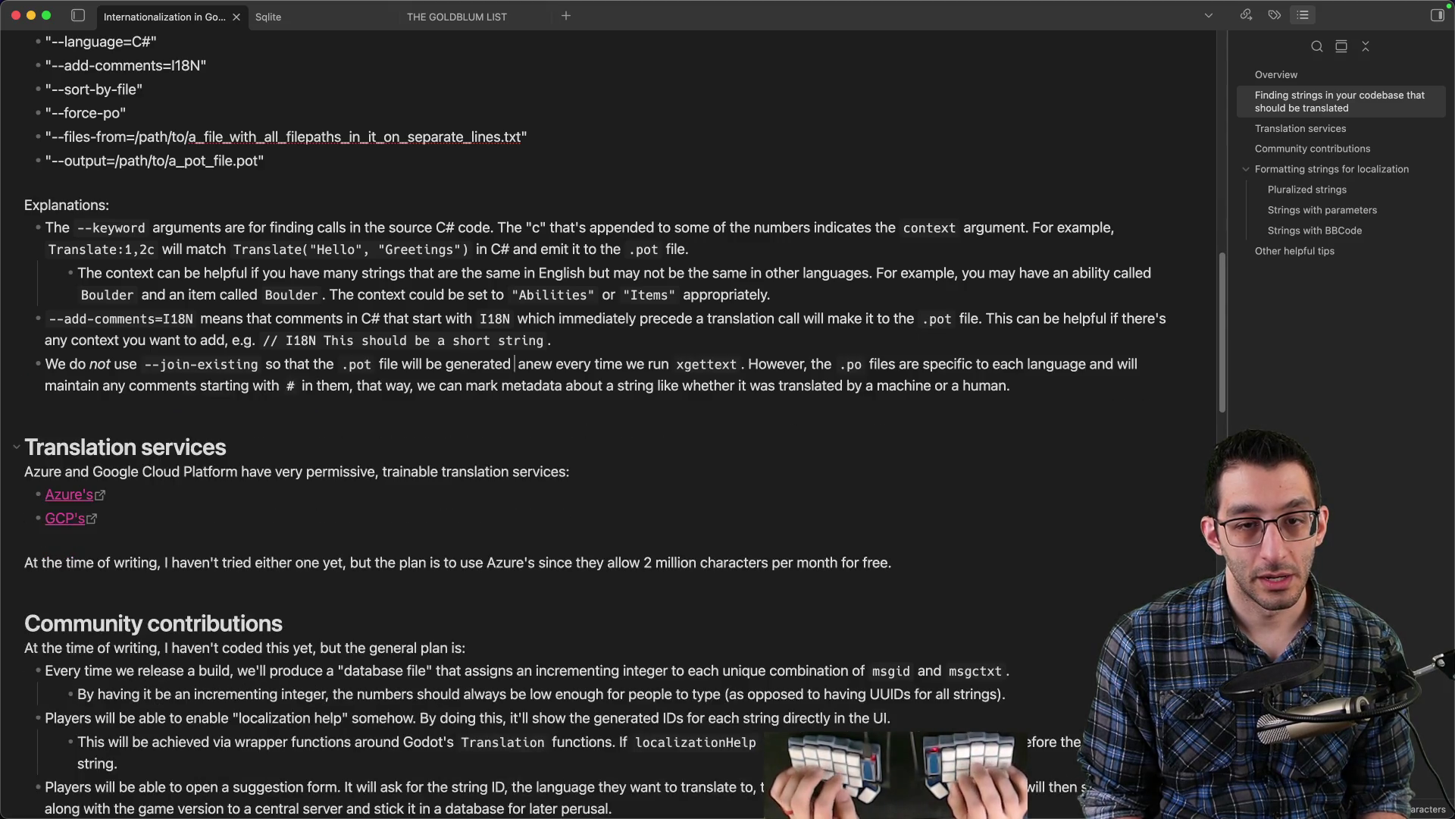
- Explain comments won't accumulate from changing line numbers, and nest 'The .po files themselves' as a sub-bullet
left_click(746, 364)
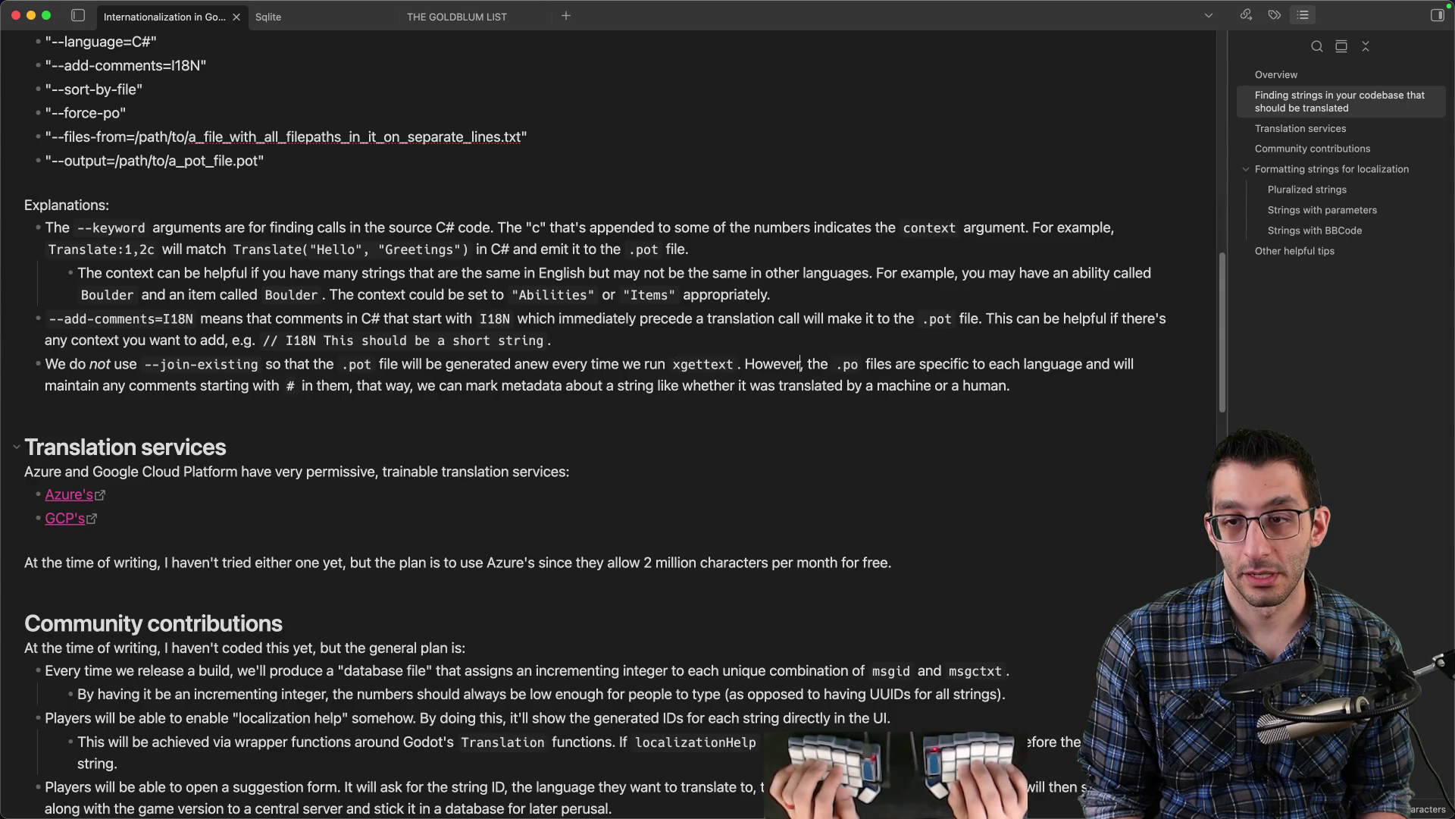
key("Right")
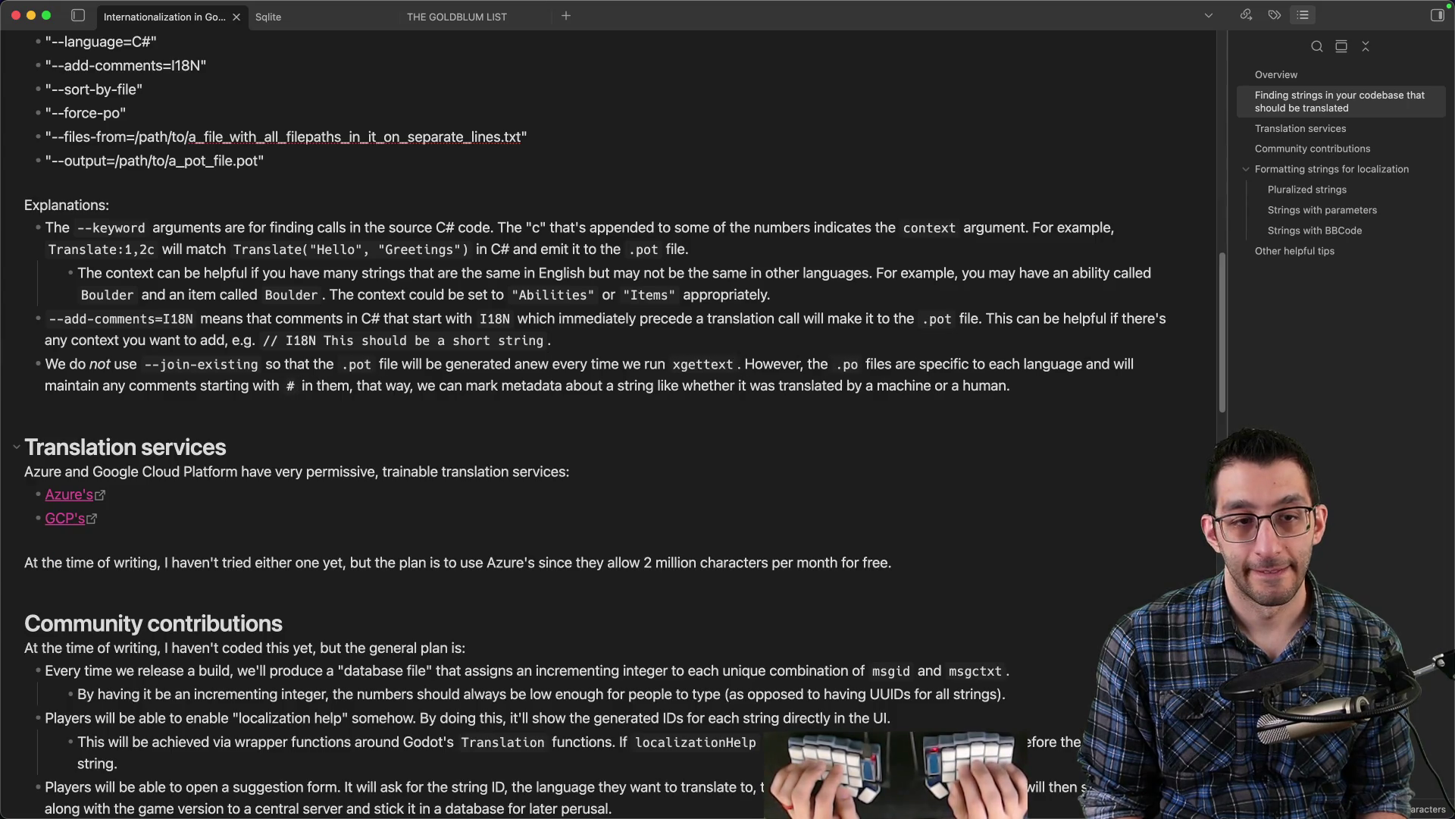
type("This is so that comments")
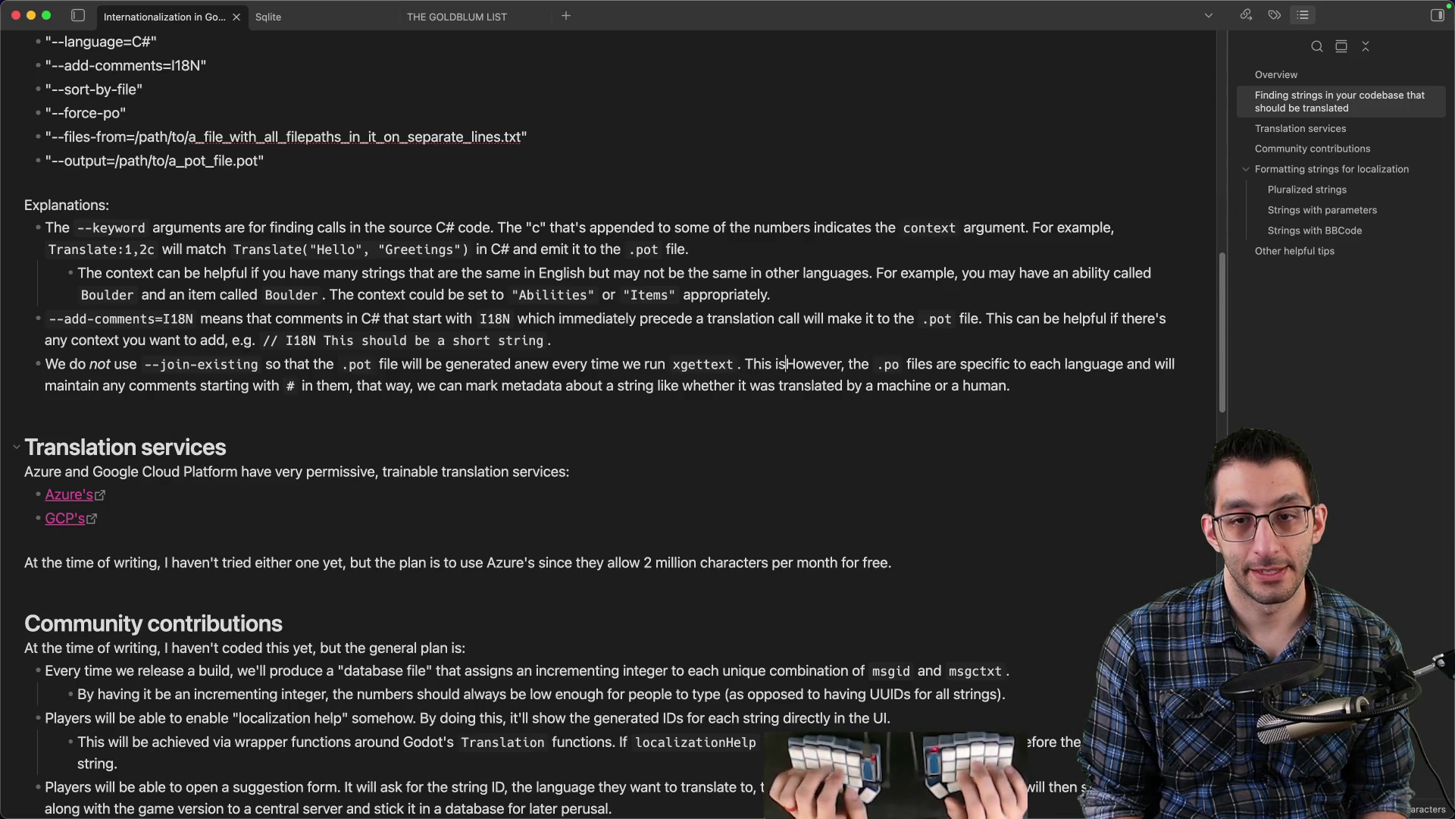
type(" don't ac")
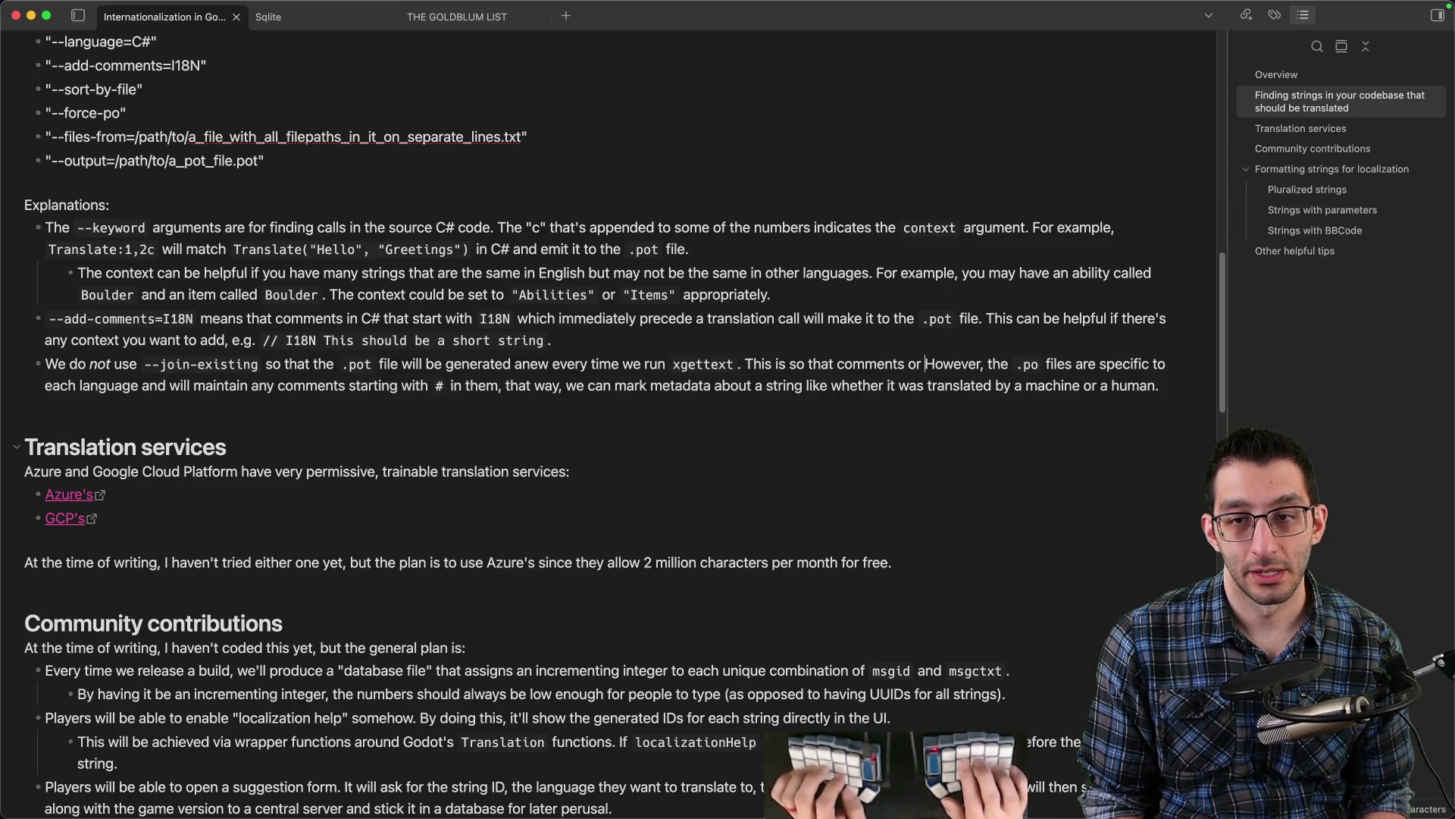
type("cumulate in the file, e.g.")
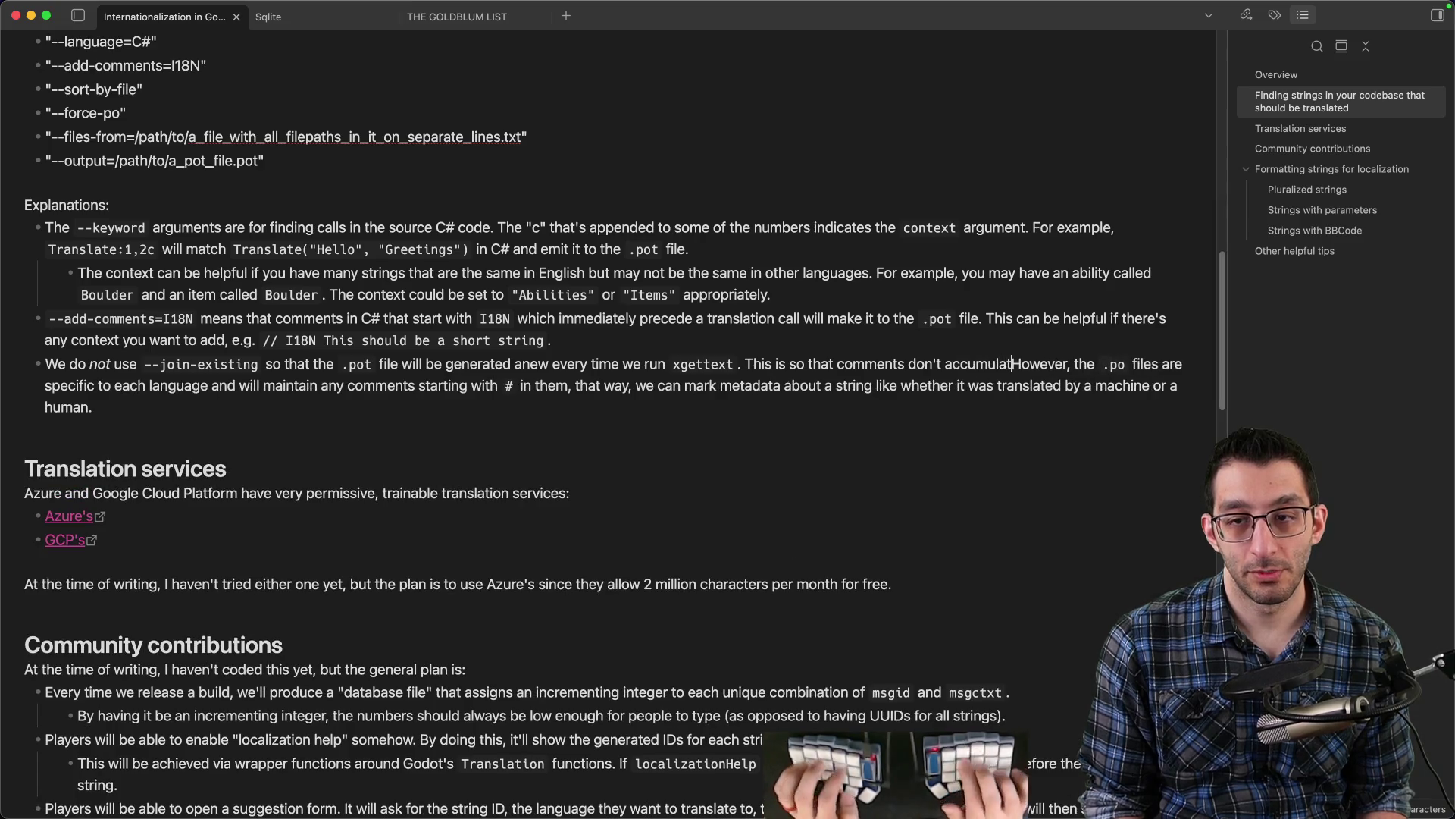
type(" due to changing th")
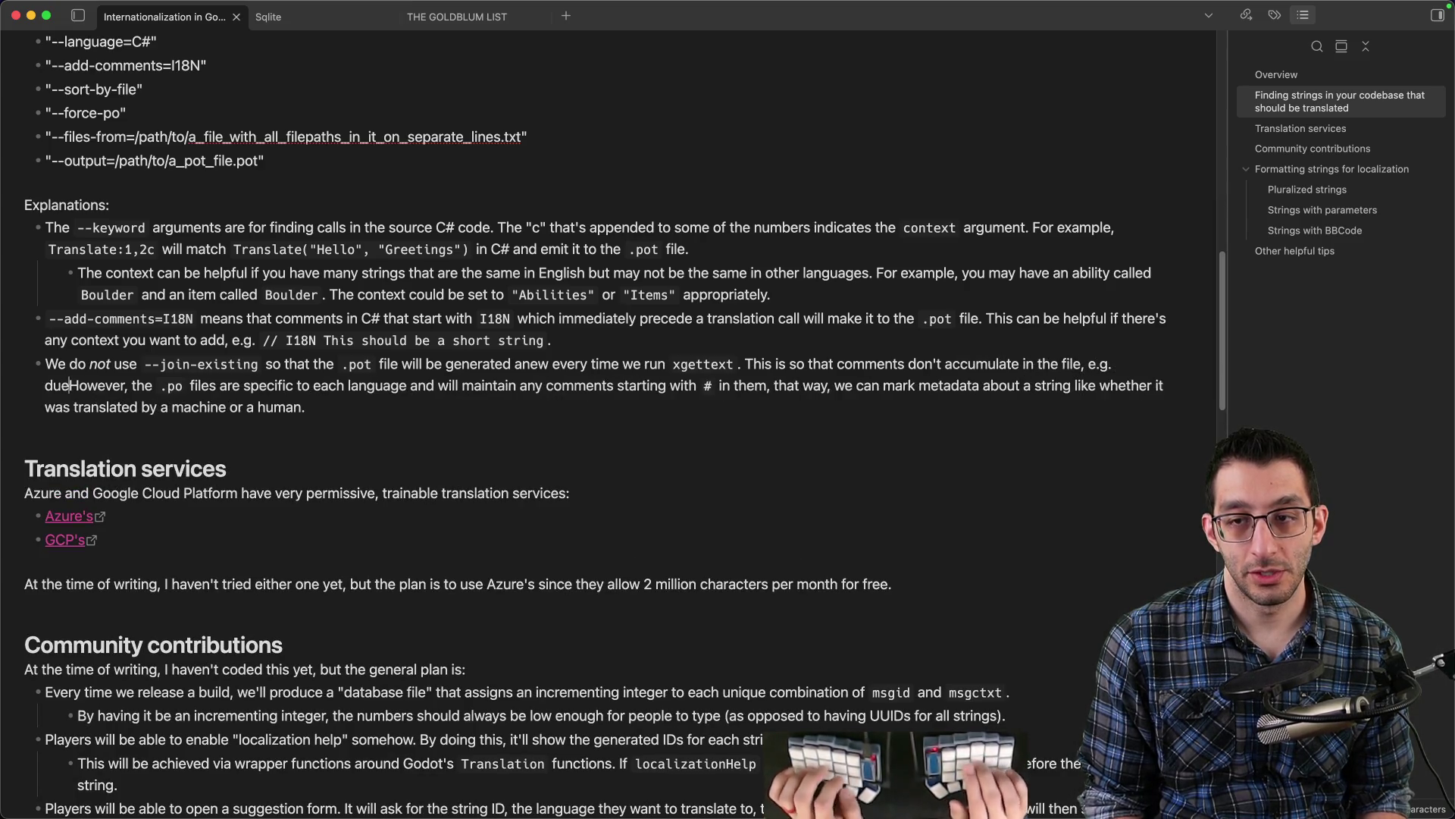
type("e line number ")
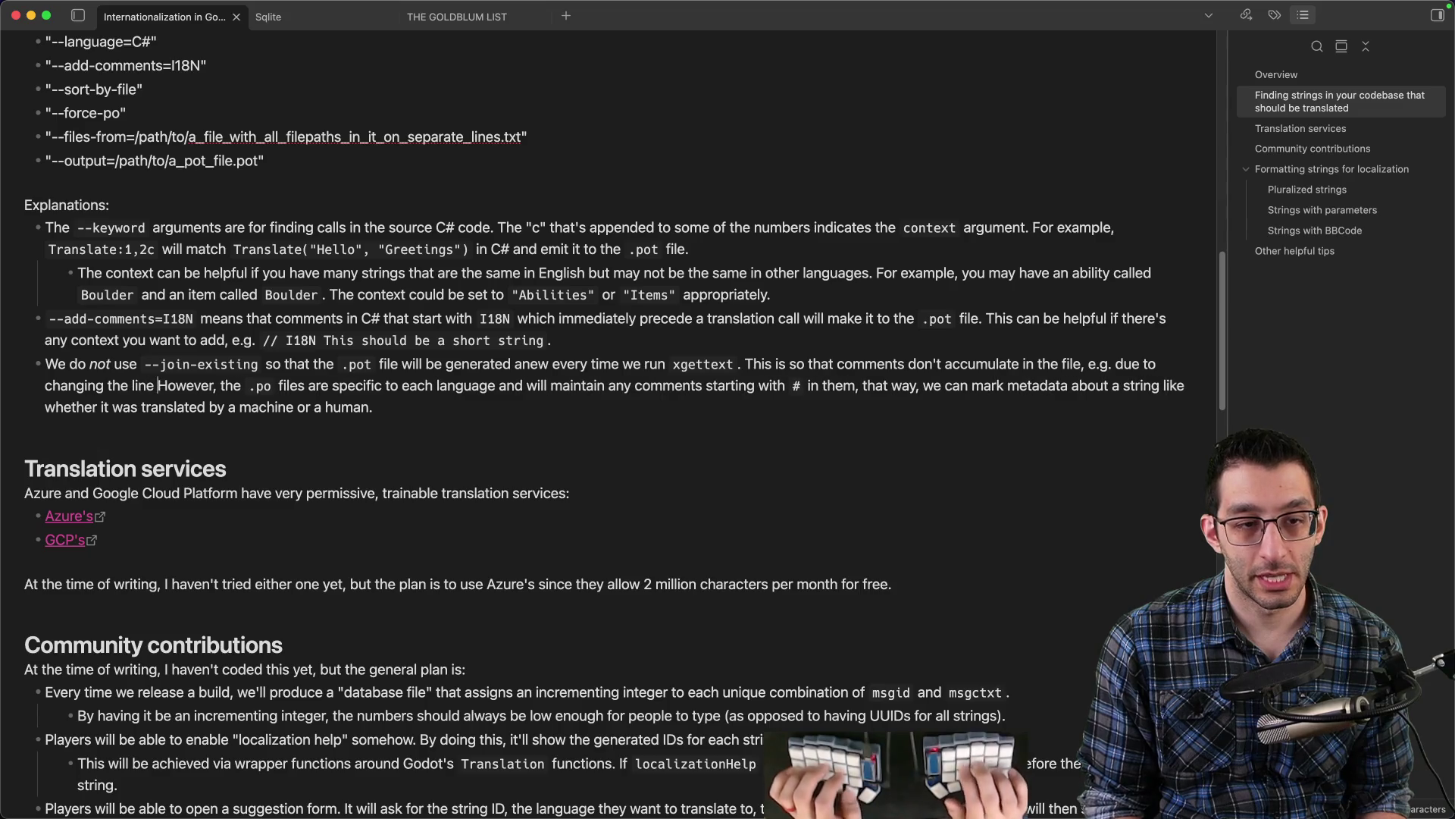
type("of a translated s")
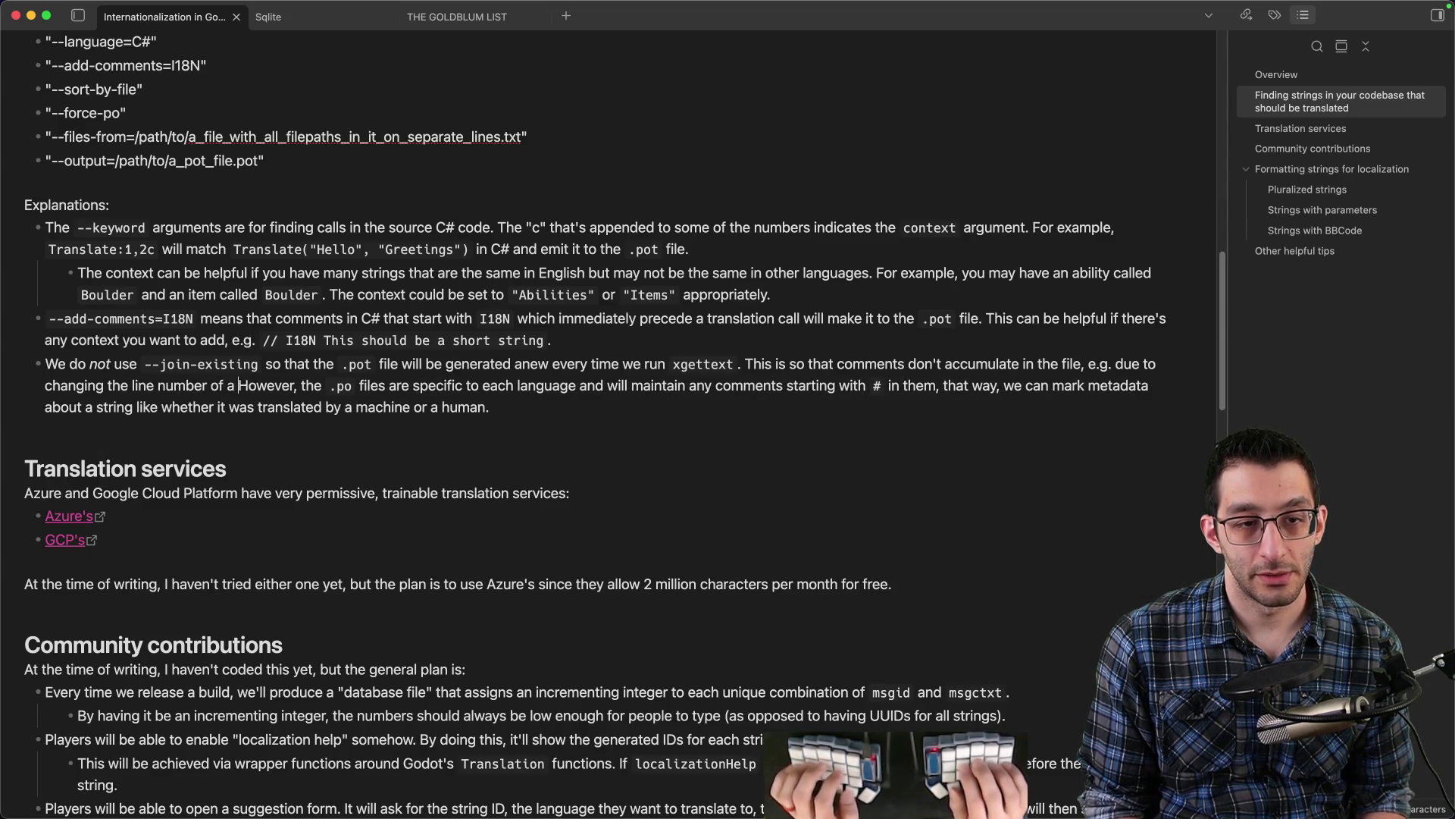
type("tring in C# and then")
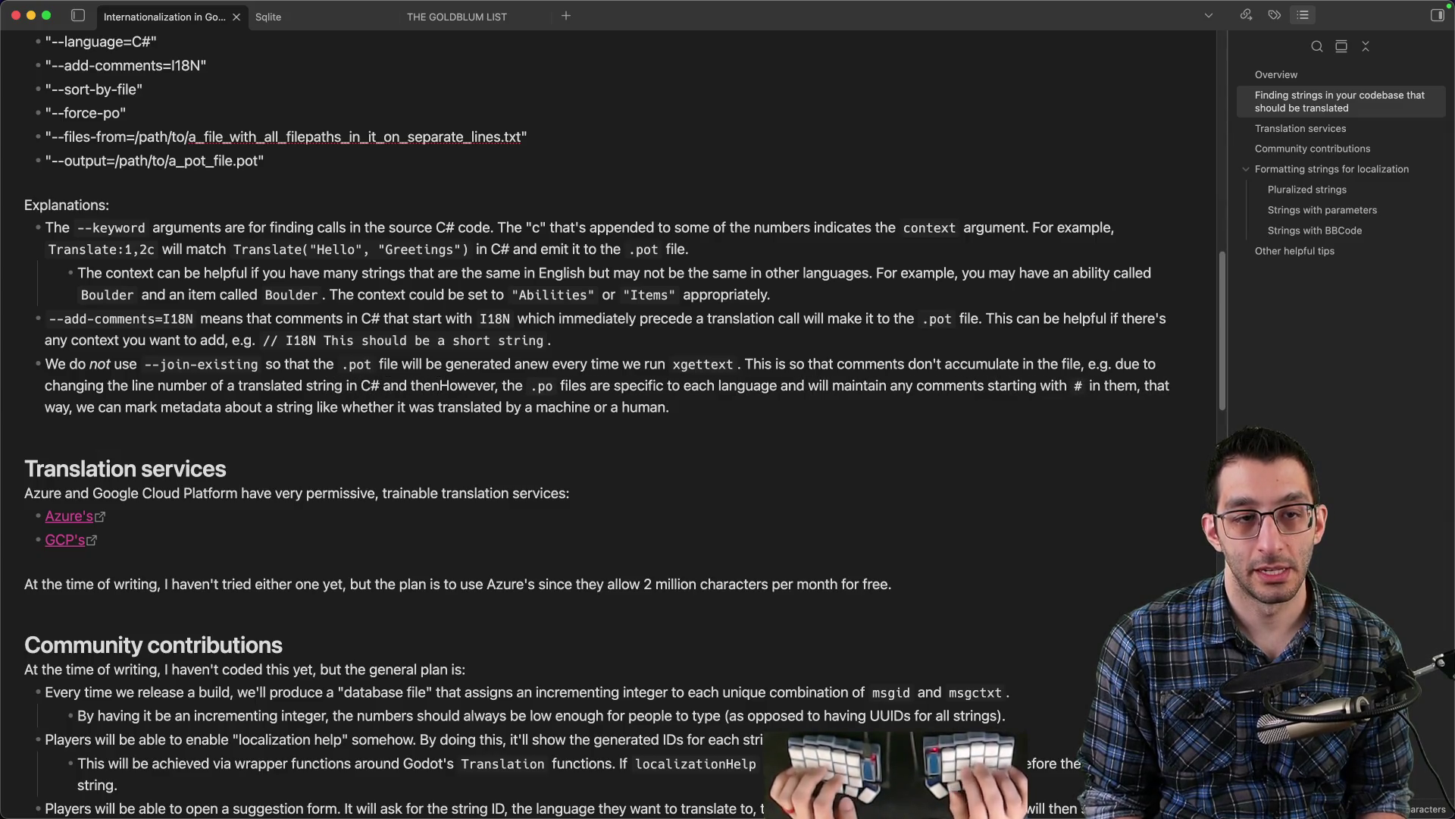
type(" calling `xget")
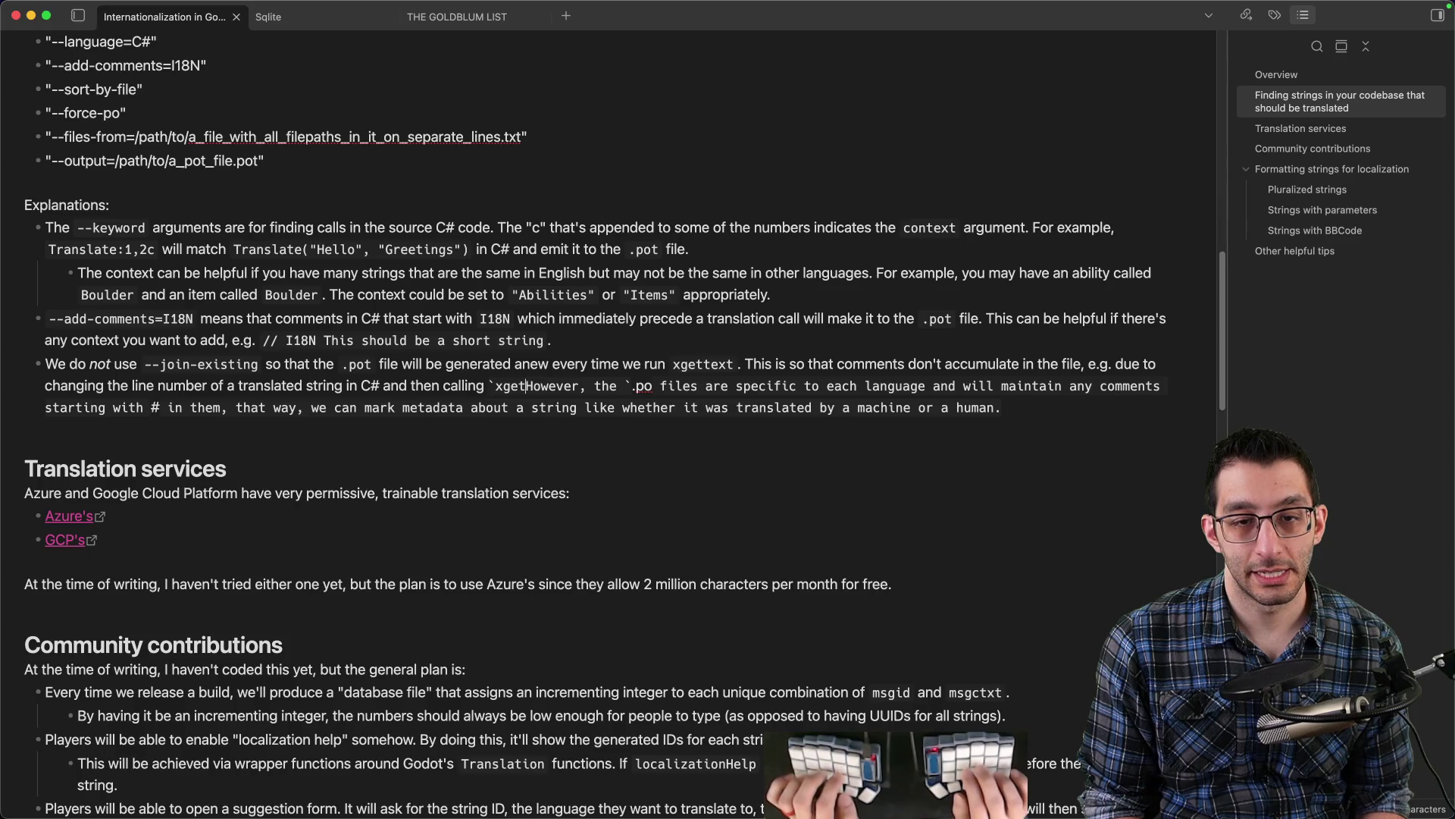
type("text` again.")
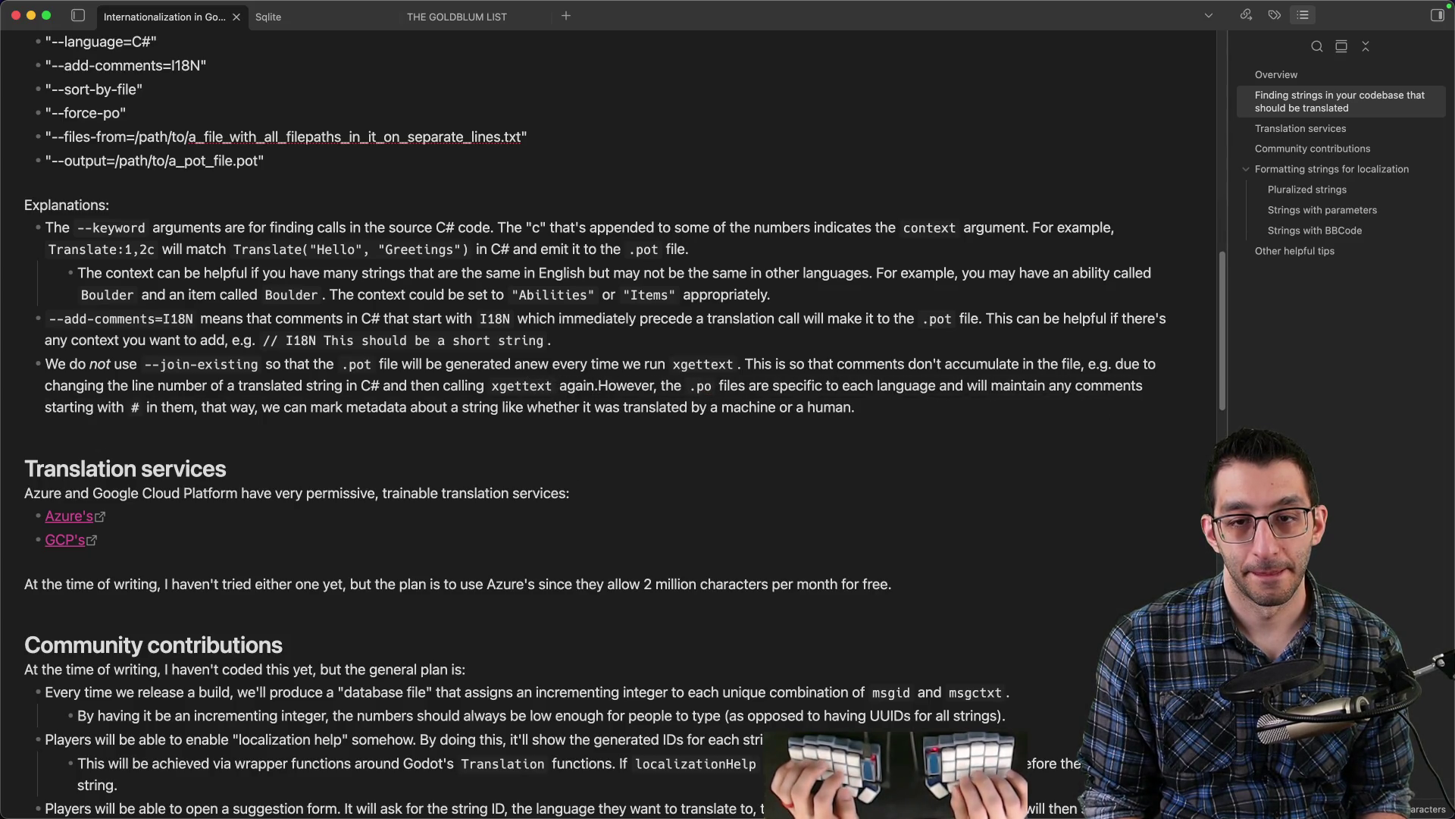
key("alt+shift+Right")
key("alt+shift+Right")
type("The .po files ")
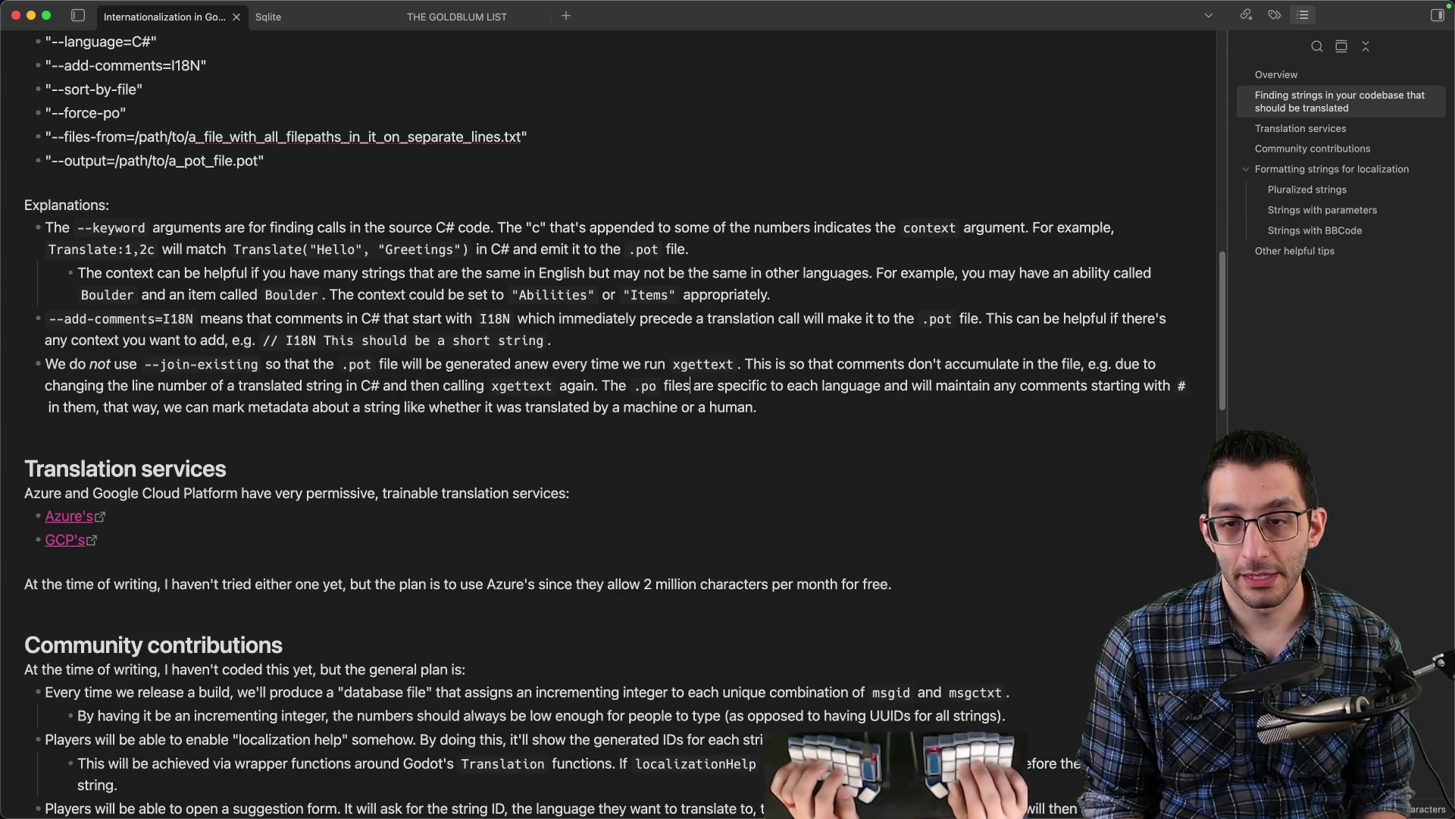
type("themsvelse")
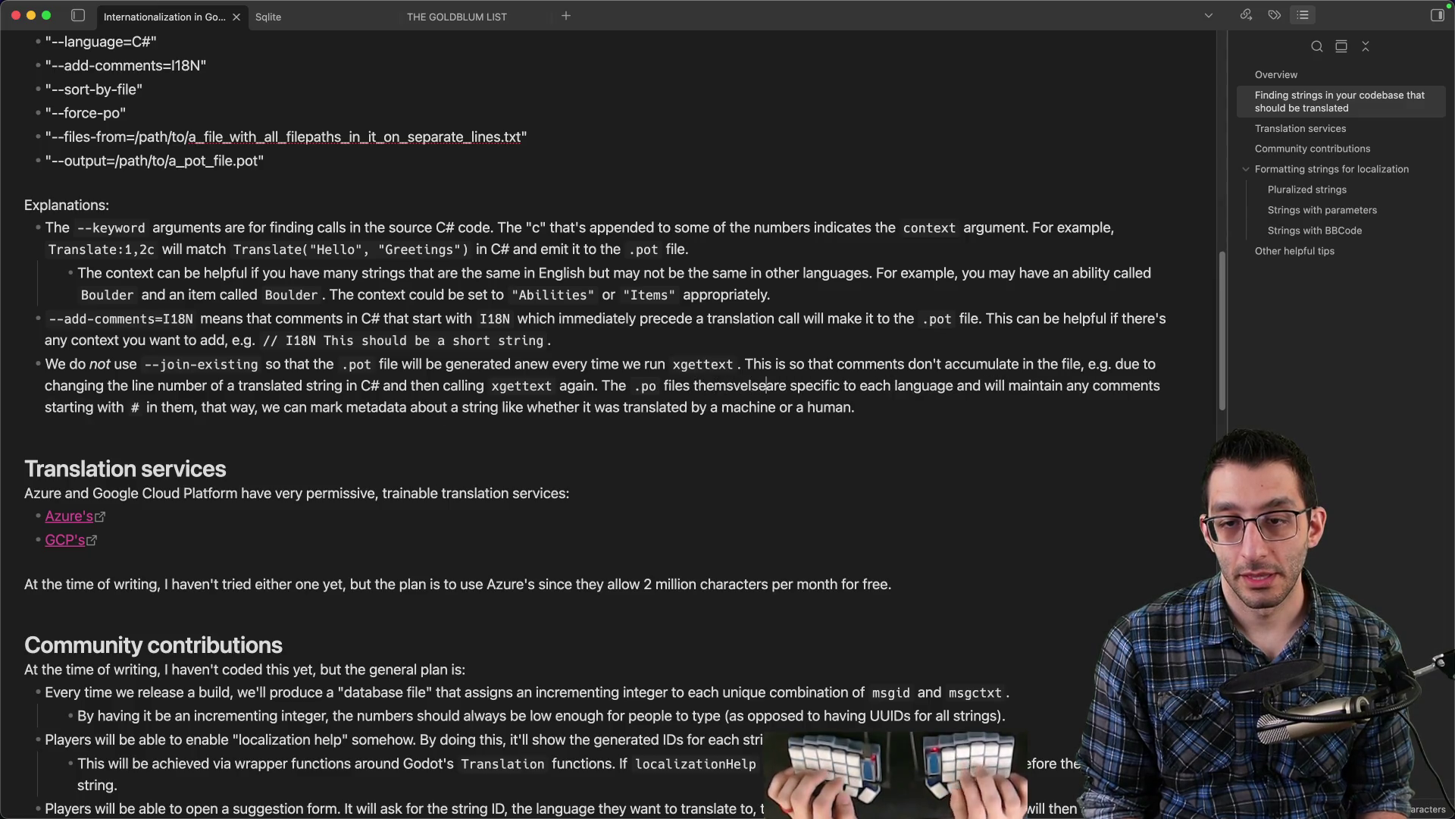
key("BackSpace")
key("BackSpace")
type("el")
key("alt+Left")
key("alt+Left")
key("alt+Left")
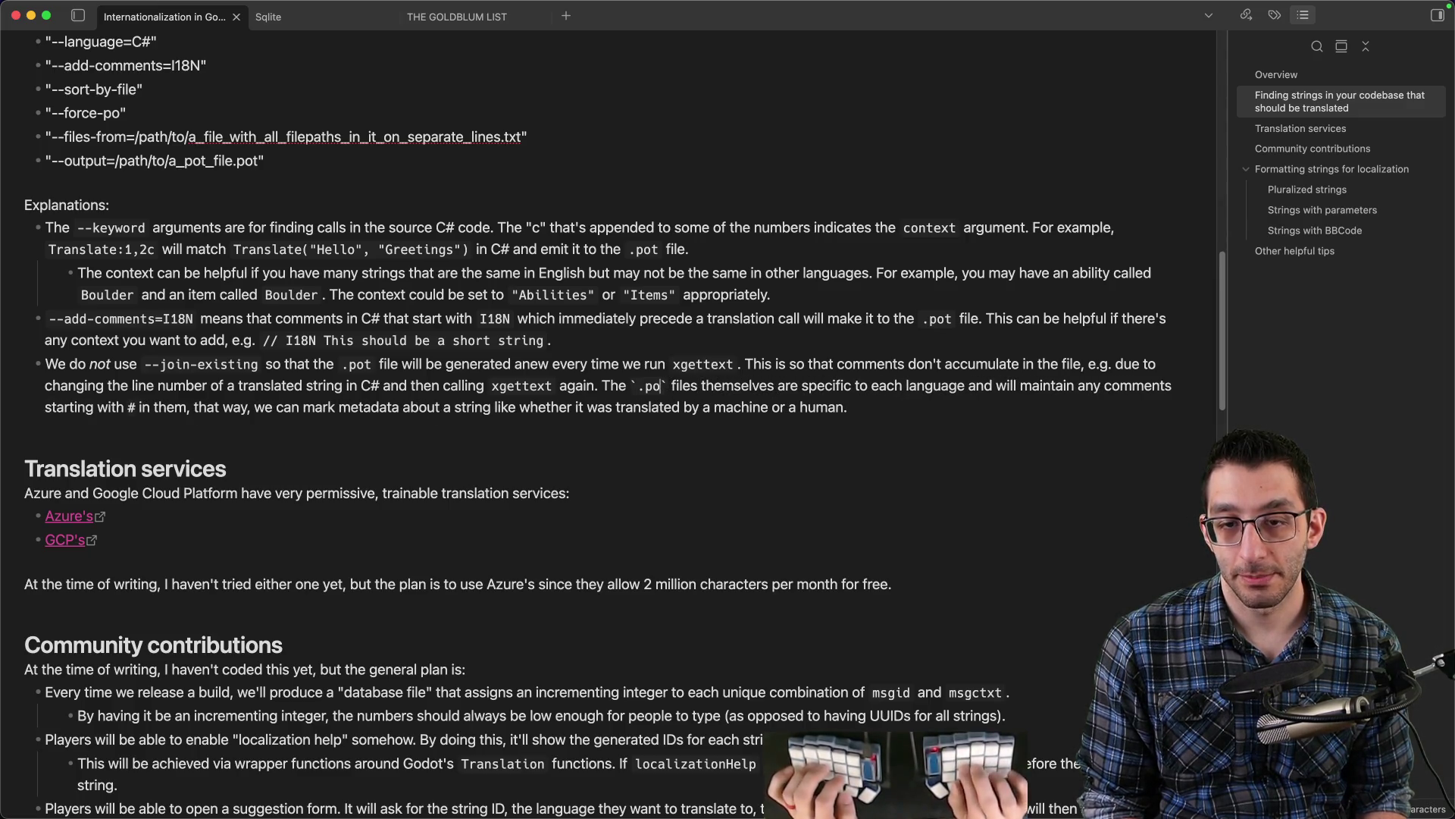
key("Return")
key("Tab")
- Add 'even across `xgettext` generations. By using these comments,' to the .po sub-bullet, removing 'that way,'
key("alt+Right")
key("alt+Right")
key("alt+Right")
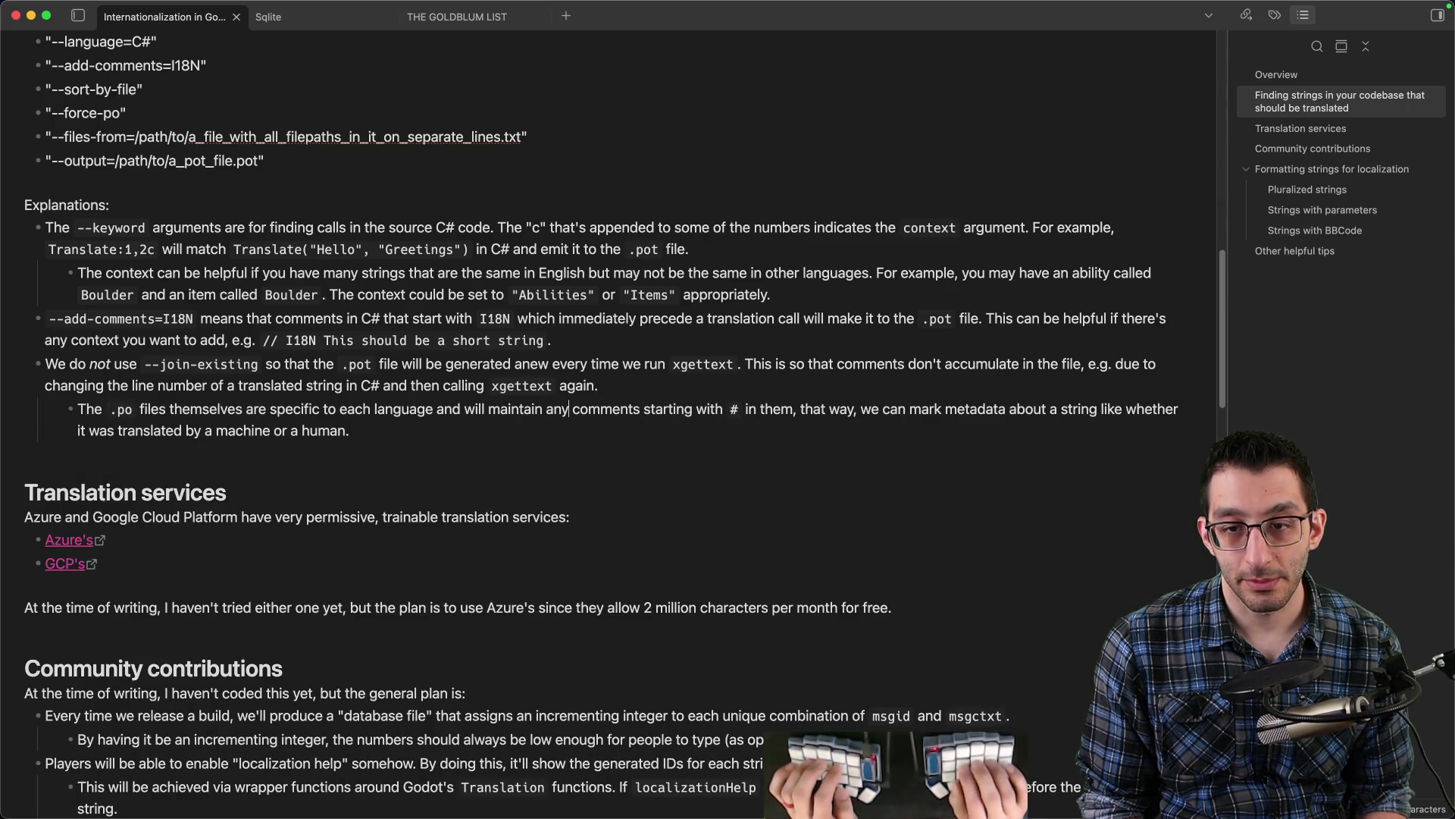
type("even across `x")
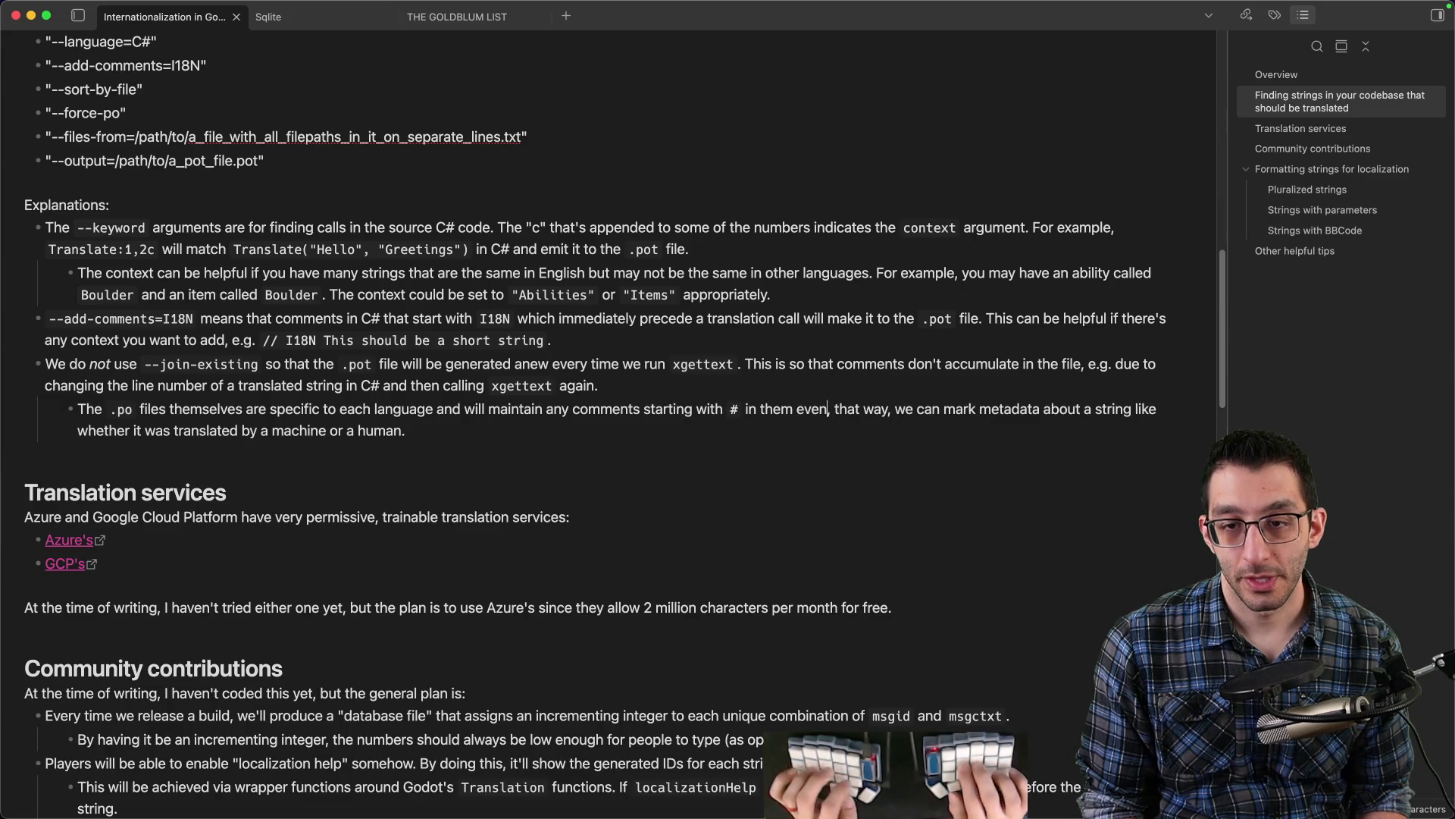
type("gettext` generations")
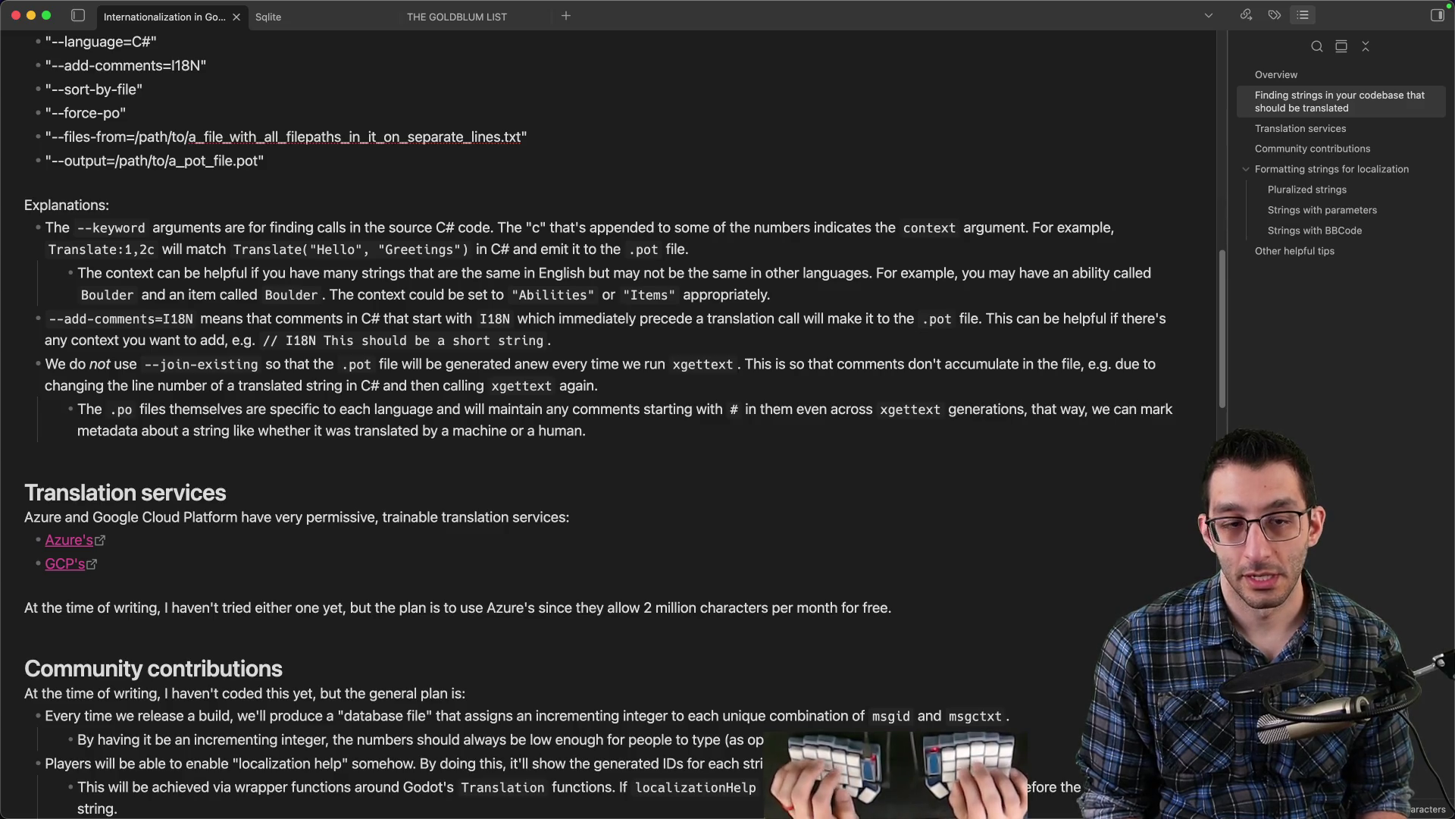
key("Delete")
type(". ")
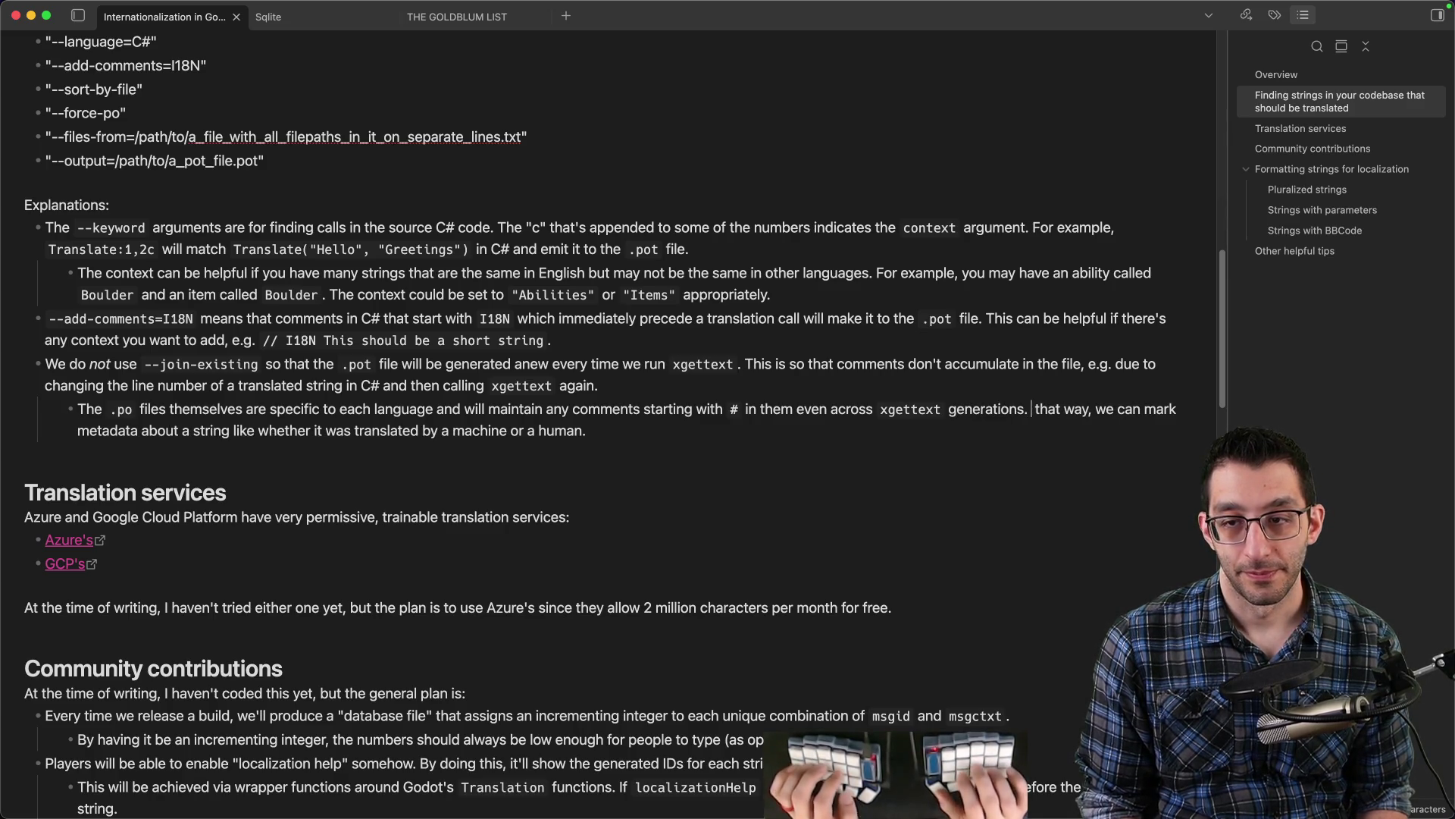
type("By using these comme")
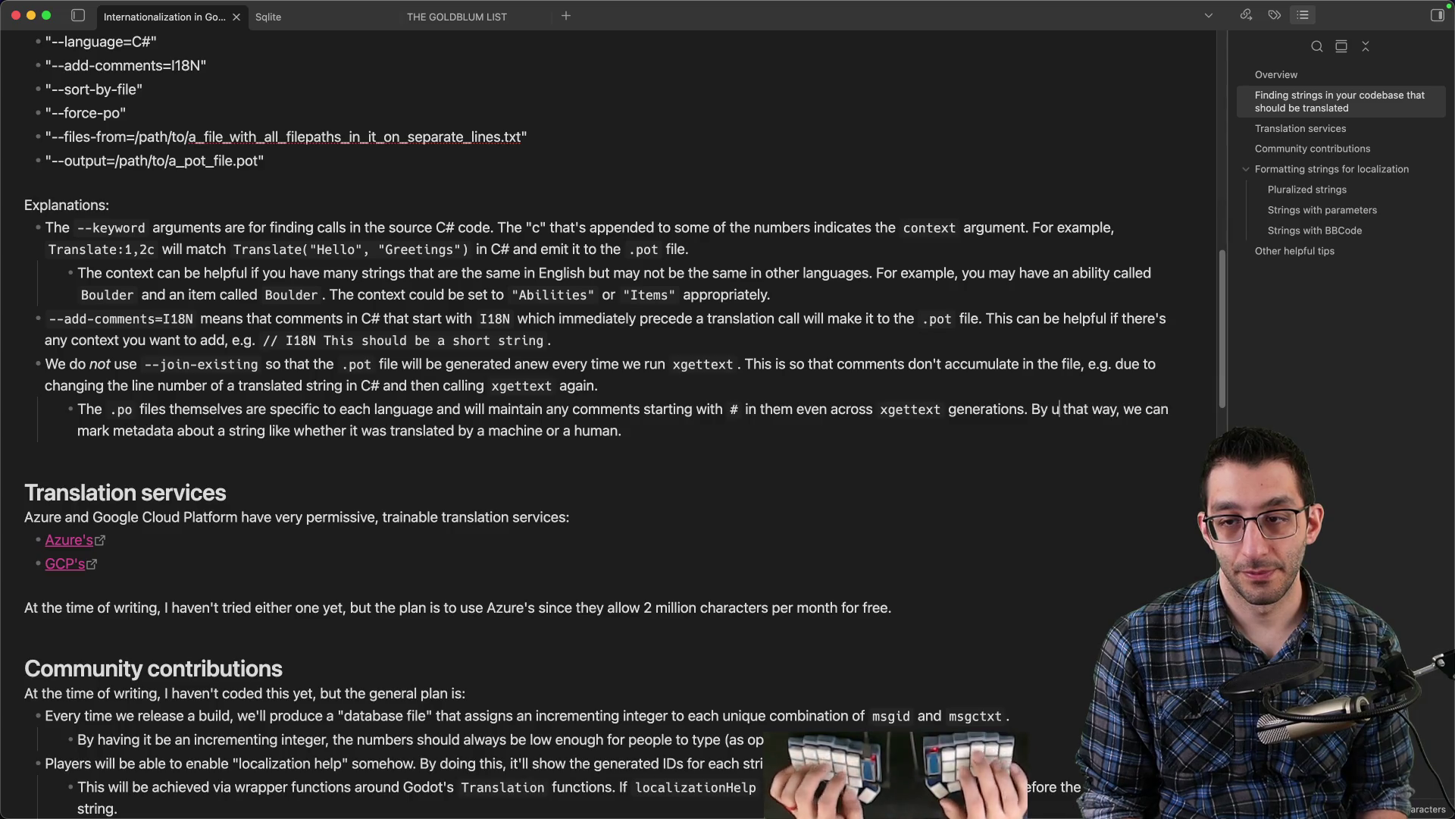
type("nts,")
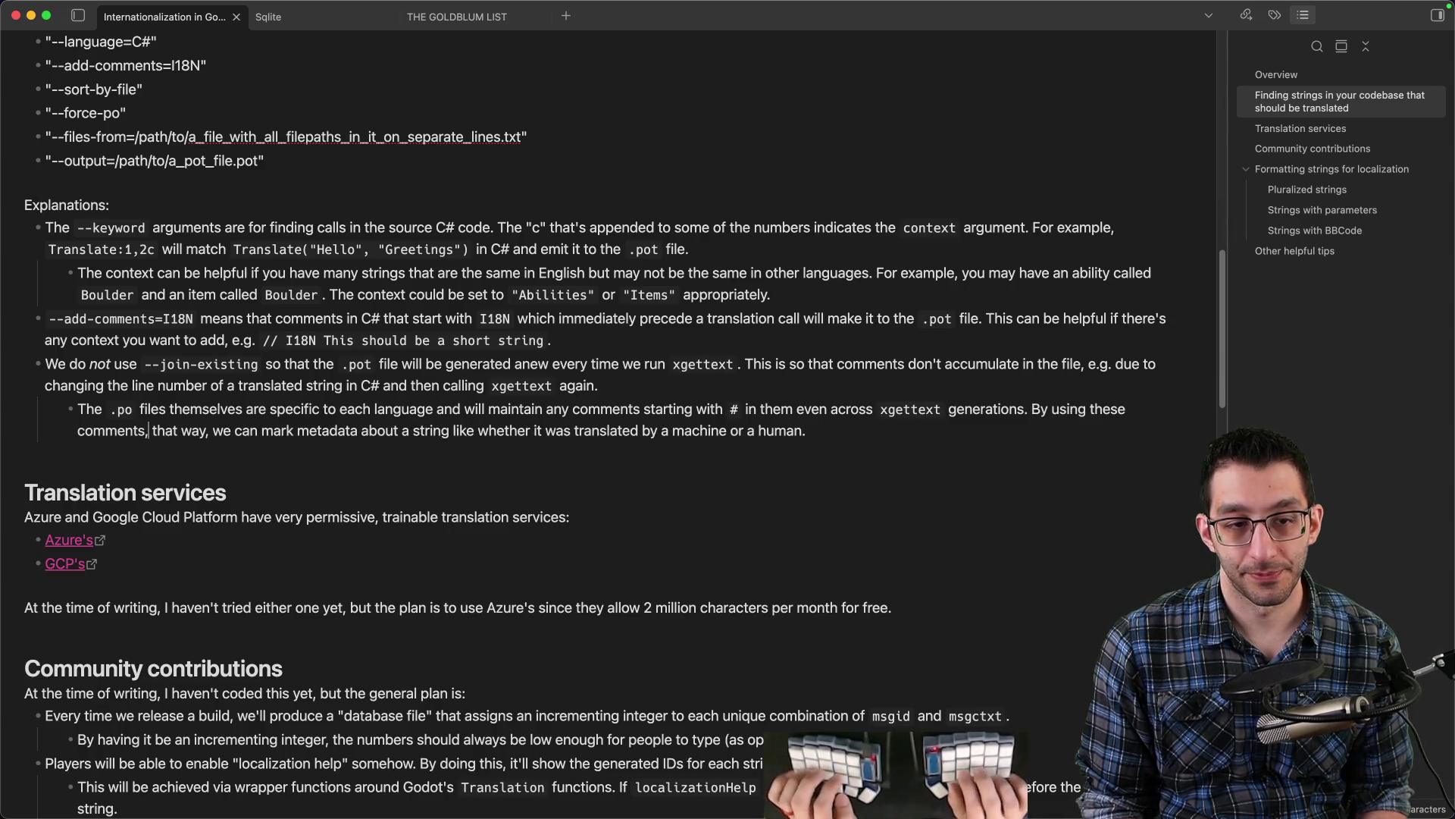
key("alt+shift+Right")
key("alt+shift+Right")
key("BackSpace")
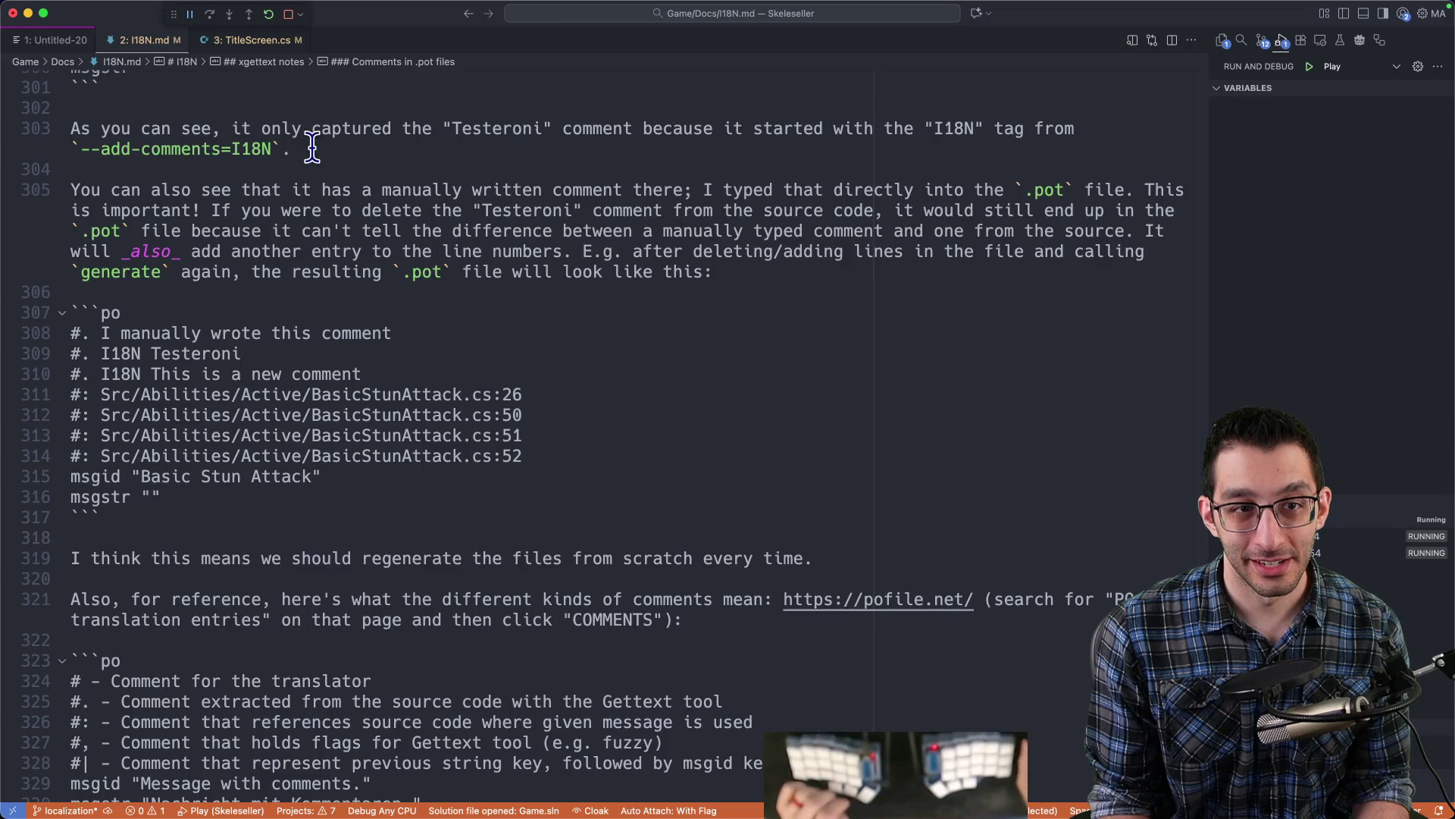
- Scroll through the .pot comment notes in I18N.md, then bring up the Skeleseller localization doc
scroll(379, 278, "down", 5)
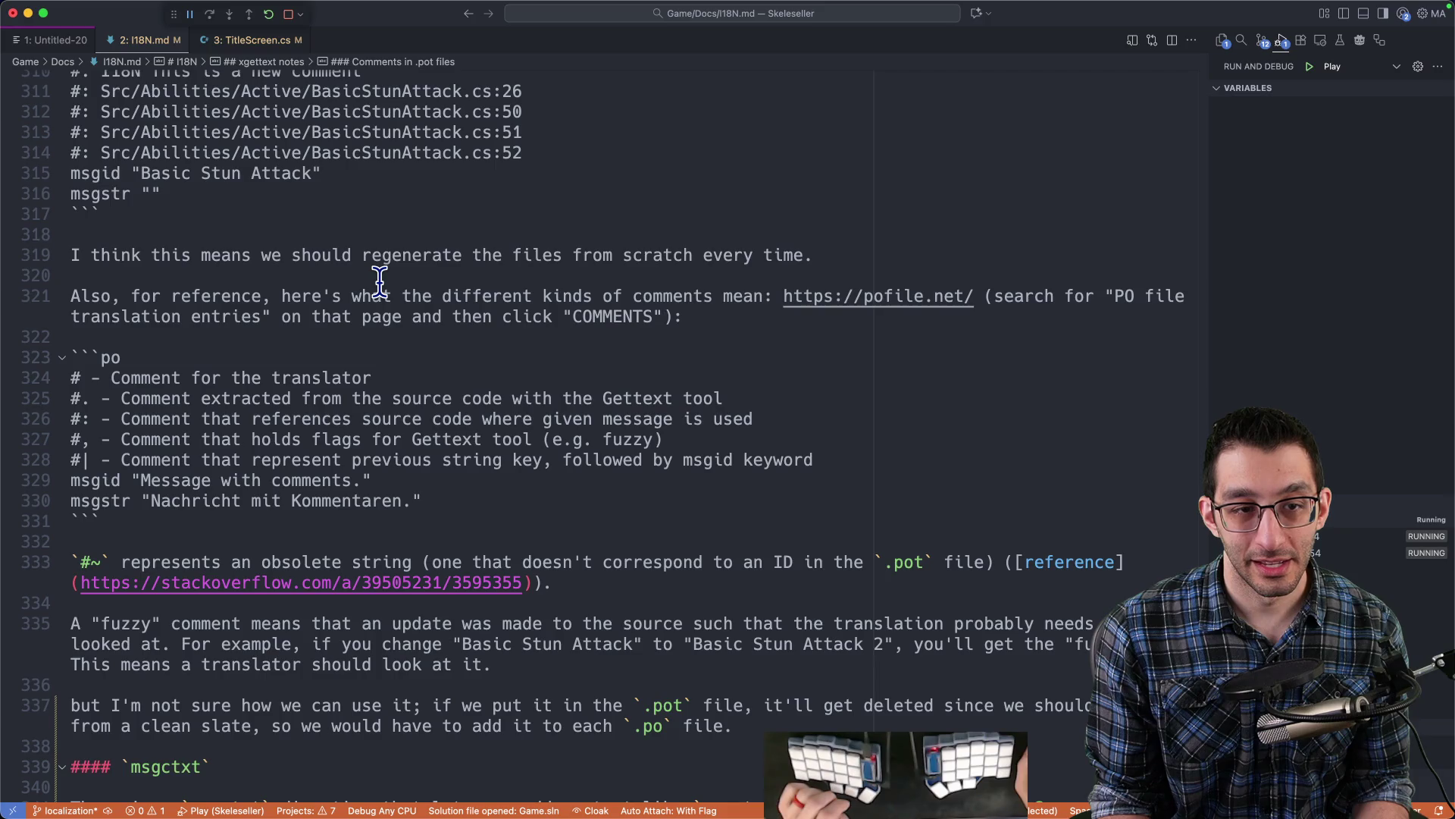
scroll(378, 279, "down", 5)
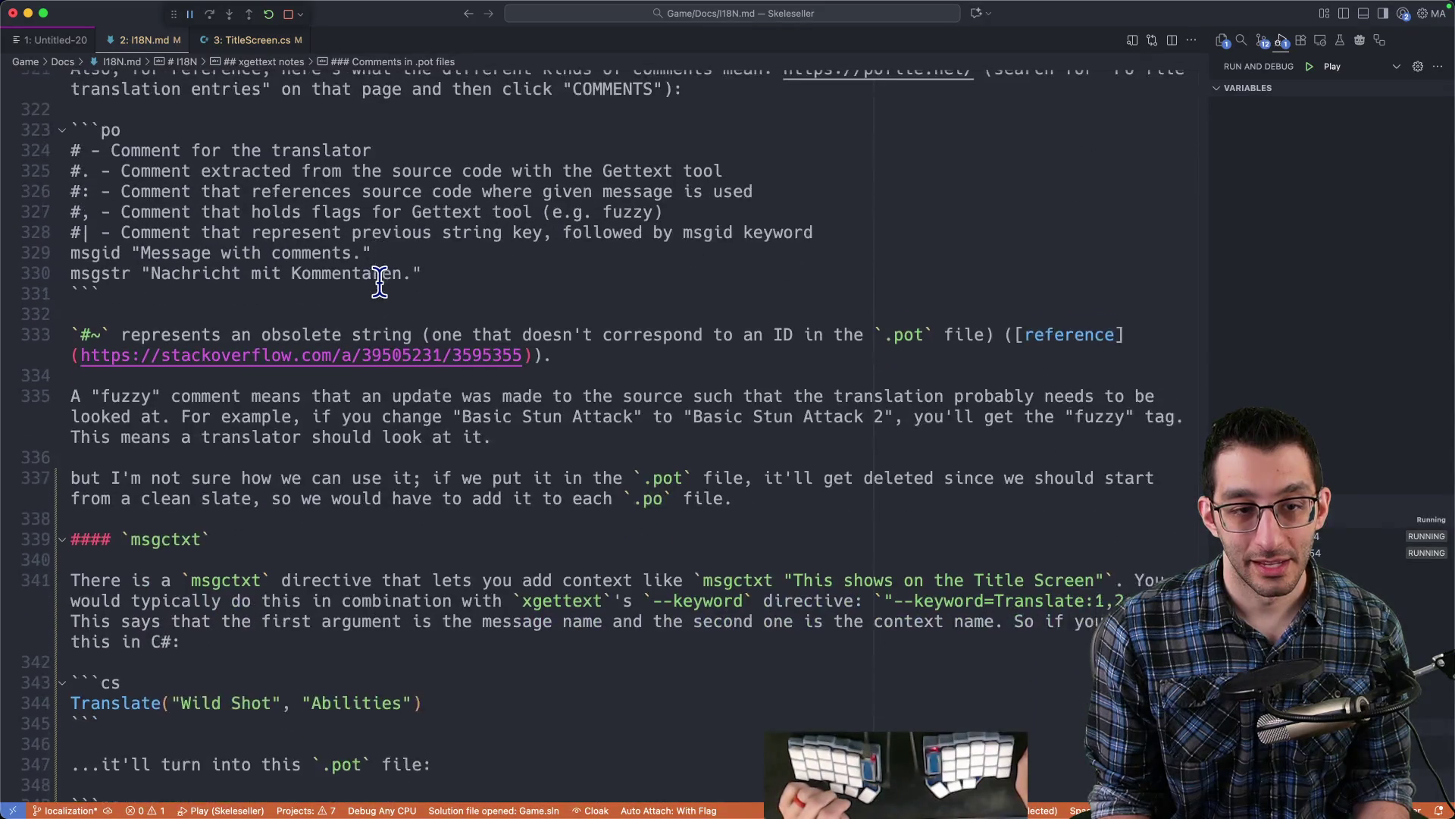
key("super+Tab")
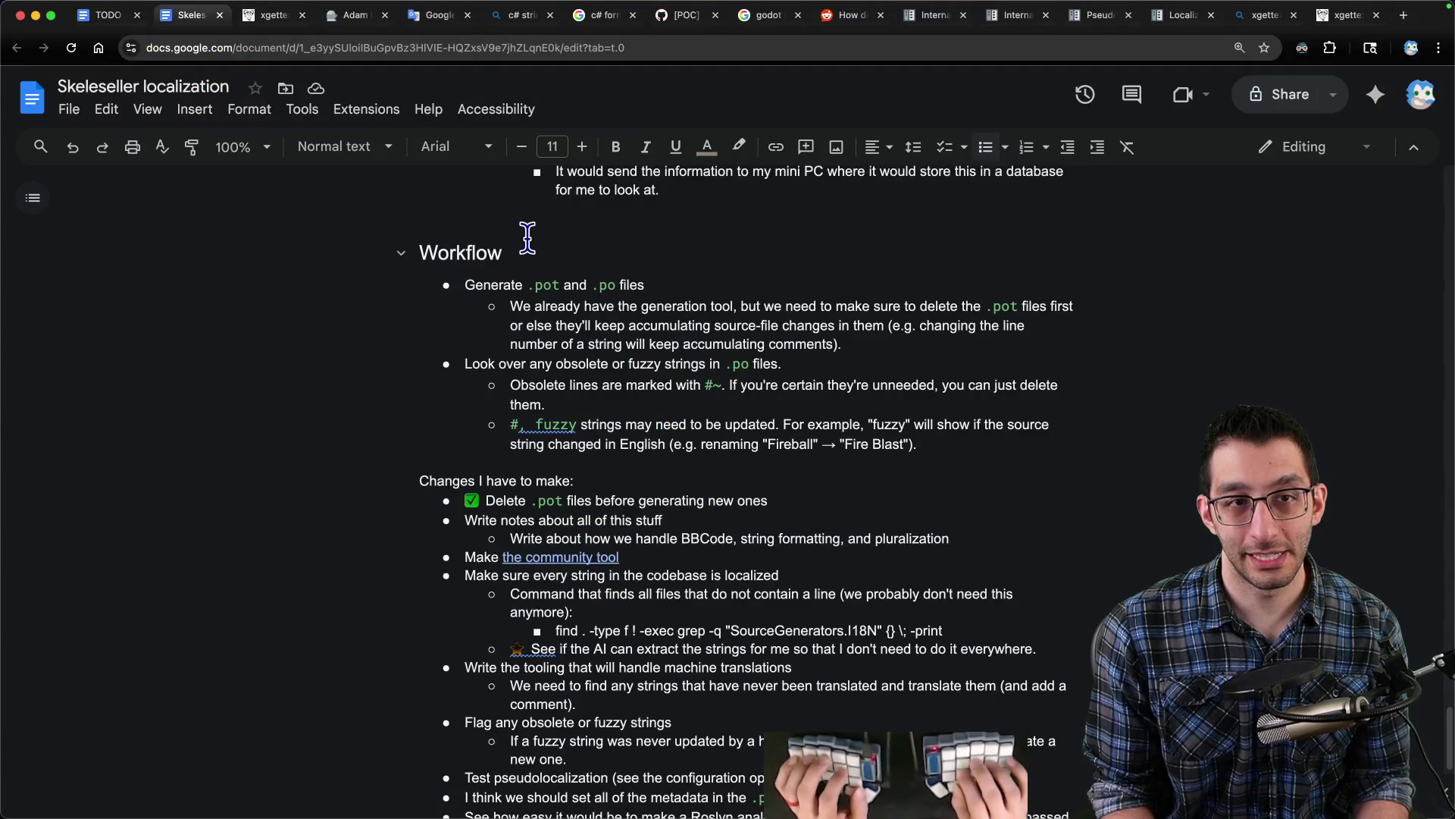
- Add a final to-do bullet 'I18N.md probably needs an update', removing the auto-link from I18N.md
scroll(572, 237, "down", 6)
left_click(715, 487)
key("Return")
key("Return")
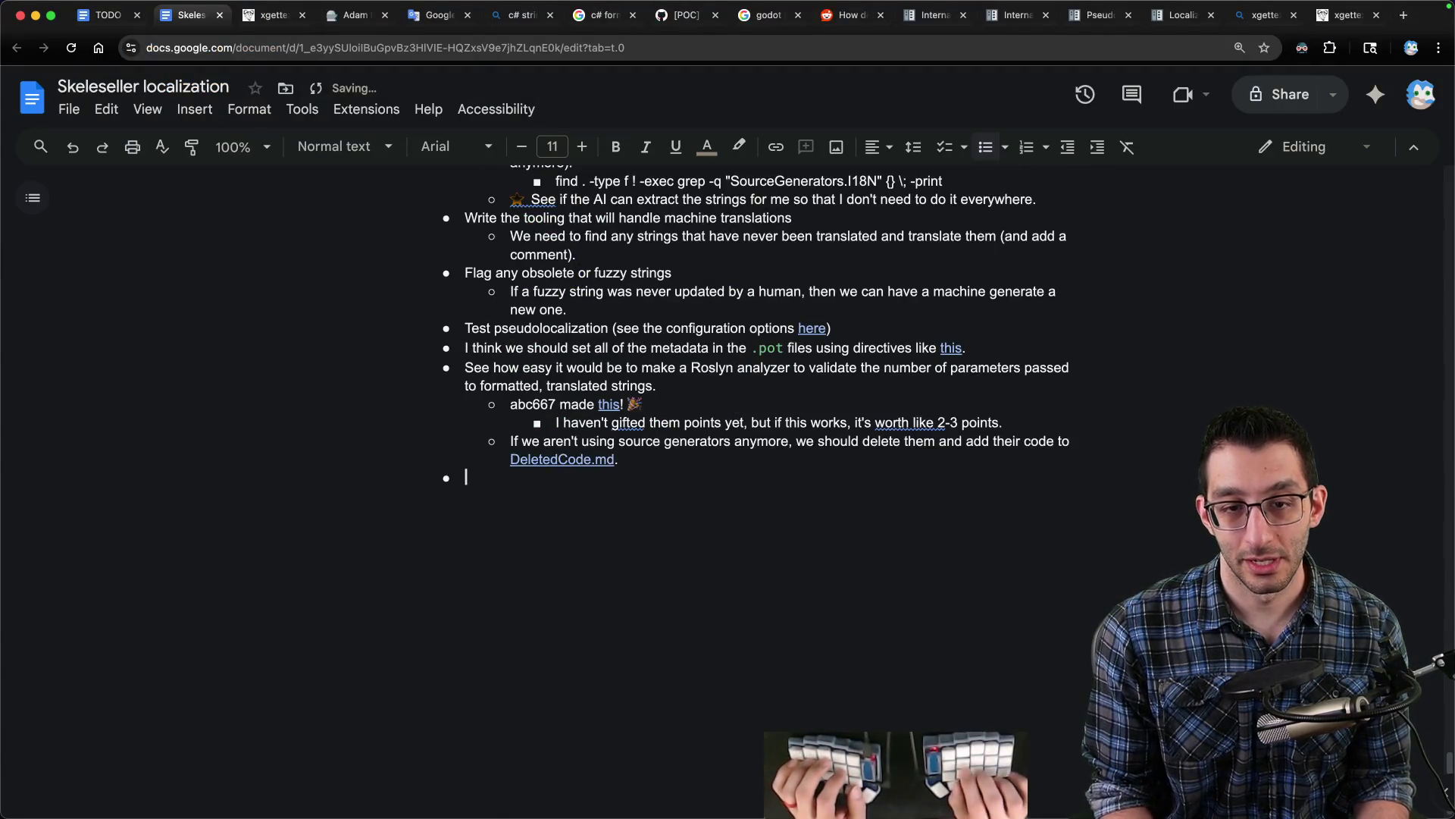
type("I18N.mdprobably needs an update")
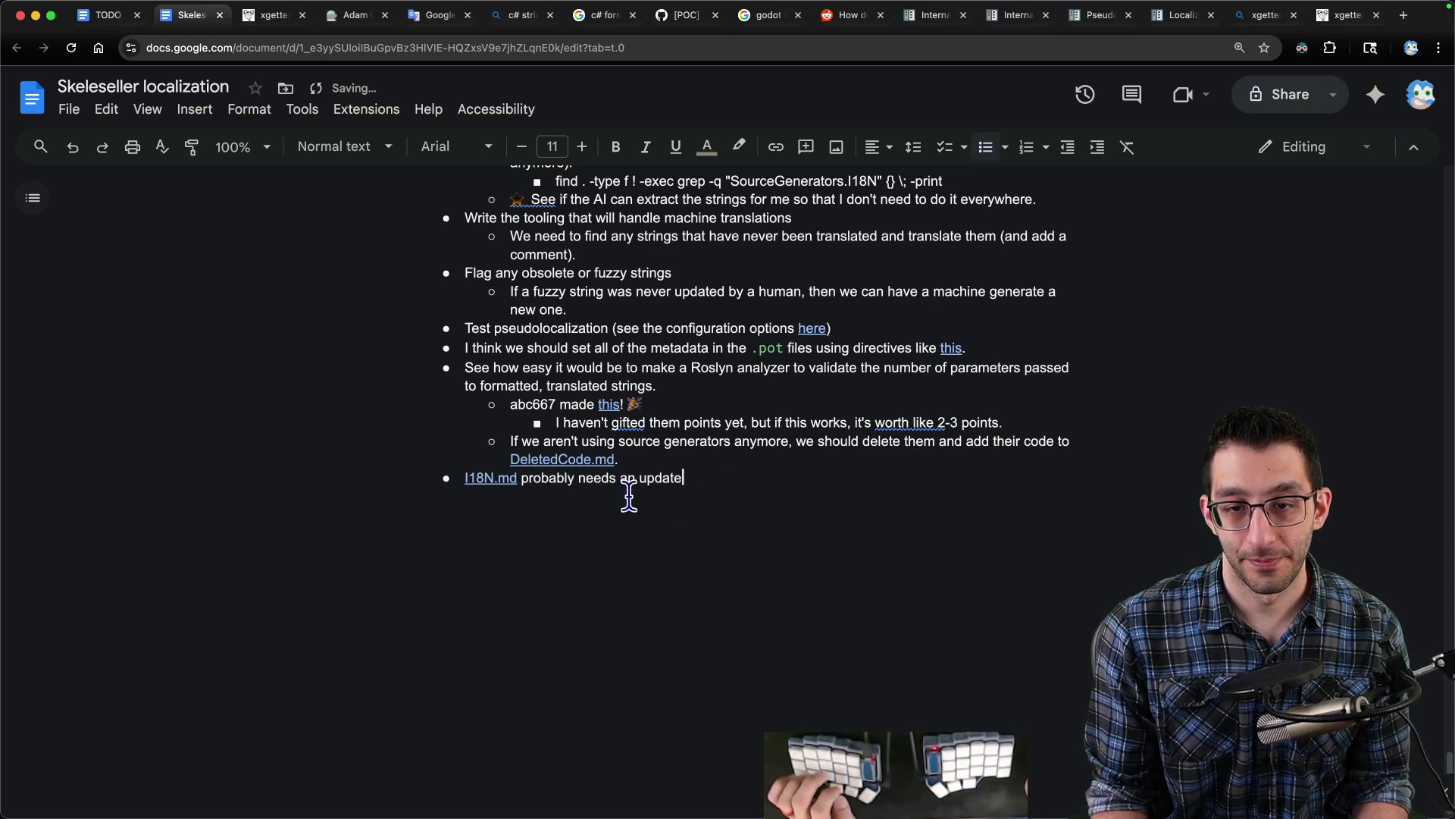
left_click(496, 478)
left_click(743, 512)
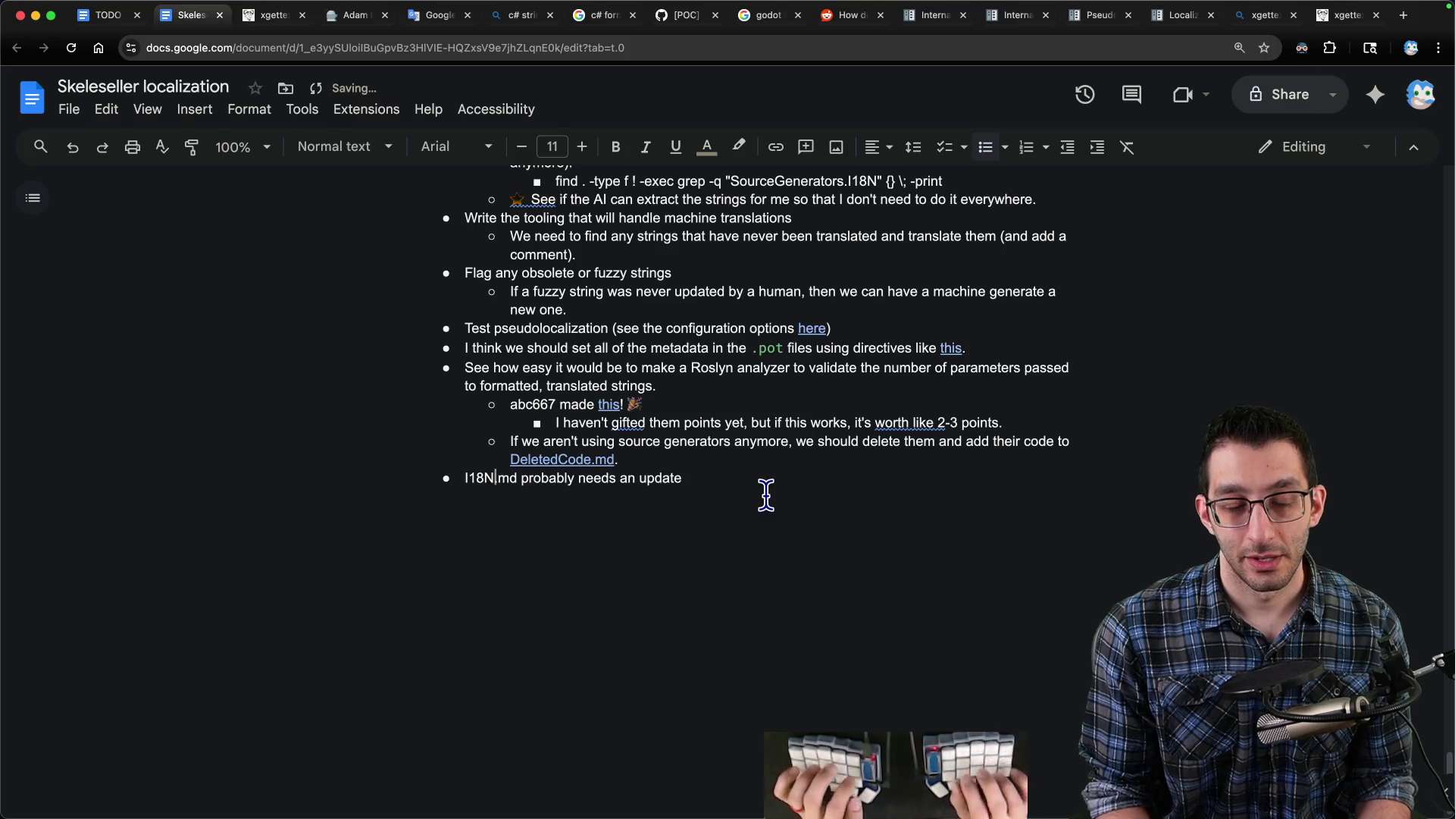
key("super+Tab")
scroll(715, 484, "down", 2)
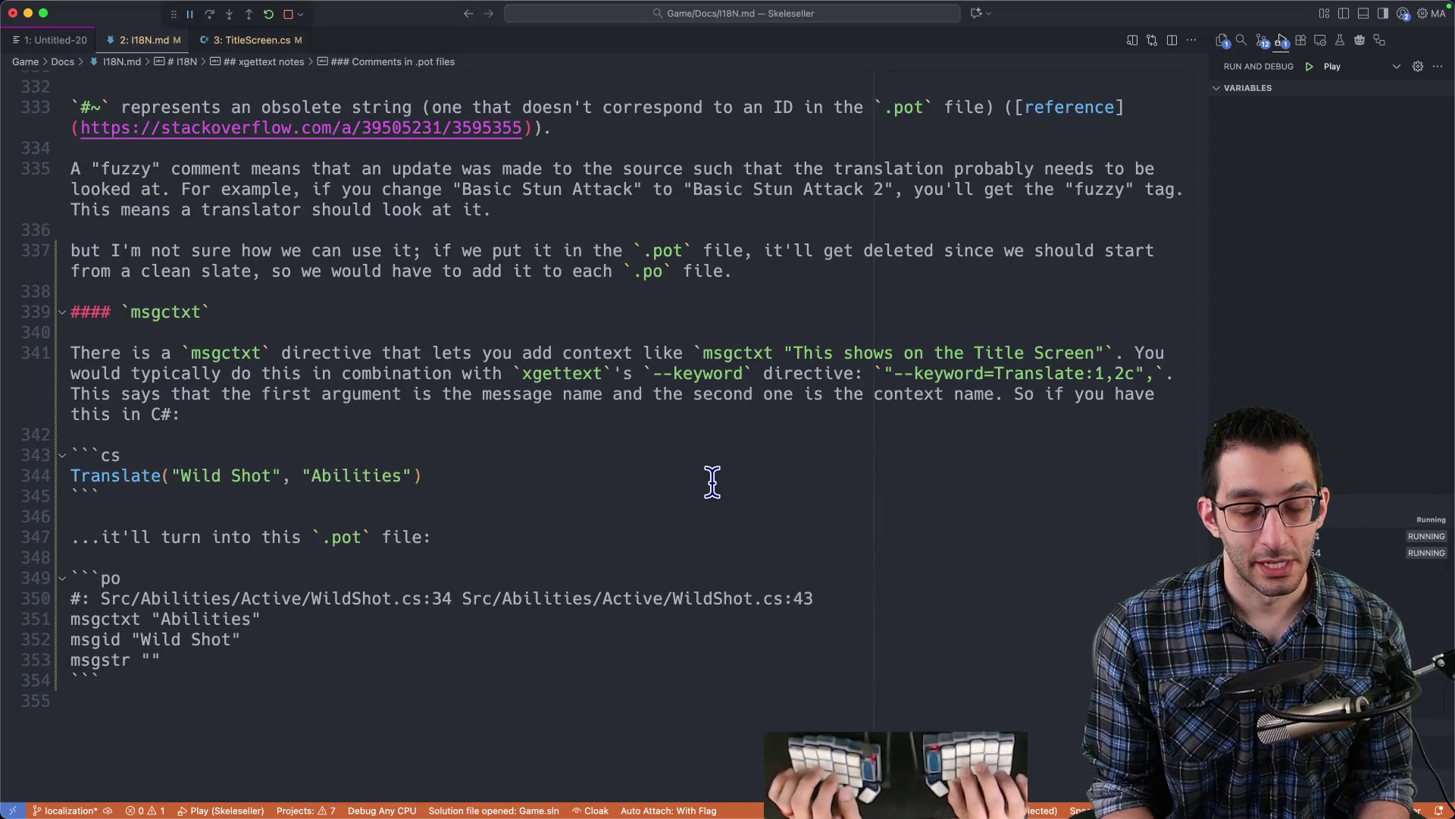
- Check the Calendar app through Spotlight, then close it
key("super+space")
type("calend")
key("Return")
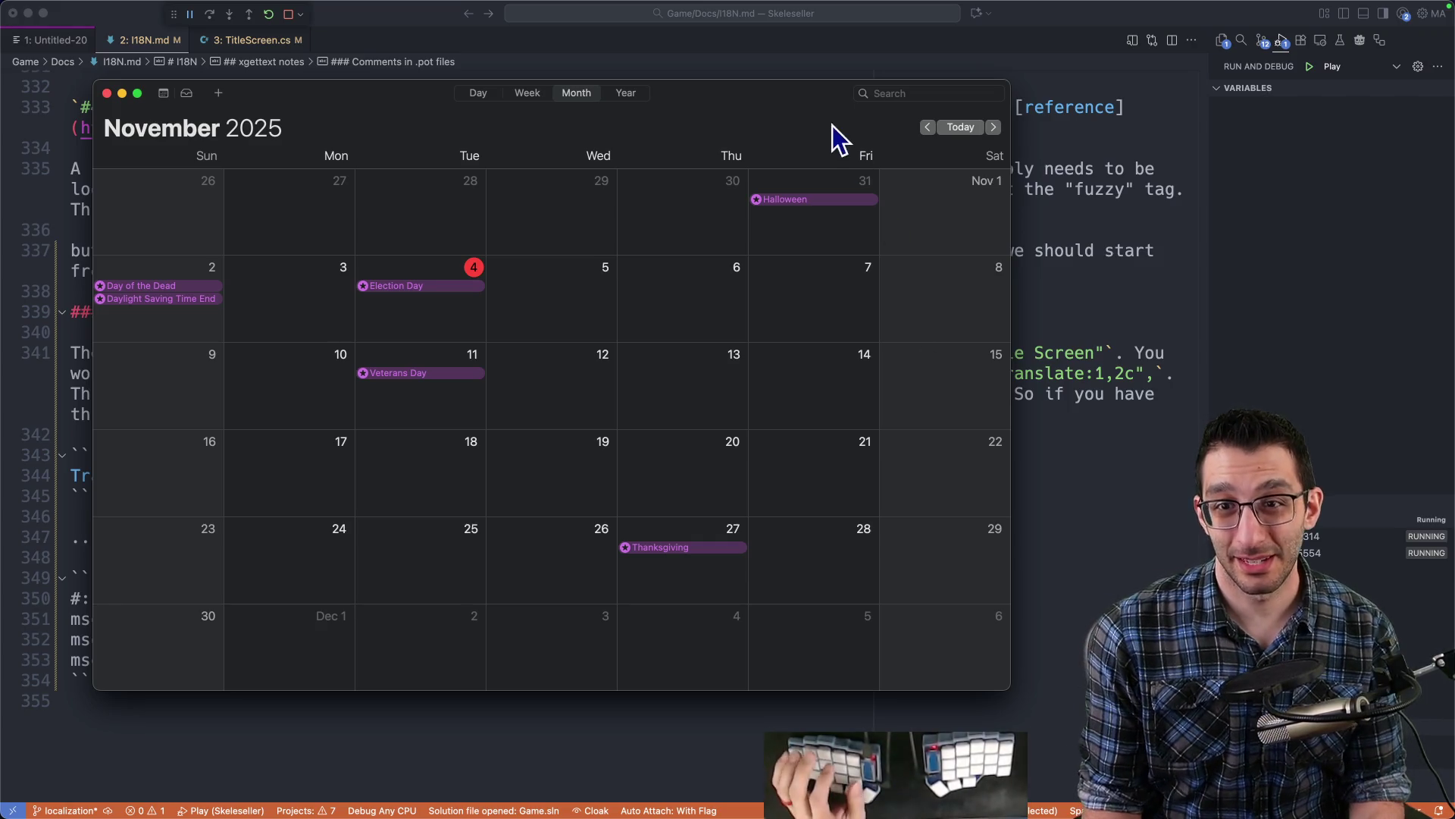
key("super+w")
- Select the obsolete and fuzzy string notes in I18N.md, then go to Obsidian's Other helpful tips
key("super+Tab")
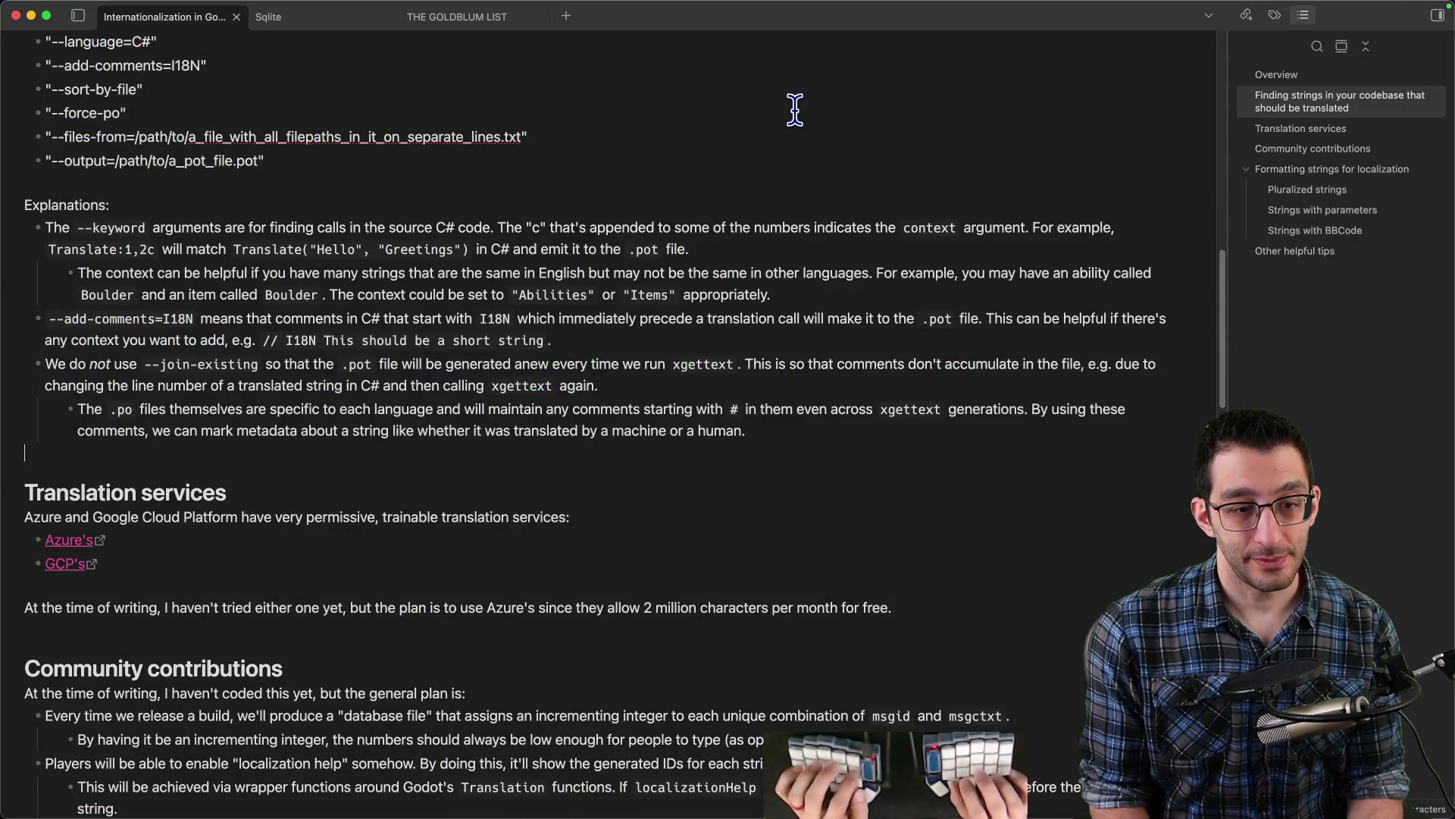
key("super+Tab")
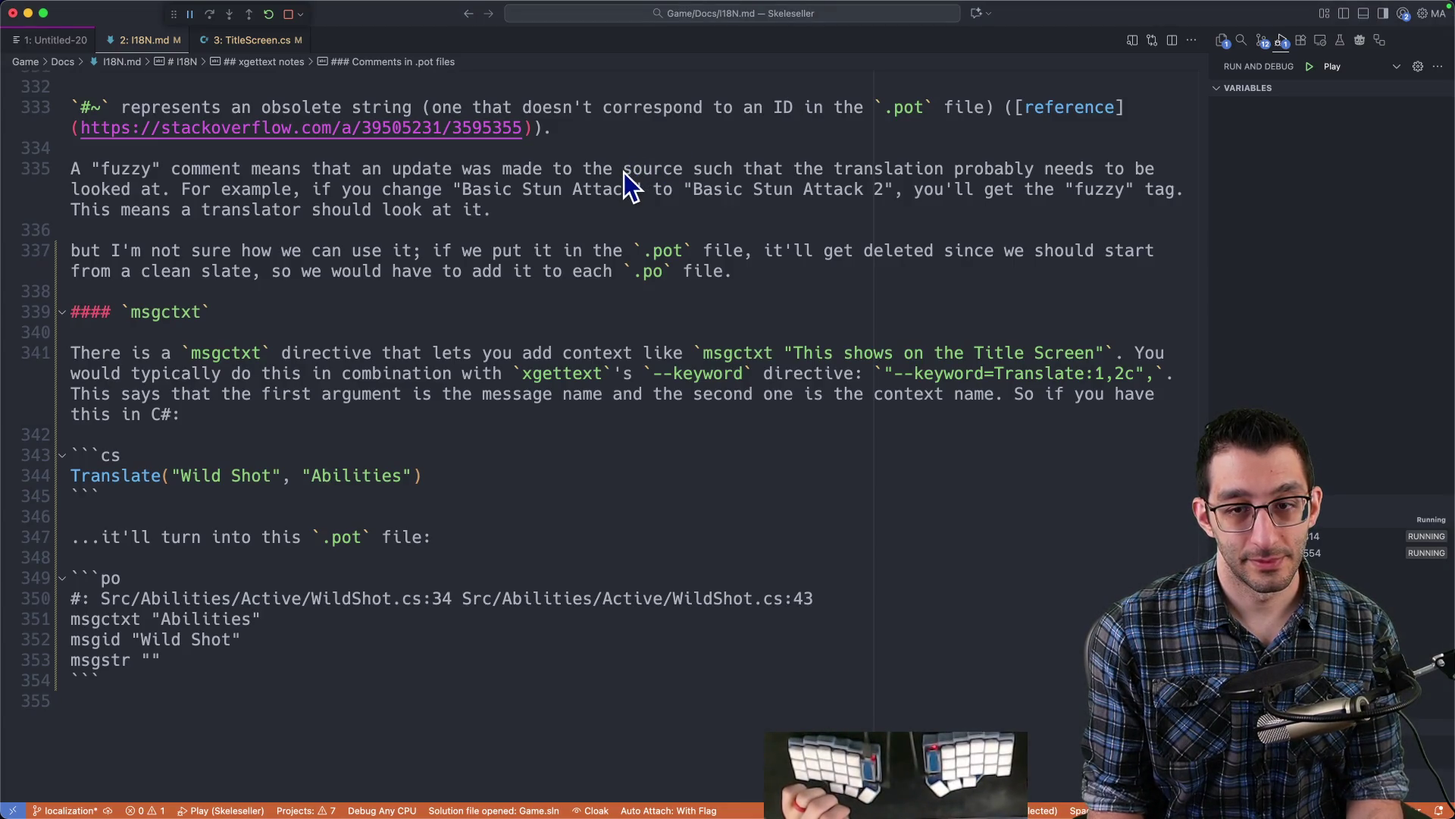
scroll(625, 173, "up", 10)
scroll(623, 173, "down", 6)
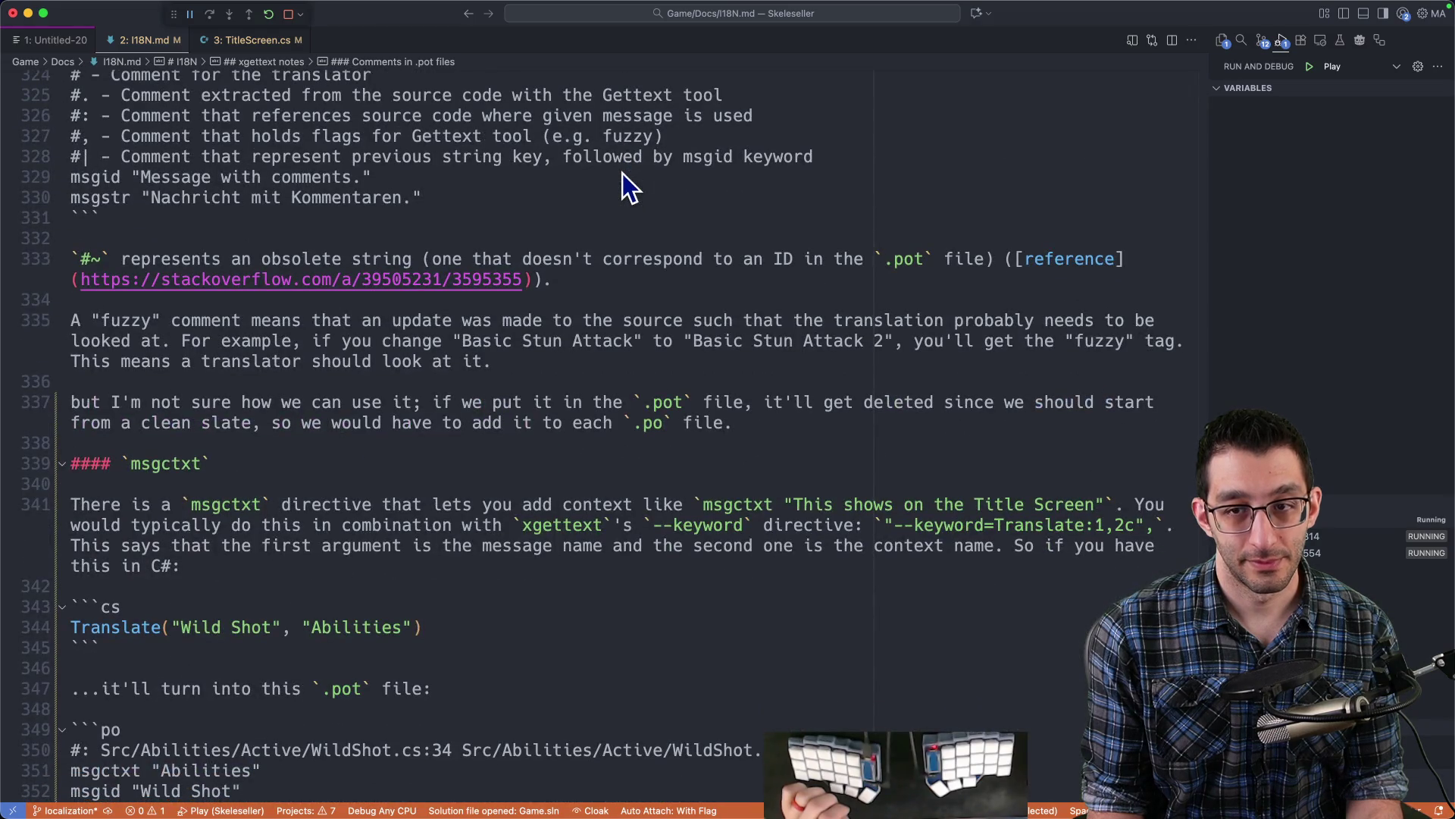
scroll(623, 174, "down", 2)
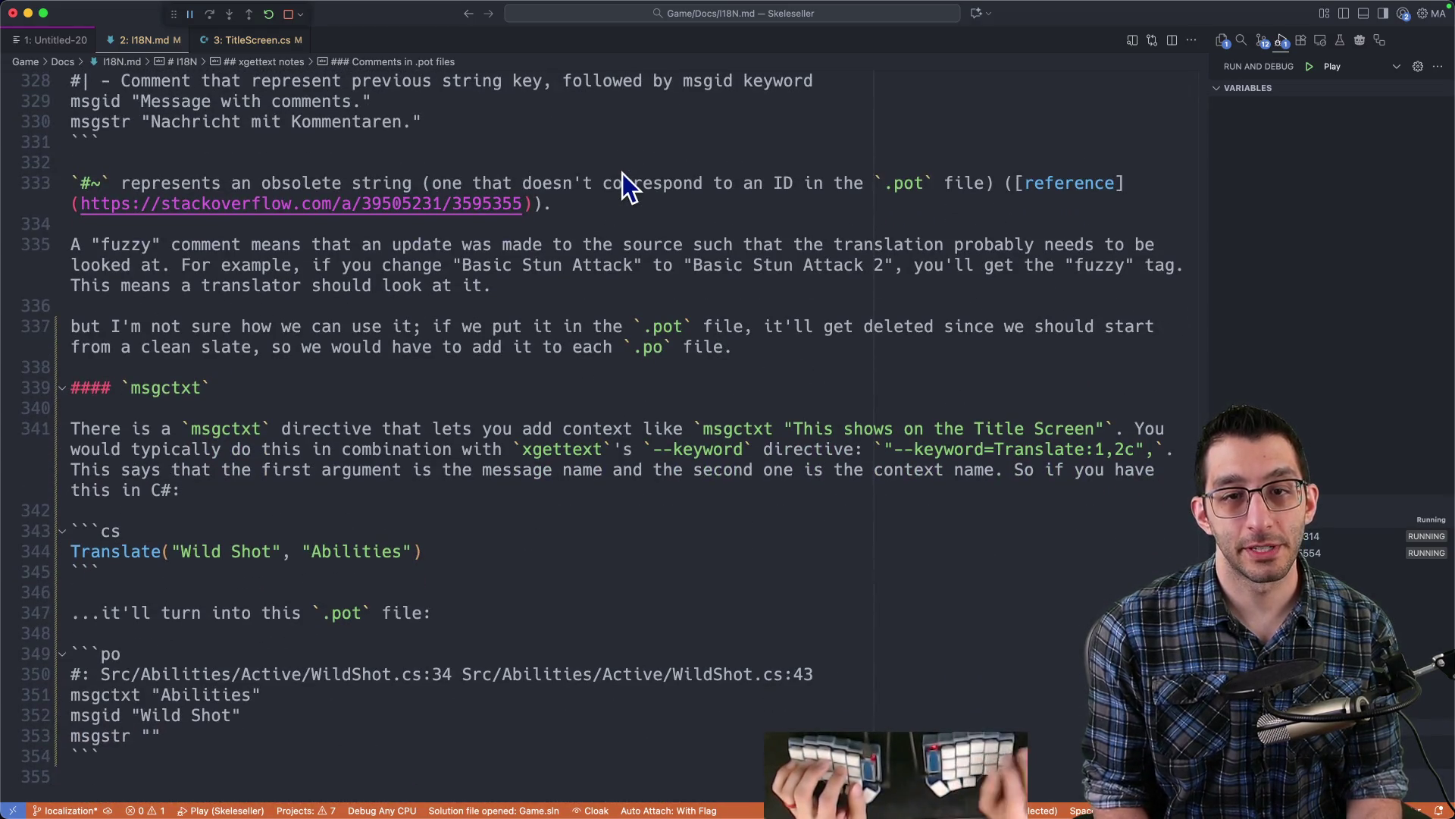
left_click_drag(546, 282, 6, 188)
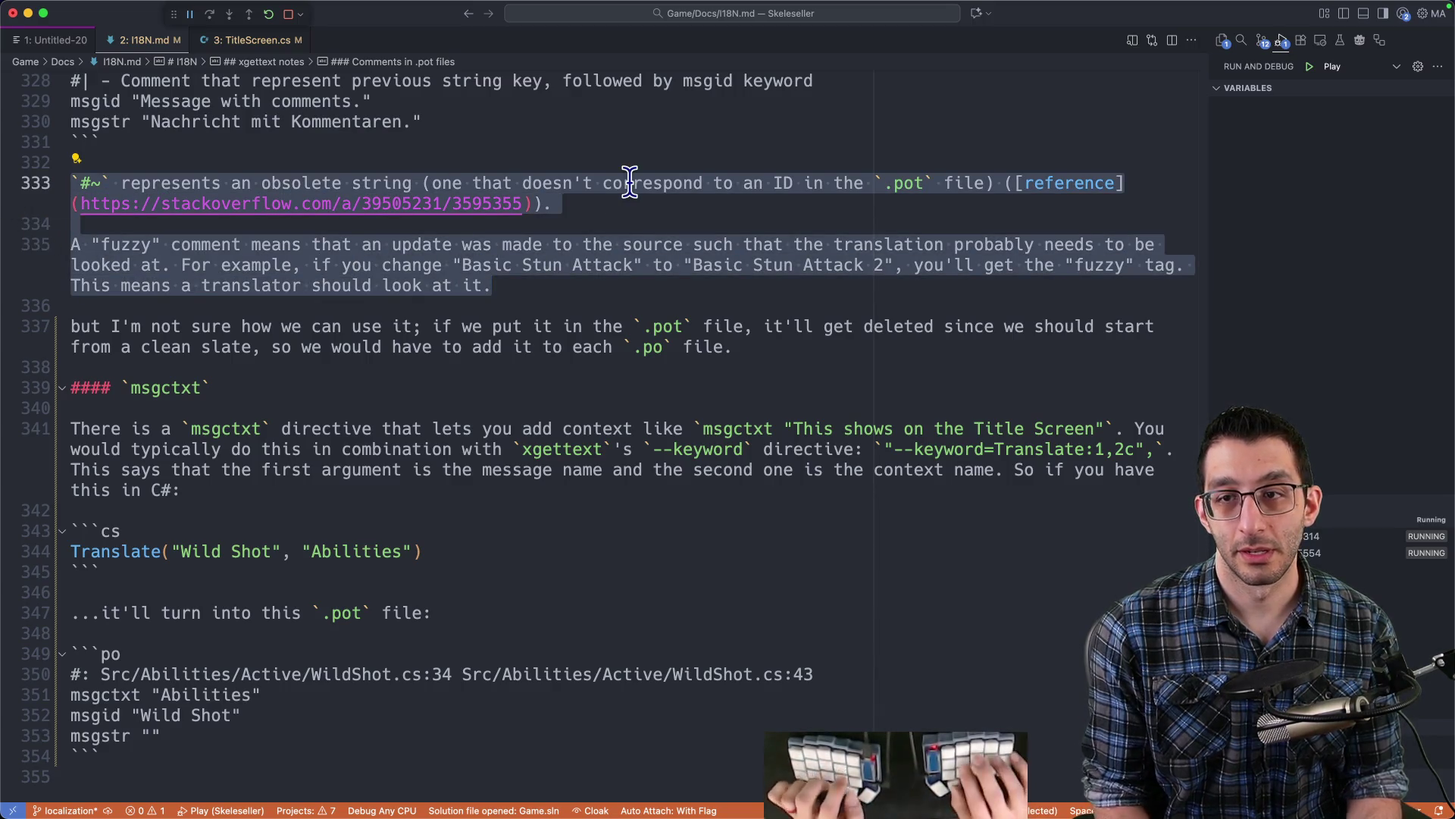
key("super+Tab")
scroll(629, 181, "down", 10)
- Paste the #~ and fuzzy notes as sub-bullets nested under 'Obsolete and fuzzy strings'
scroll(629, 181, "down", 5)
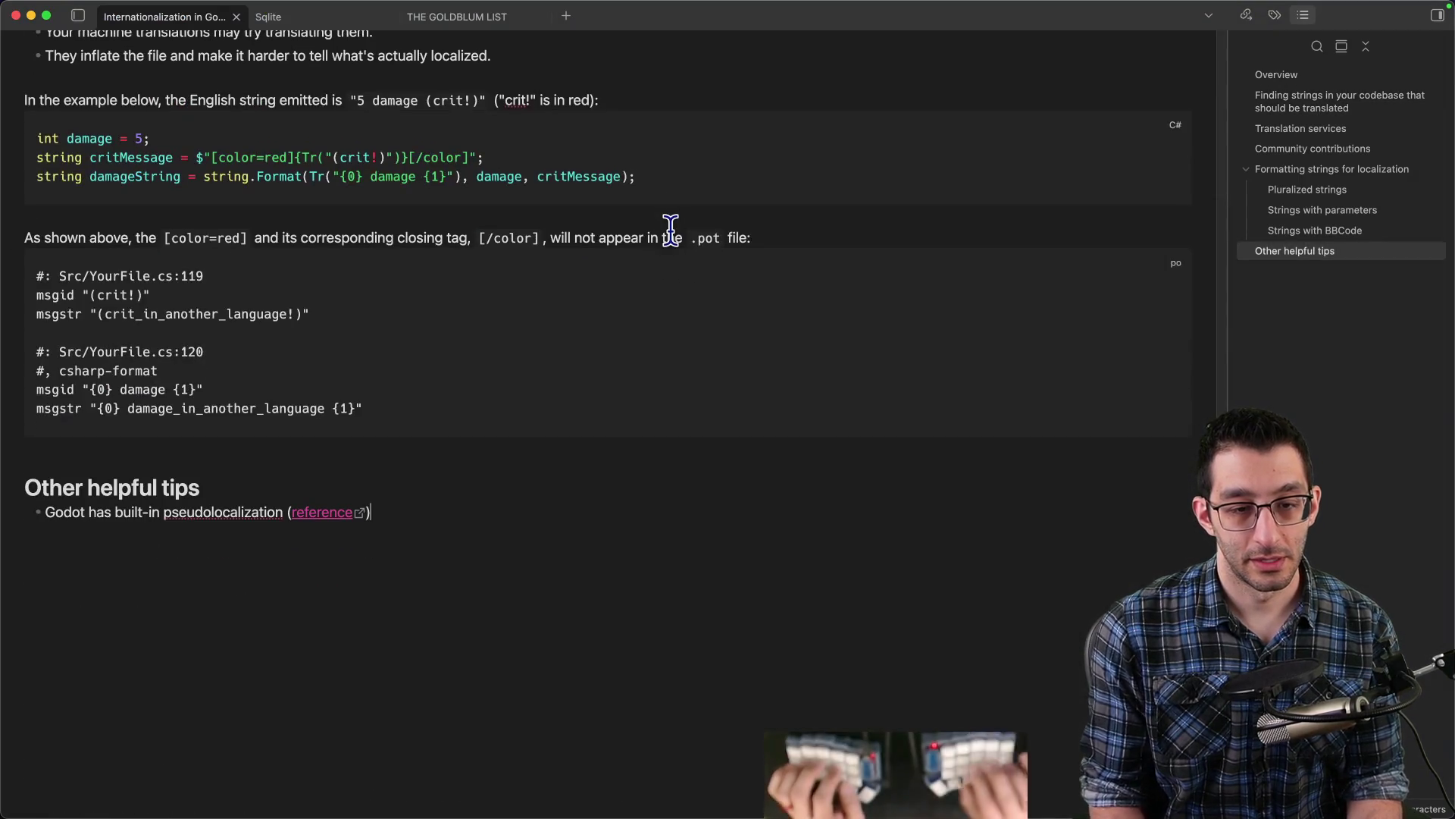
key("Return")
type("Obsolete and fuzzy strings")
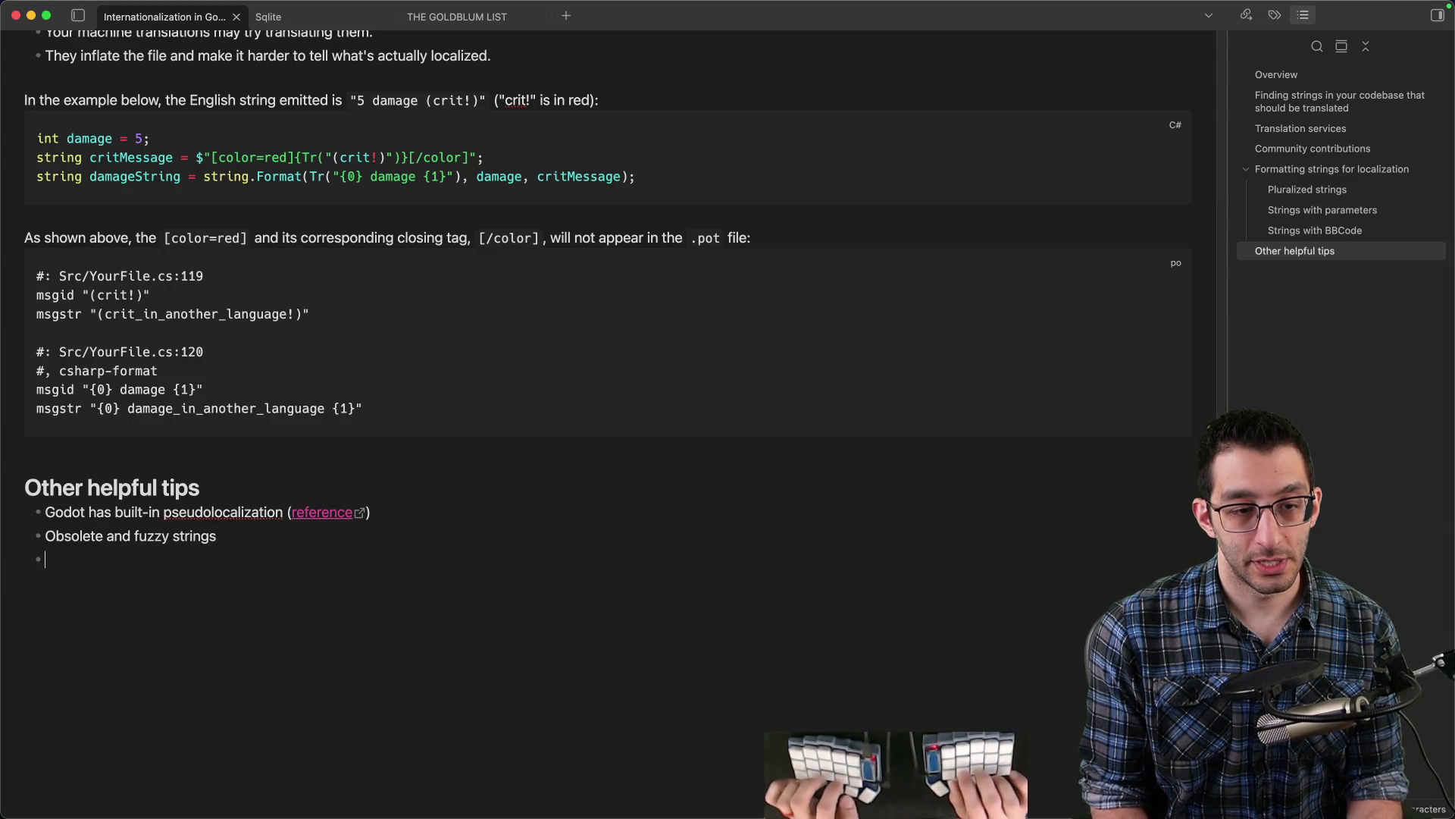
key("super+v")
key("Up")
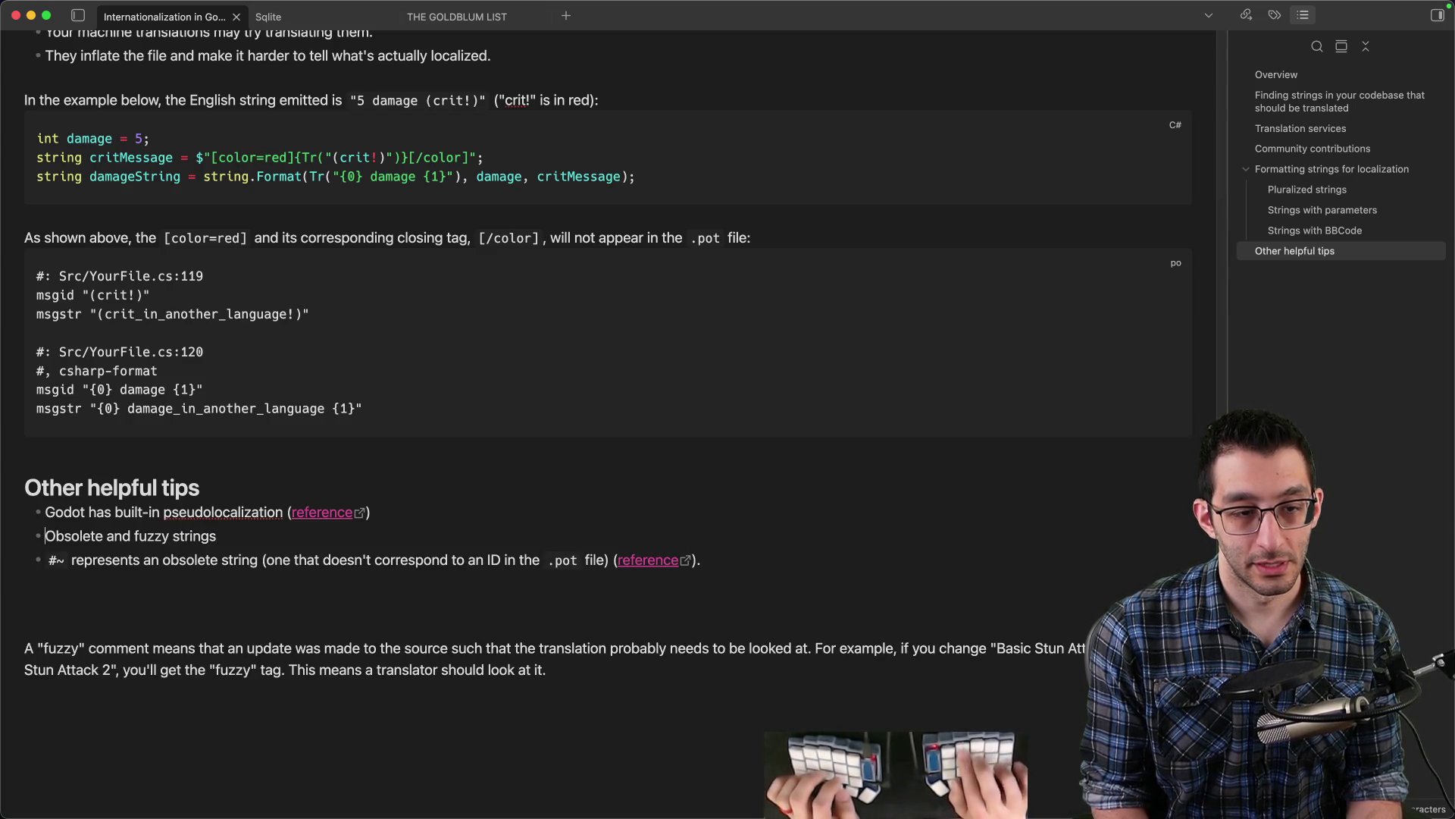
key("Tab")
key("super+Left")
key("super+Right")
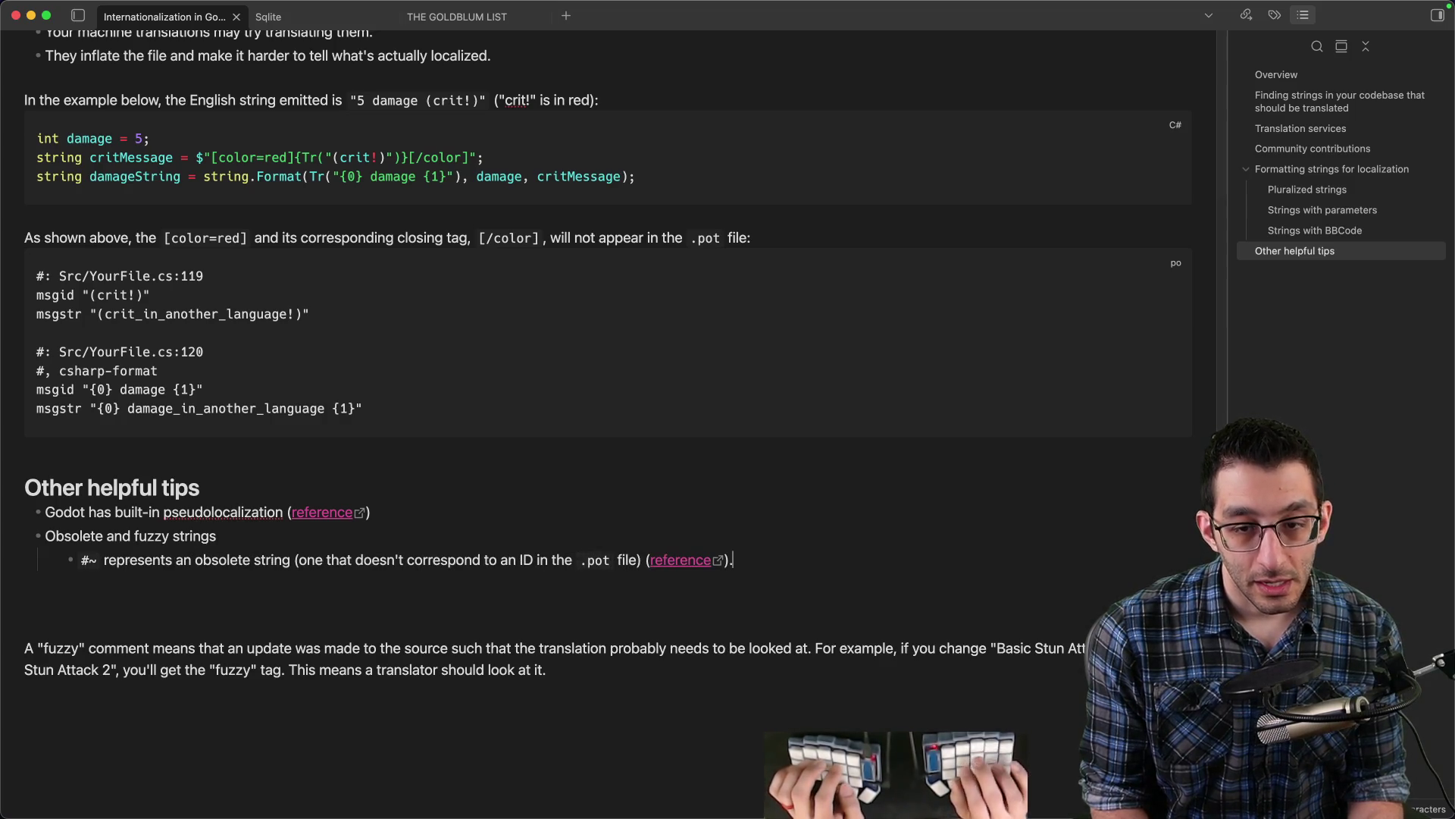
key("Return")
key("Tab")
key("Delete")
key("Delete")
key("Delete")
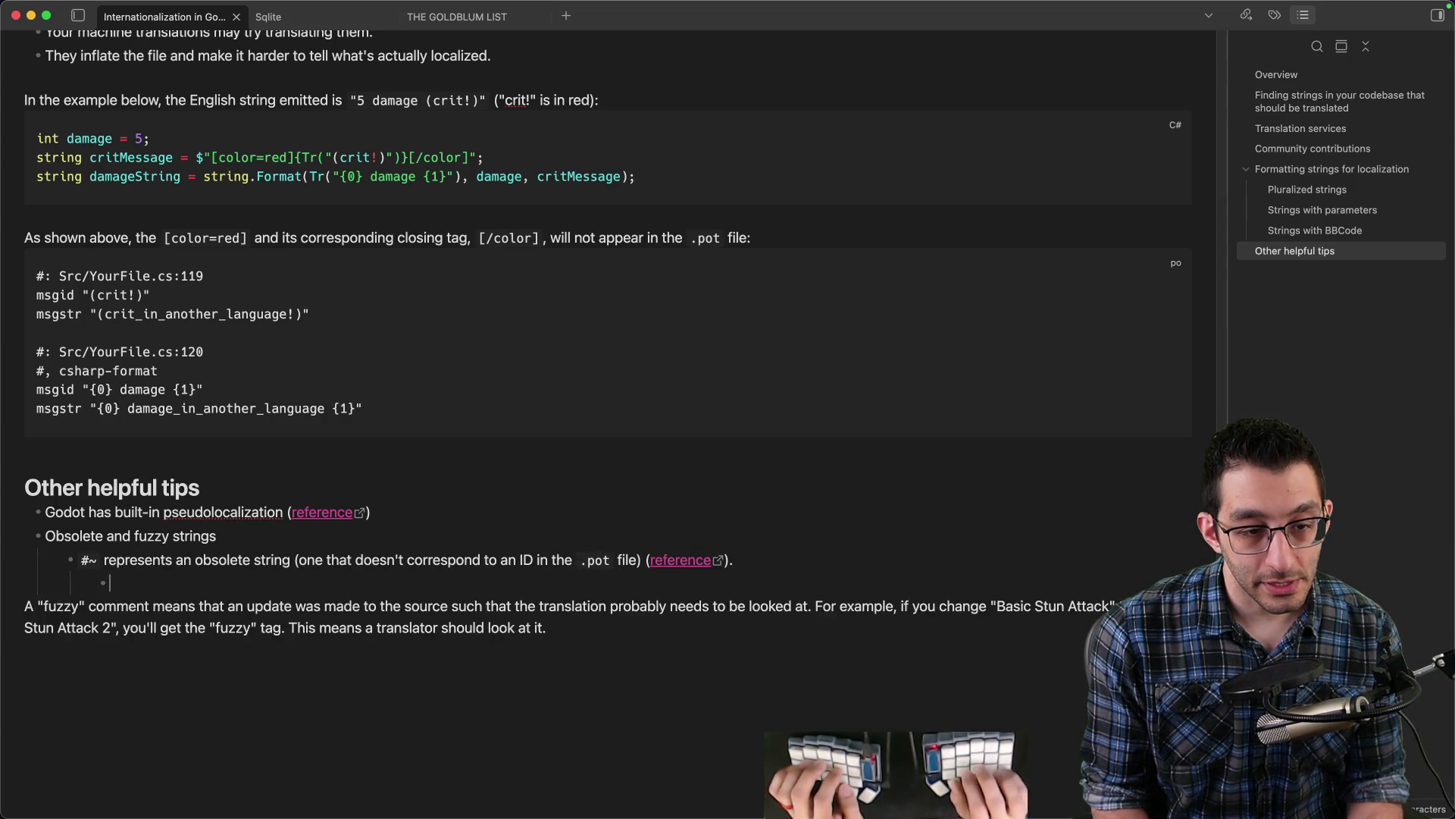
key("Right")
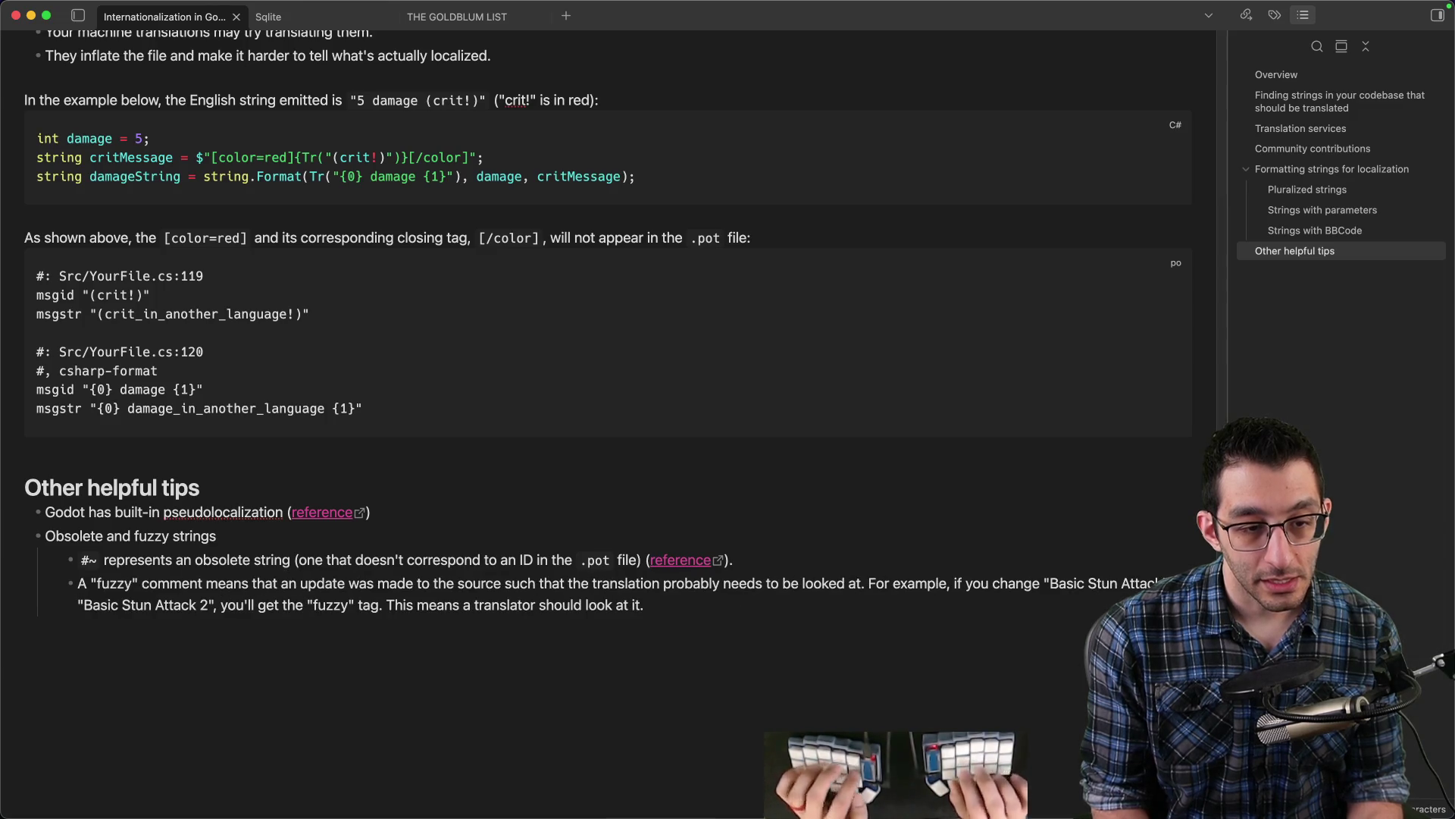
- Look up a real #, fuzzy line in Scenes.pot, then select the quoted word fuzzy in the note
key("super+Tab")
type("fuzzy")
key("Down")
key("Down")
key("Down")
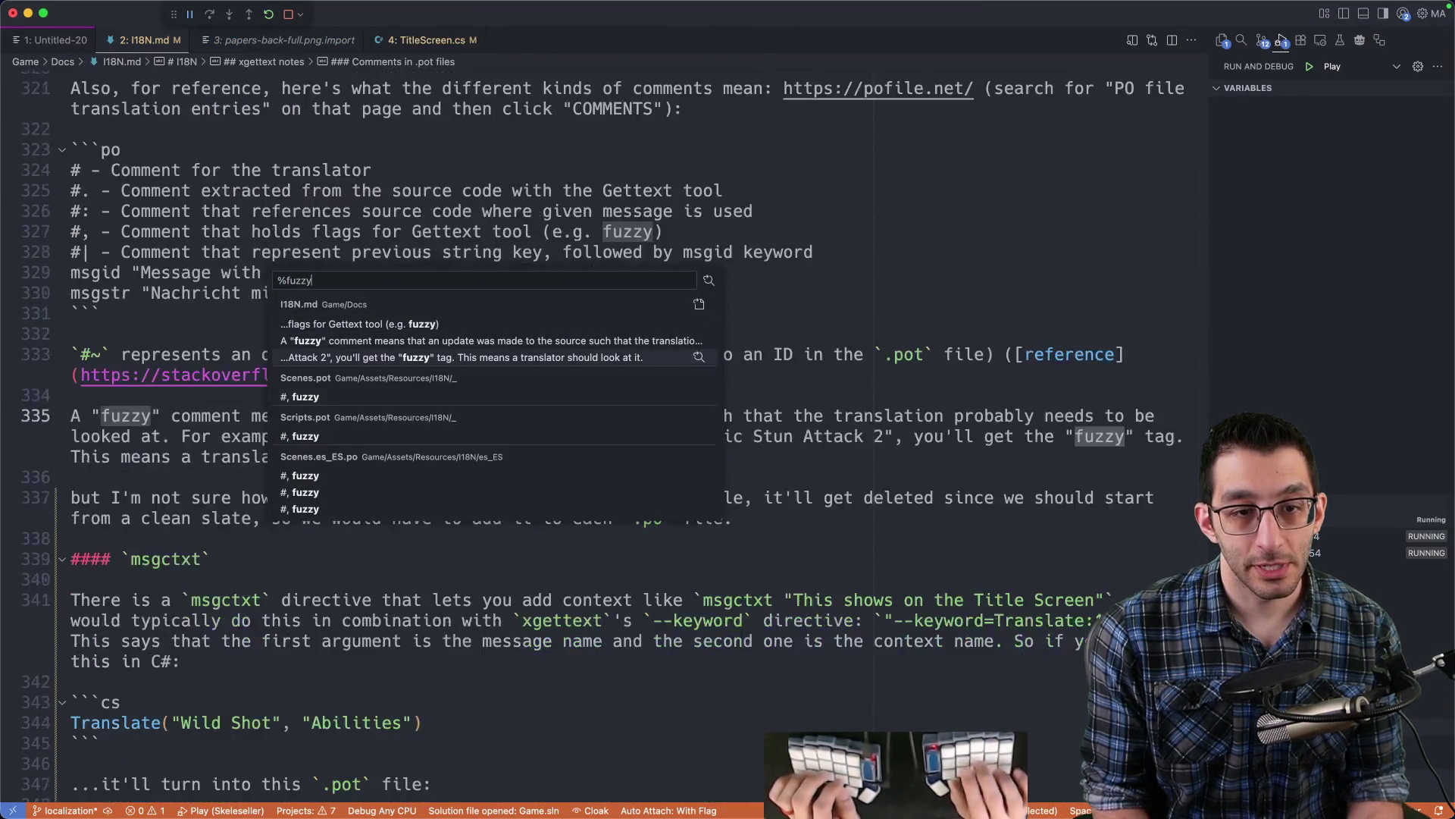
key("Return")
key("super+Tab")
key("Right")
key("Right")
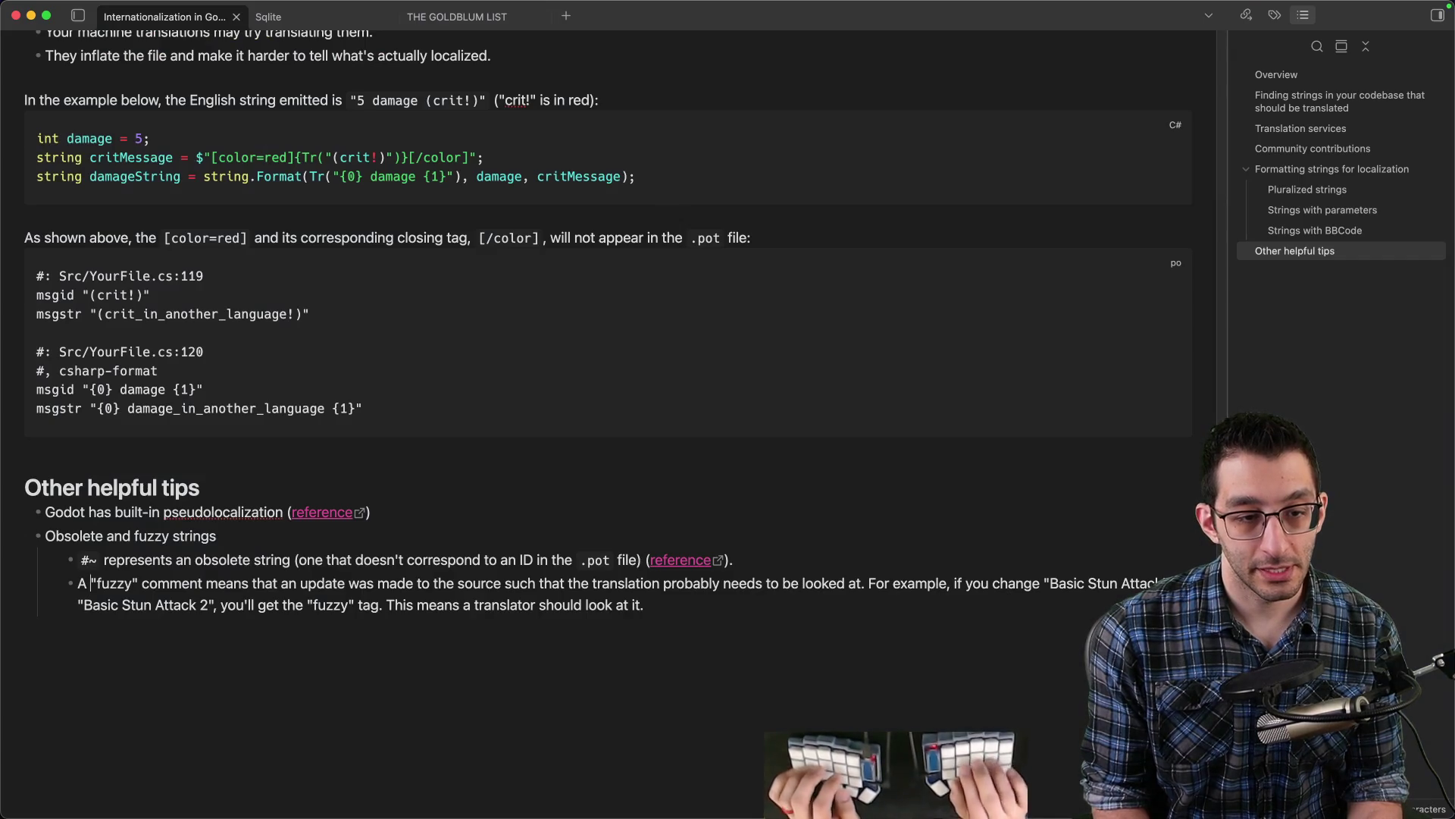
key("alt+shift+Right")
- Replace "fuzzy" with `#, fuzzy` and change both Basic Stun Attack example names to Fireball
type("`#, fuzzy")
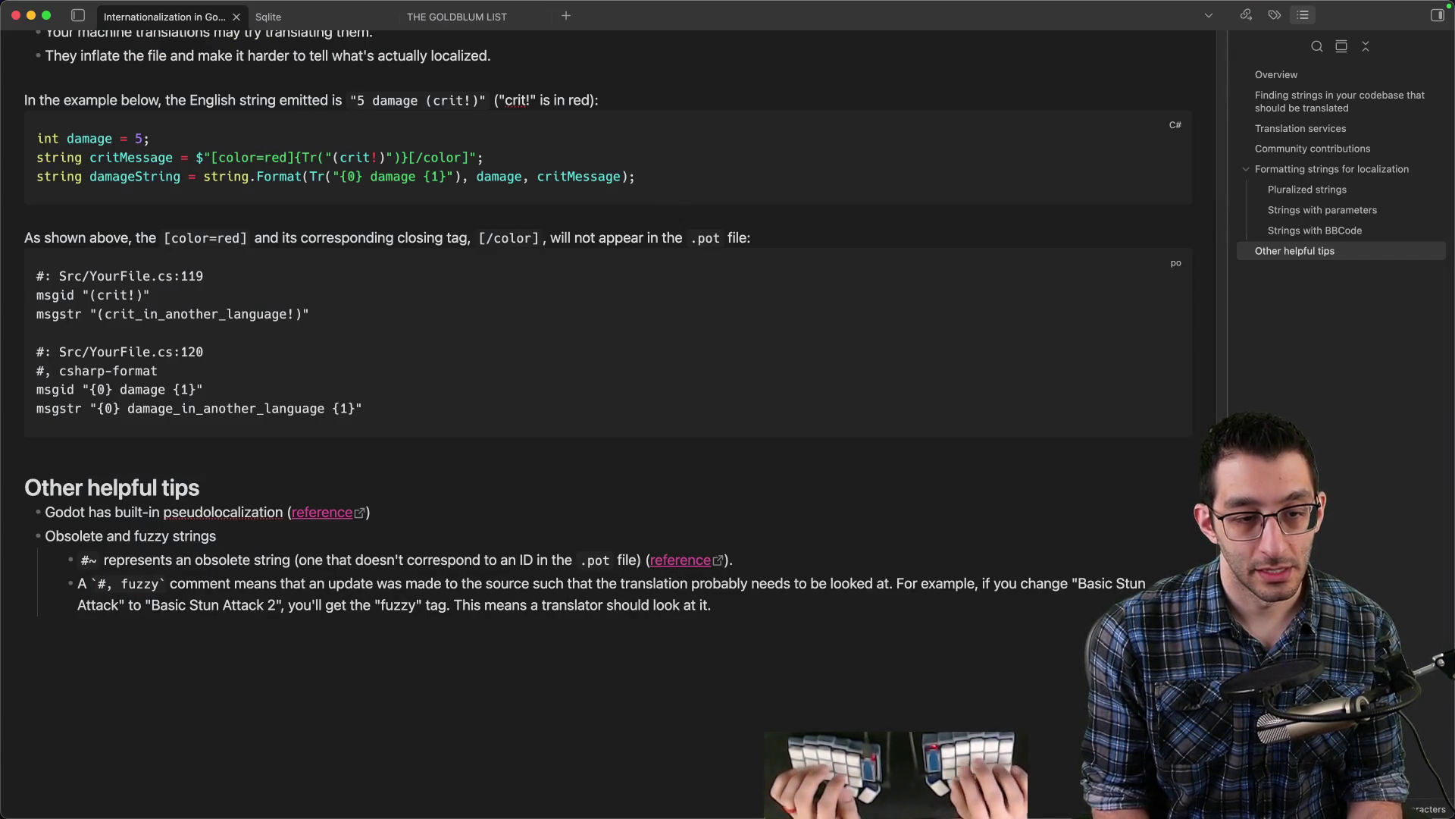
left_click(367, 583)
left_click(523, 583)
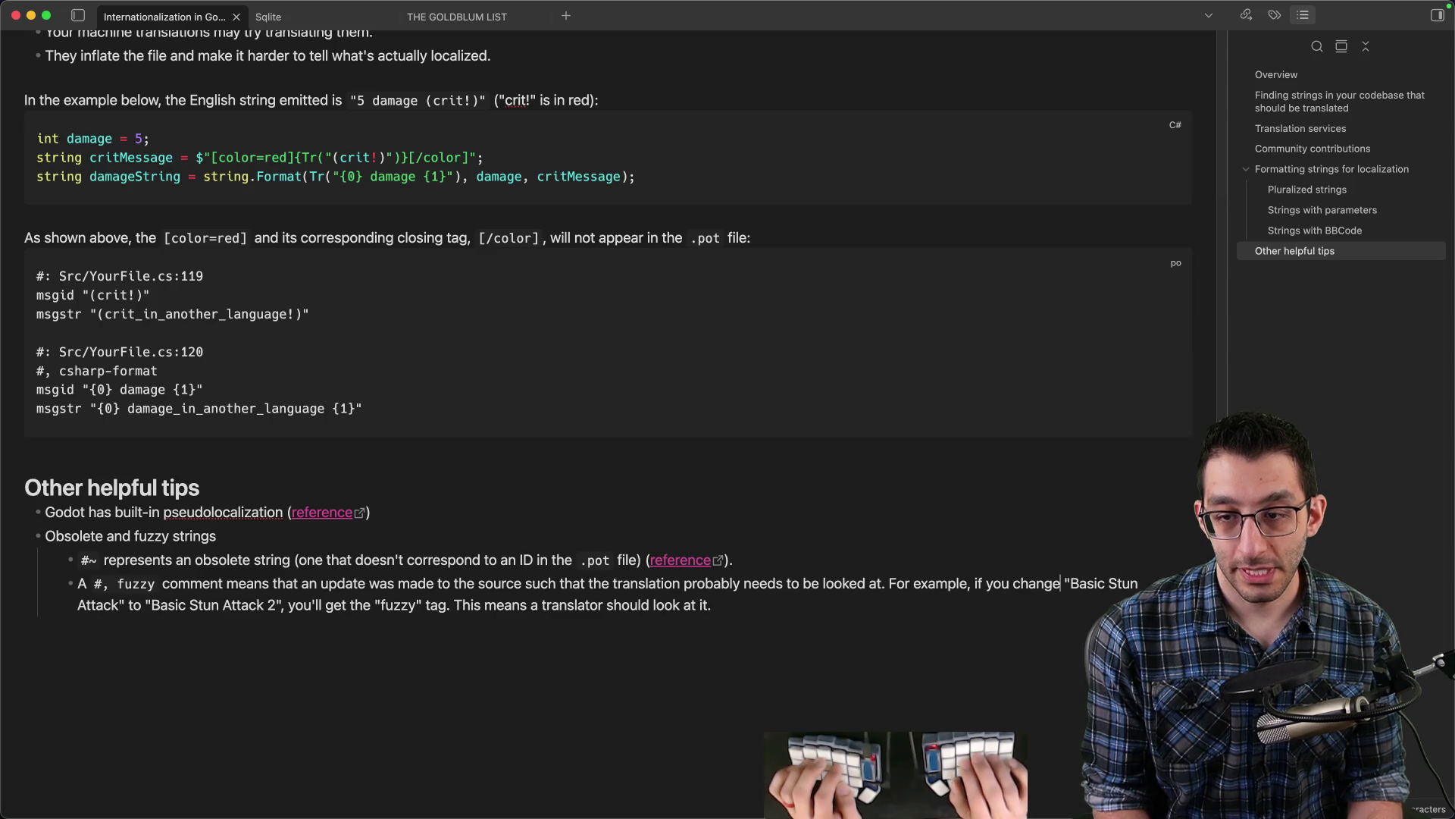
left_click_drag(1071, 582, 121, 604)
type("Fireball")
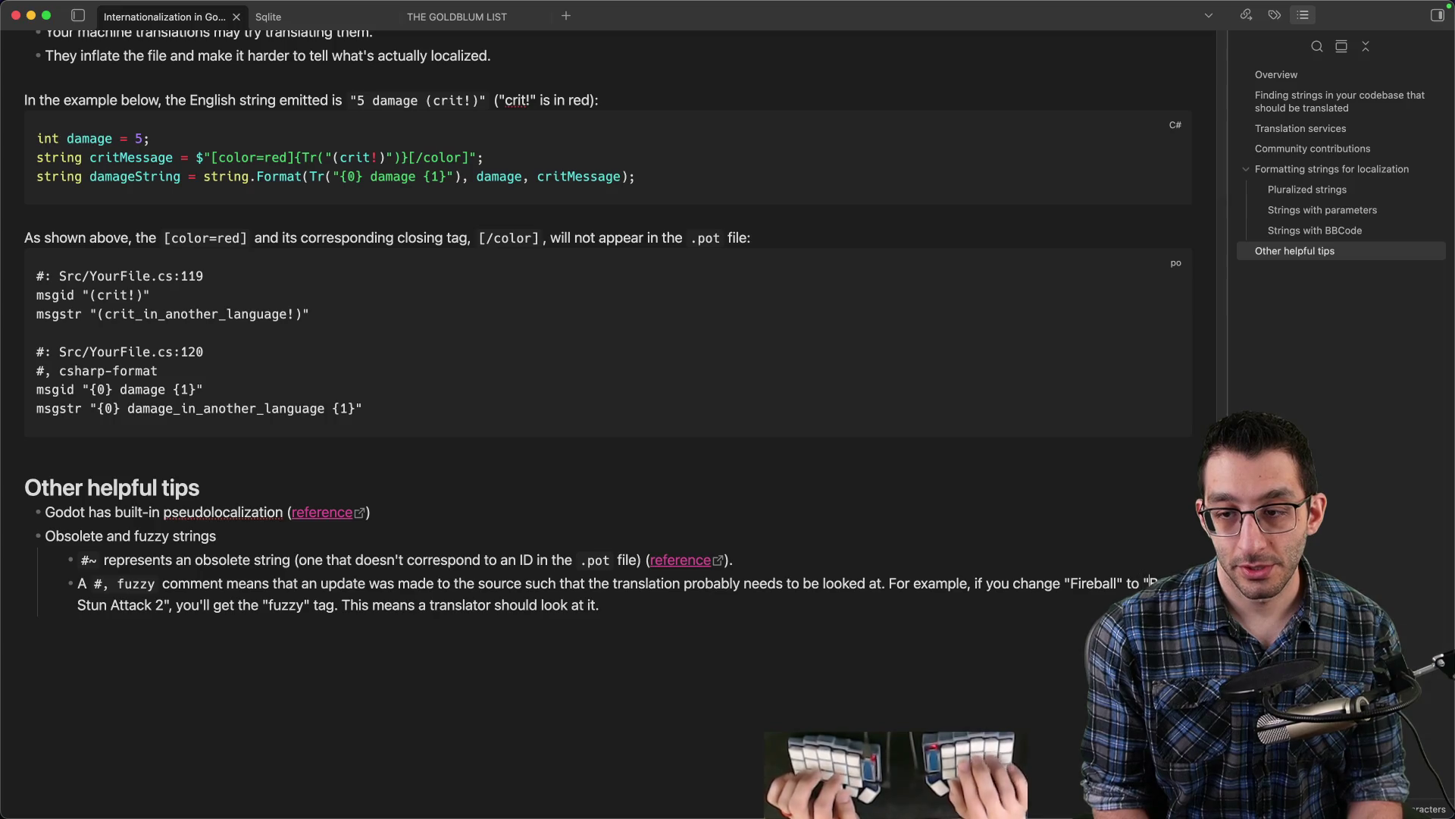
left_click_drag(1150, 583, 152, 604)
type("Fireball")
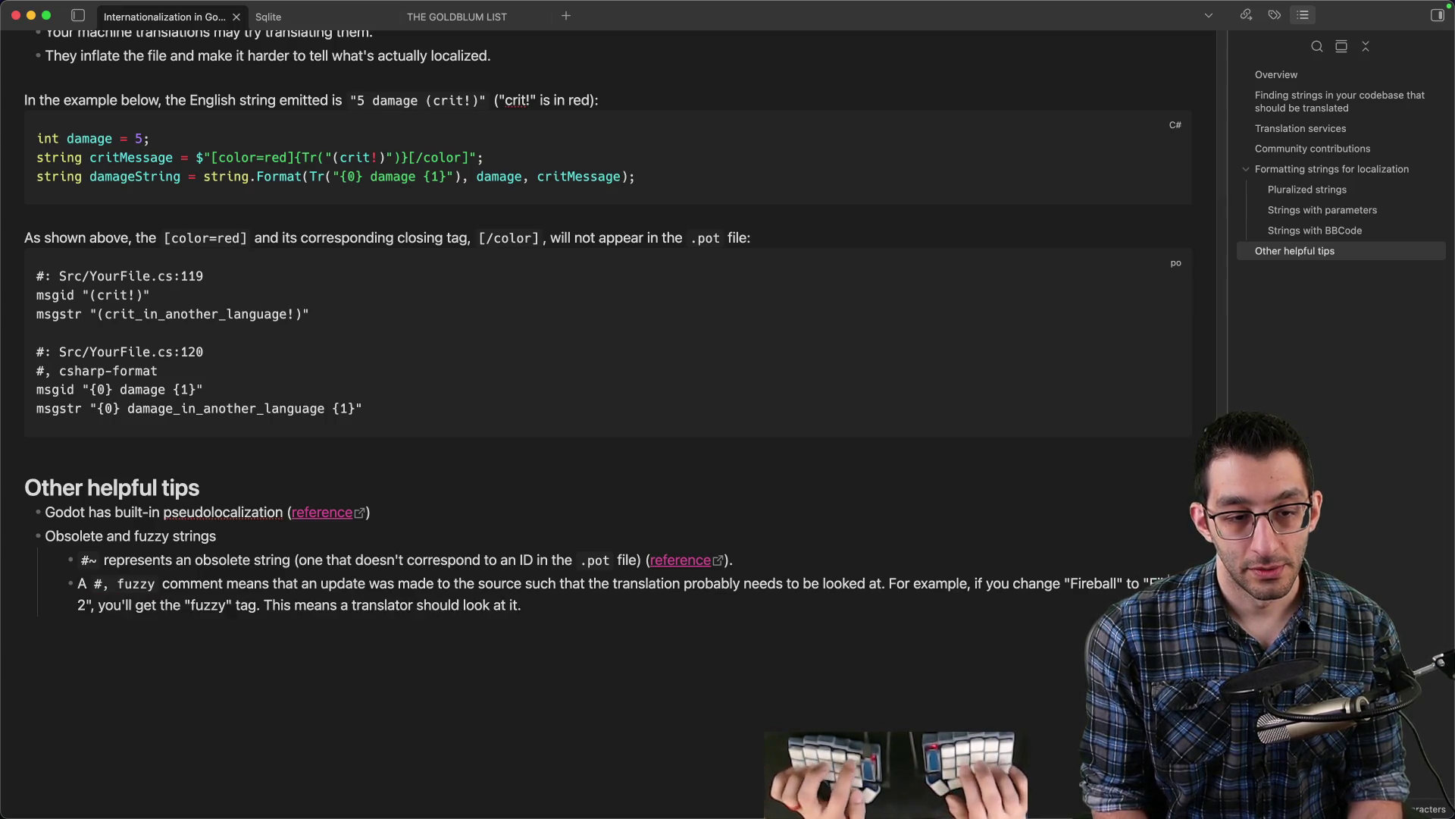
- Add 'in C#' and 'in the resulting `.pot` and `.po` files' after checking fuzzy matches in the project
left_click(144, 604)
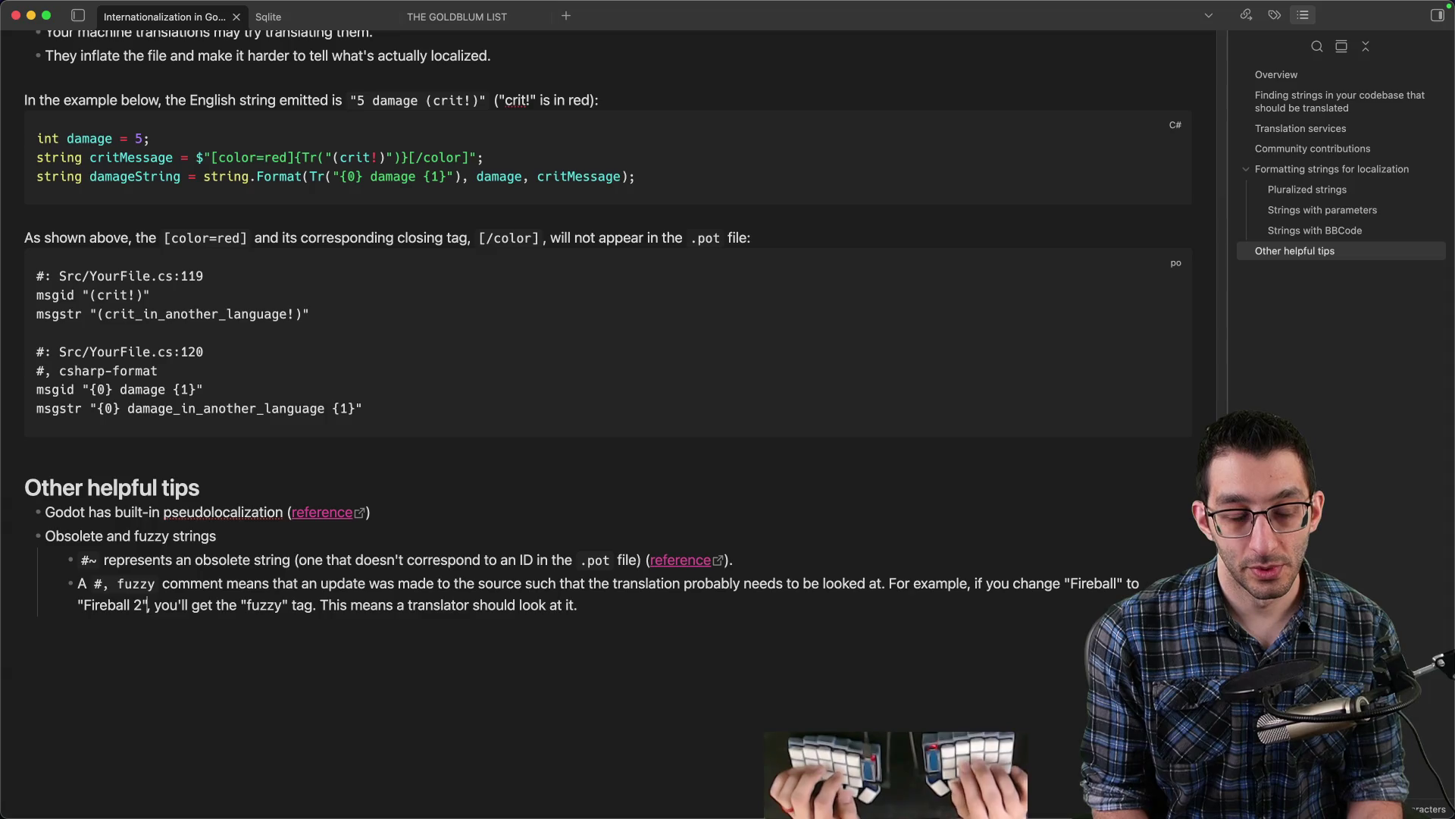
type("in C#")
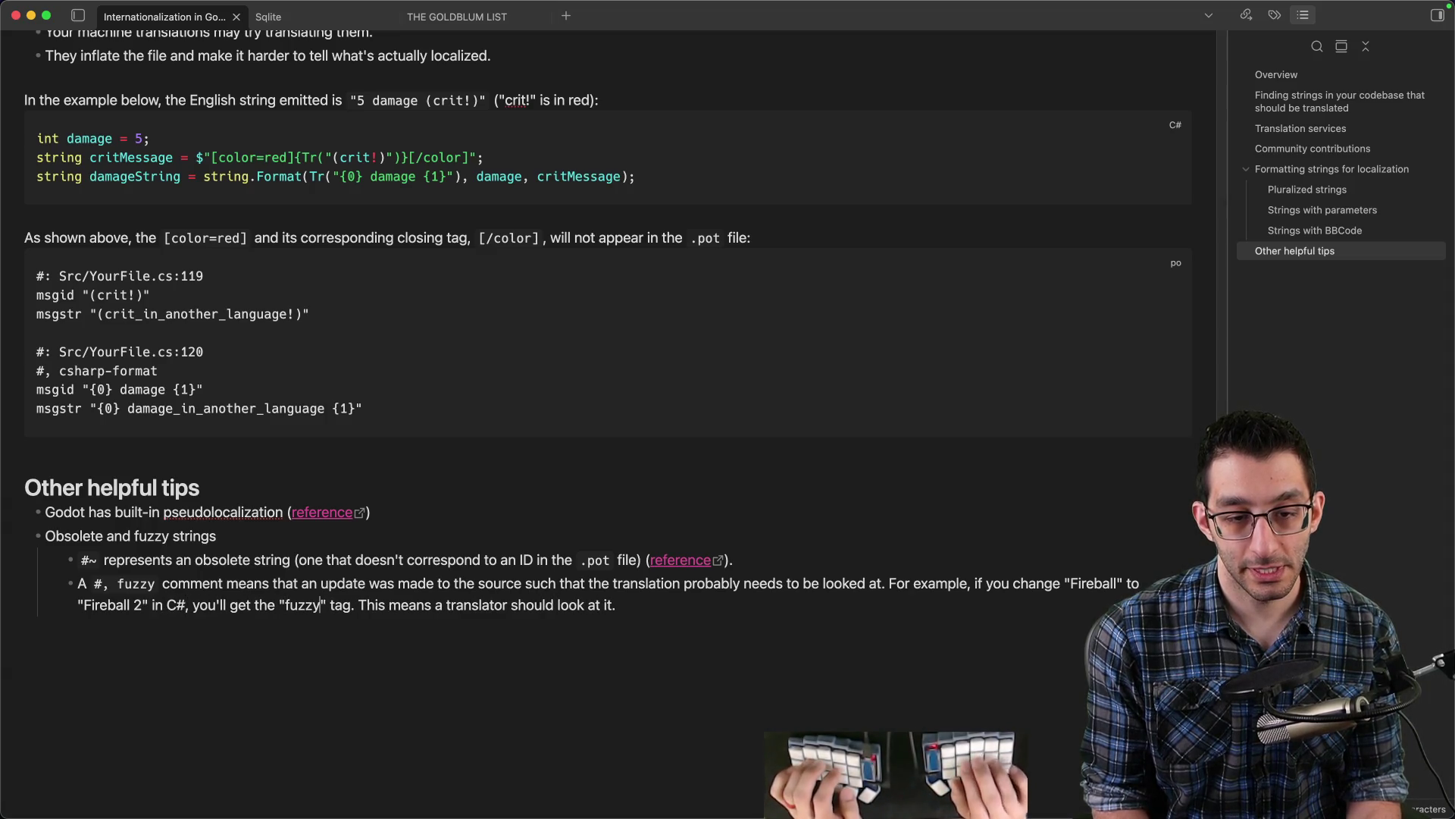
type(" in the resulting")
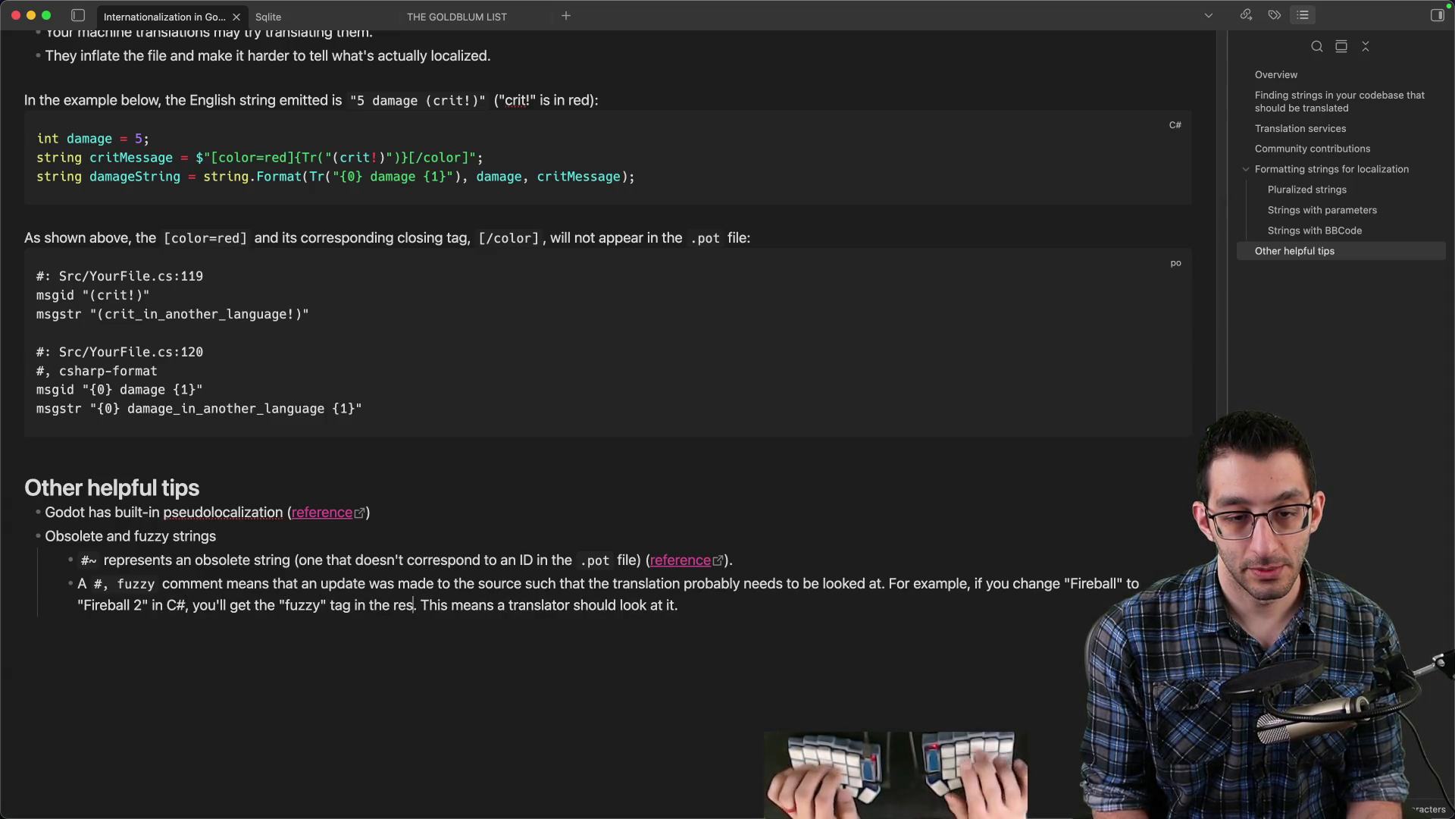
key("super+Tab")
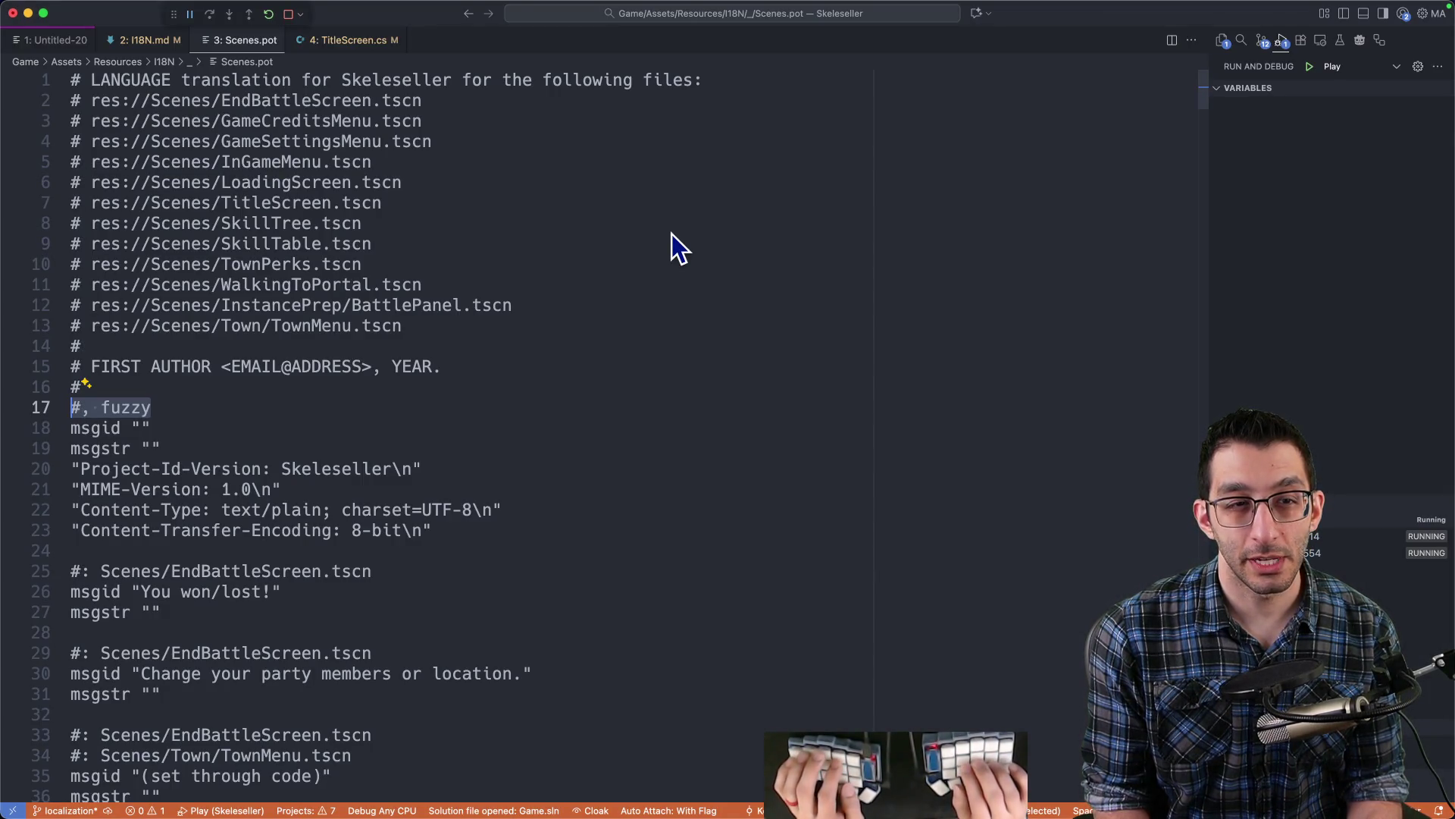
key("super+p")
type("%fuzzy")
key("Down")
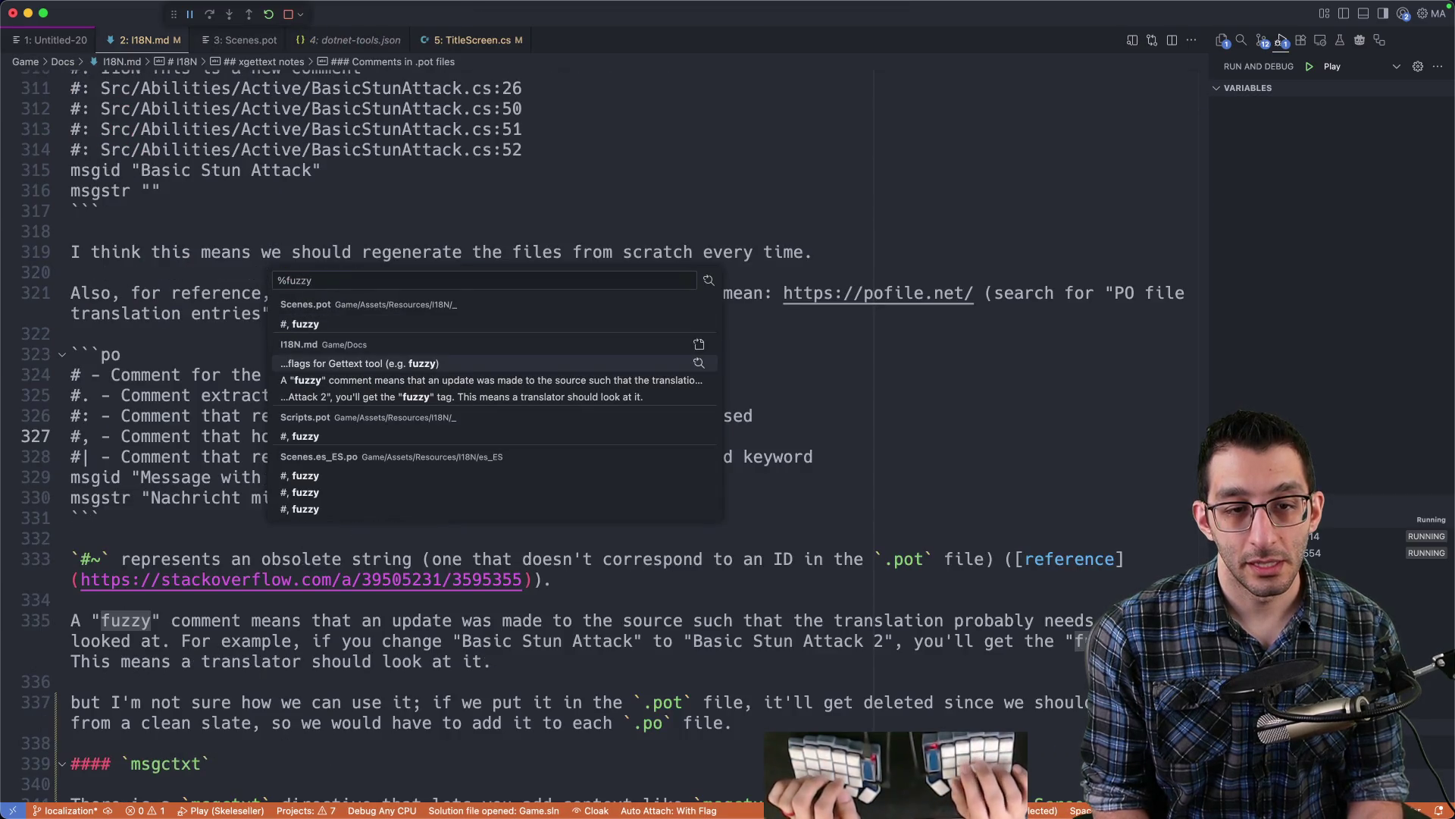
key("Down")
key("Down")
key("Down")
key("Down")
key("super+Tab")
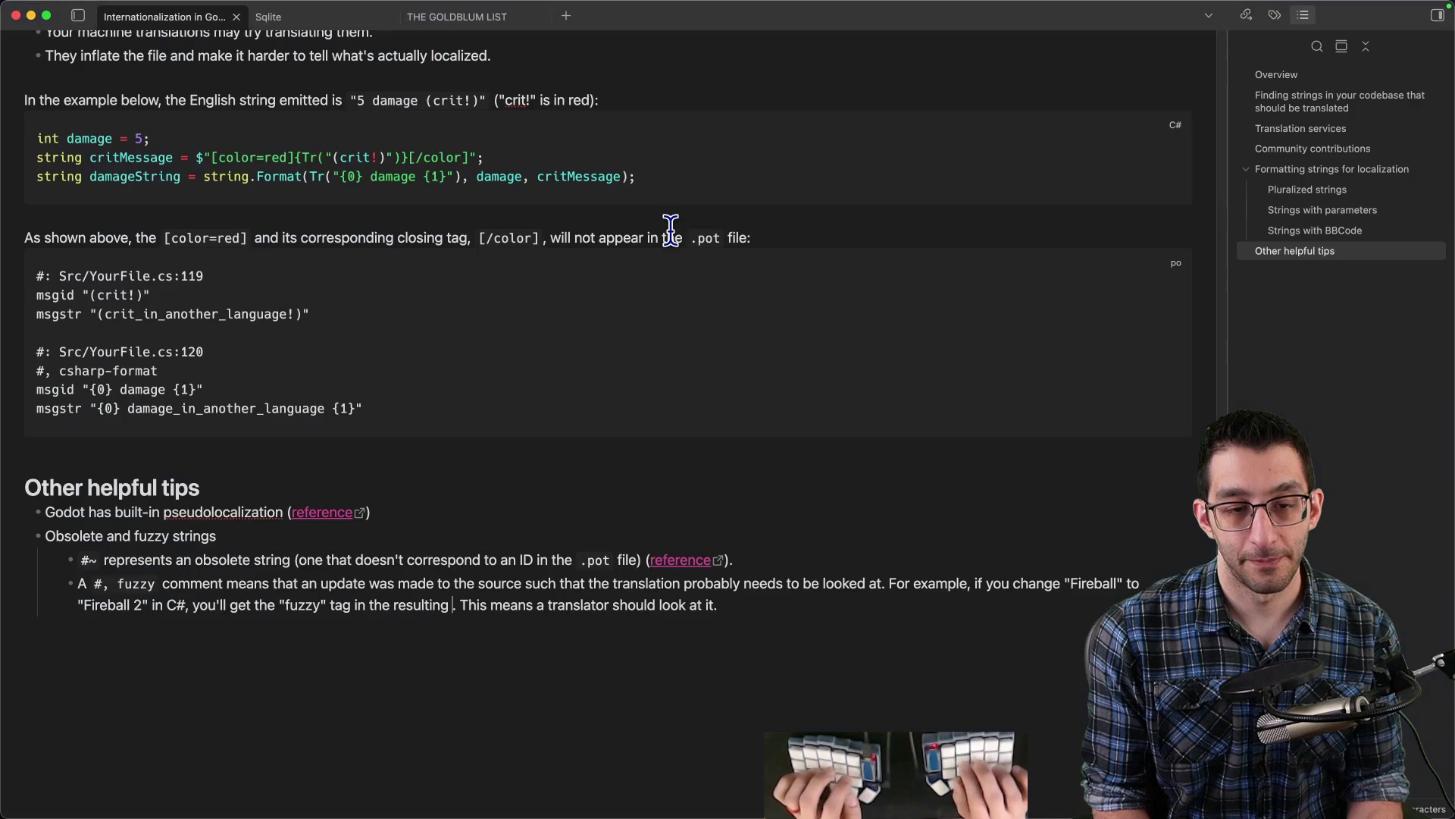
type("`.pog")
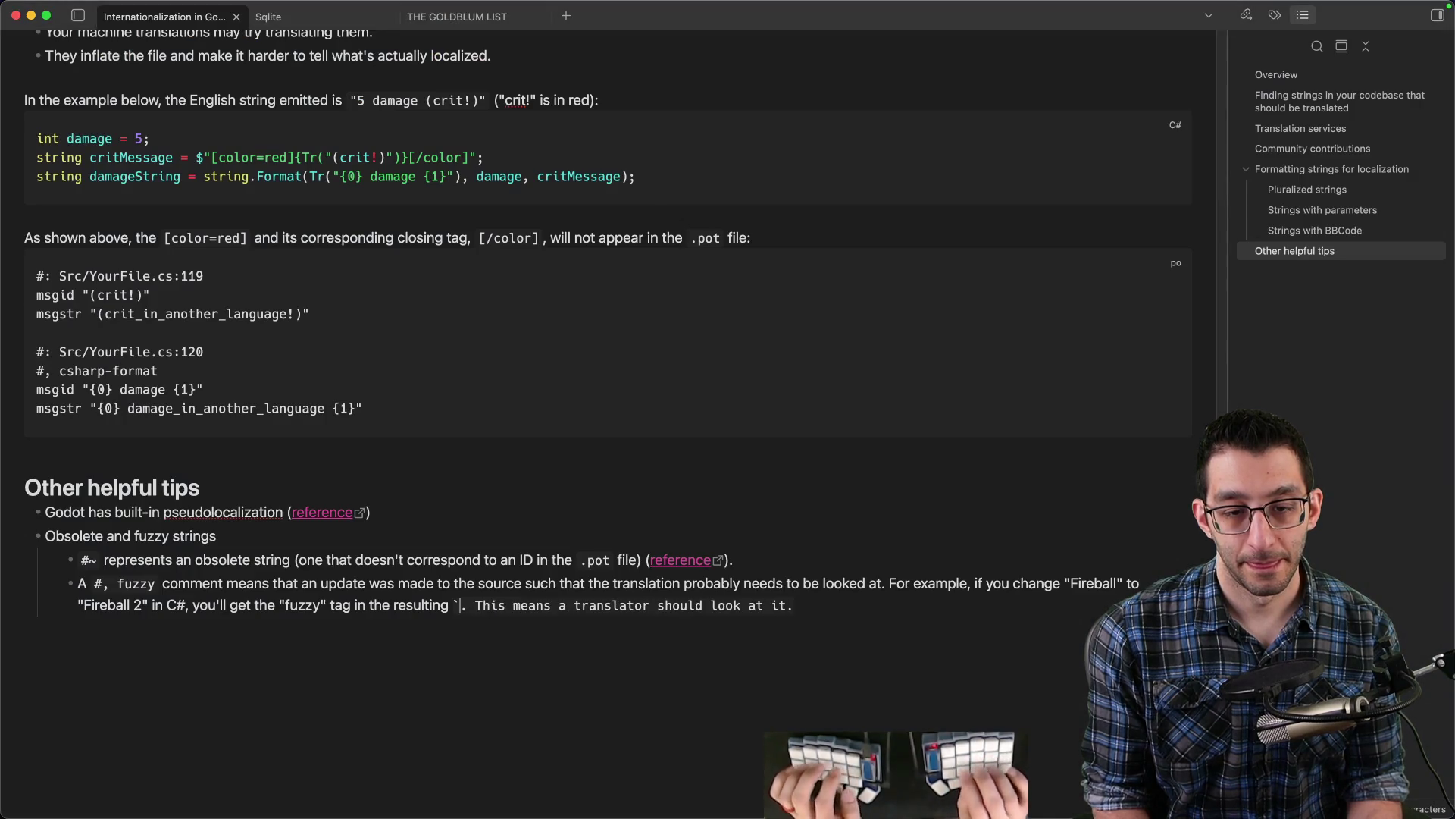
key("BackSpace")
type("t` and `.po")
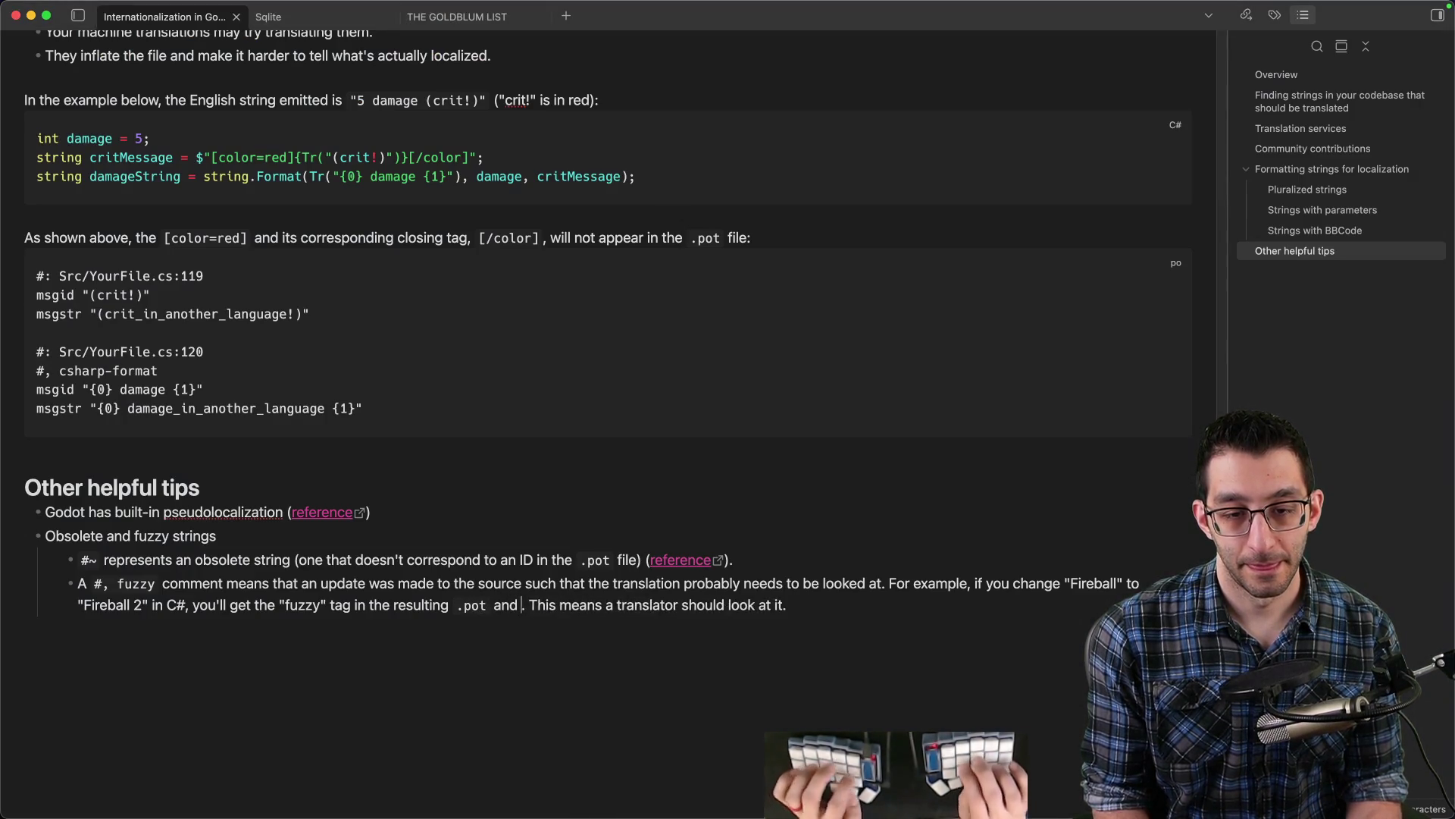
type("` files.")
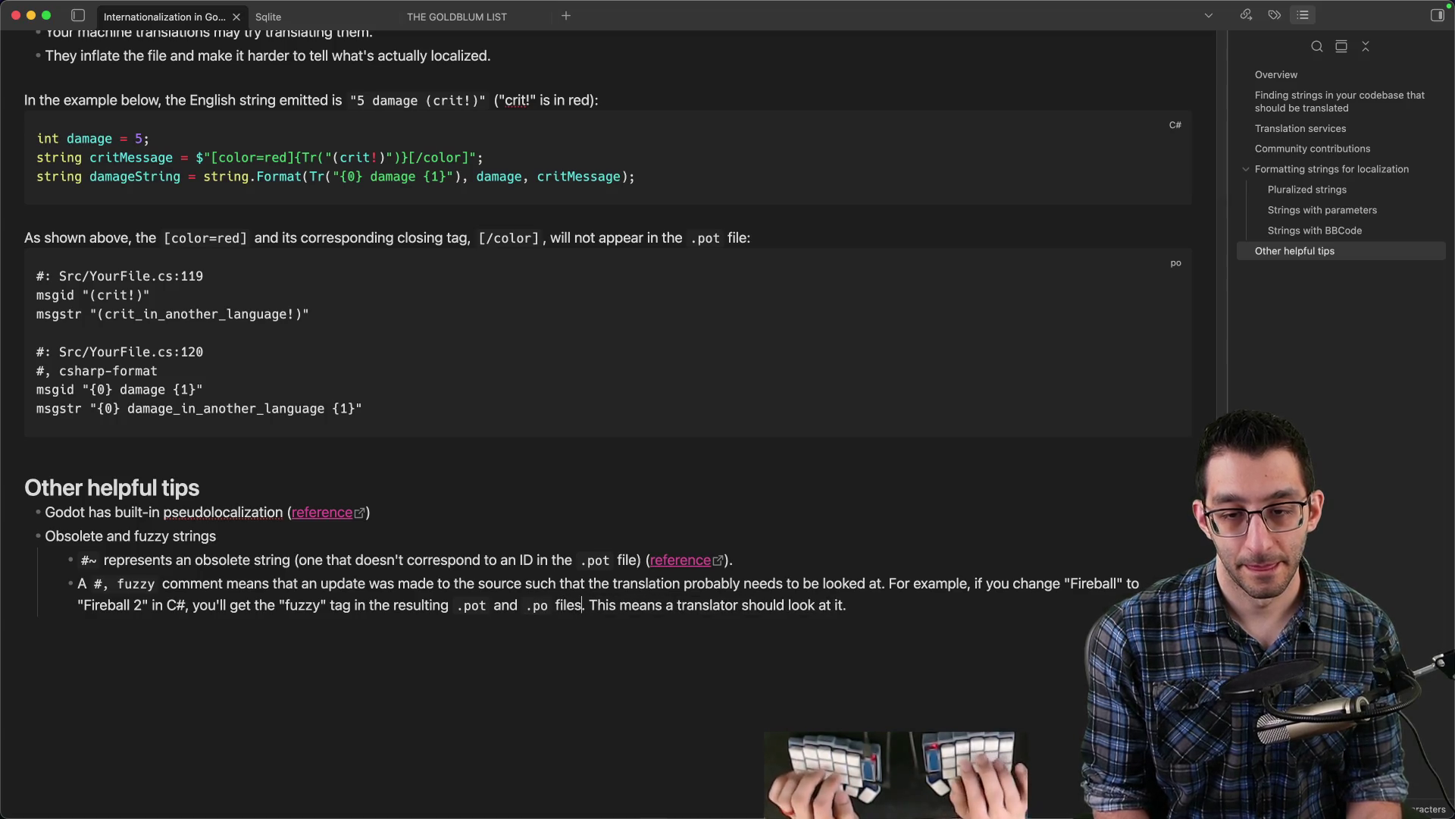
- Delete the 'Knowing at build time' parameter note and its {0}/{1} sub-bullet from the TODO document
scroll(659, 227, "up", 5)
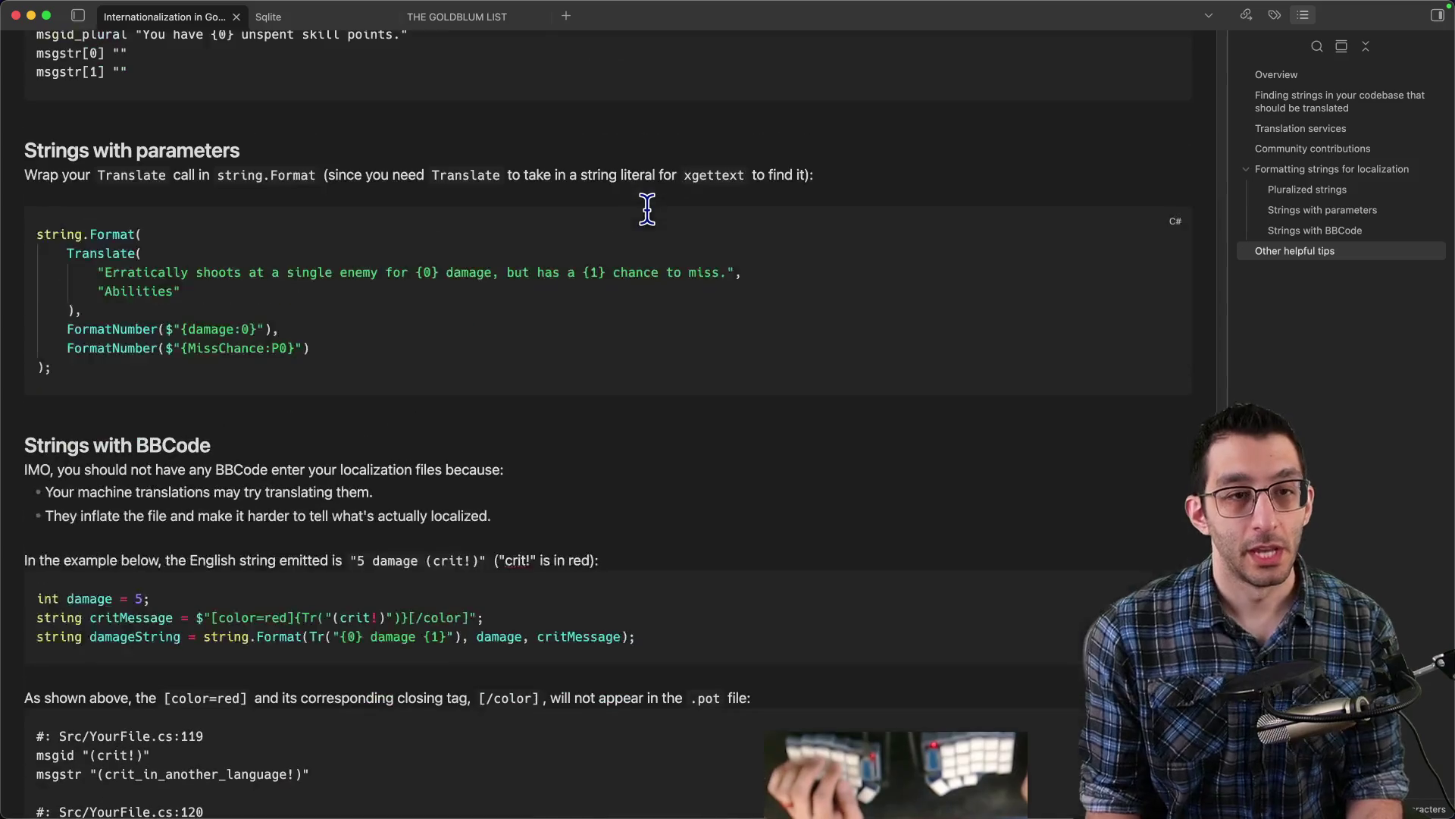
scroll(647, 210, "up", 5)
key("super+Tab")
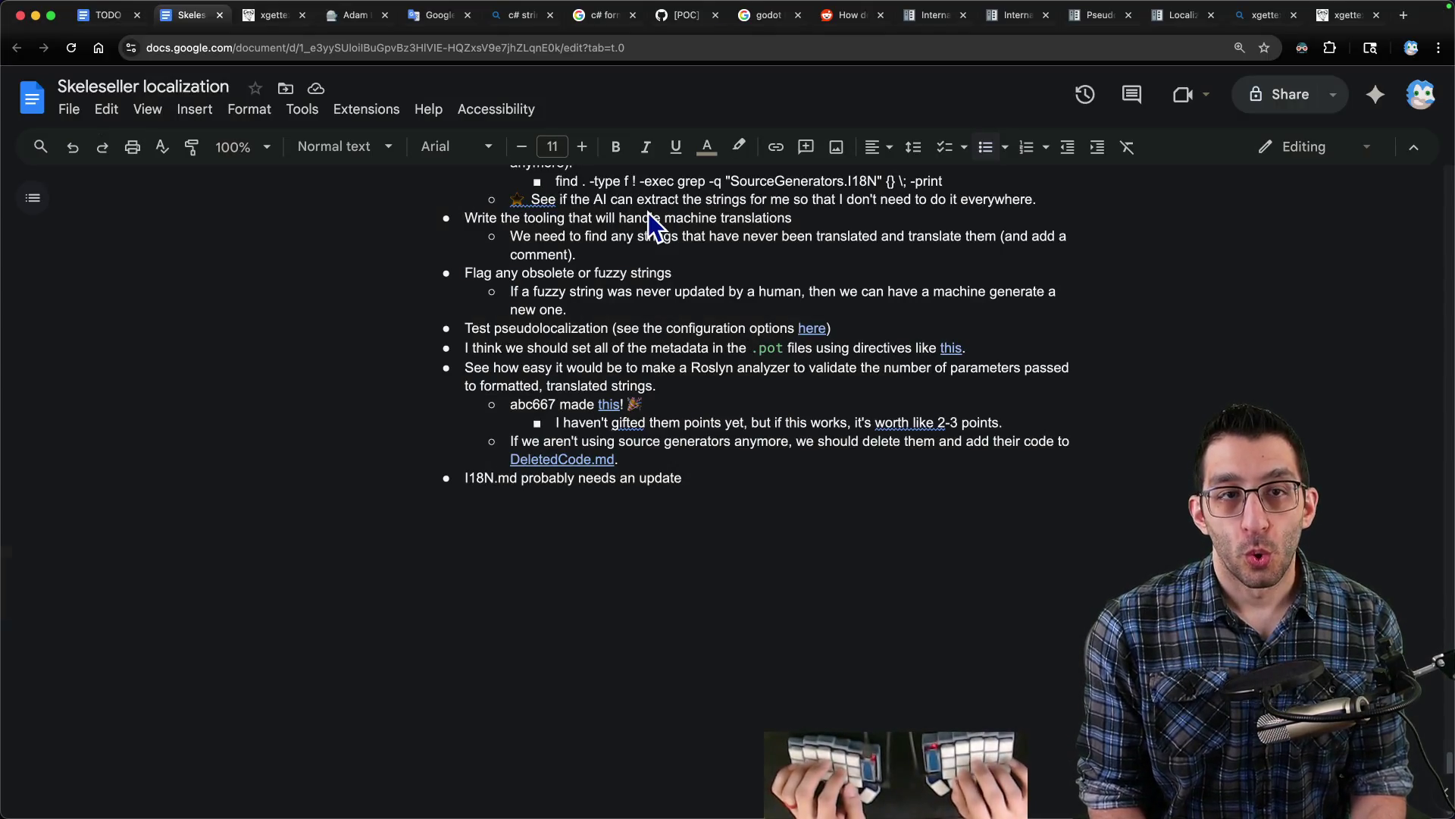
key("ctrl+shift+Tab")
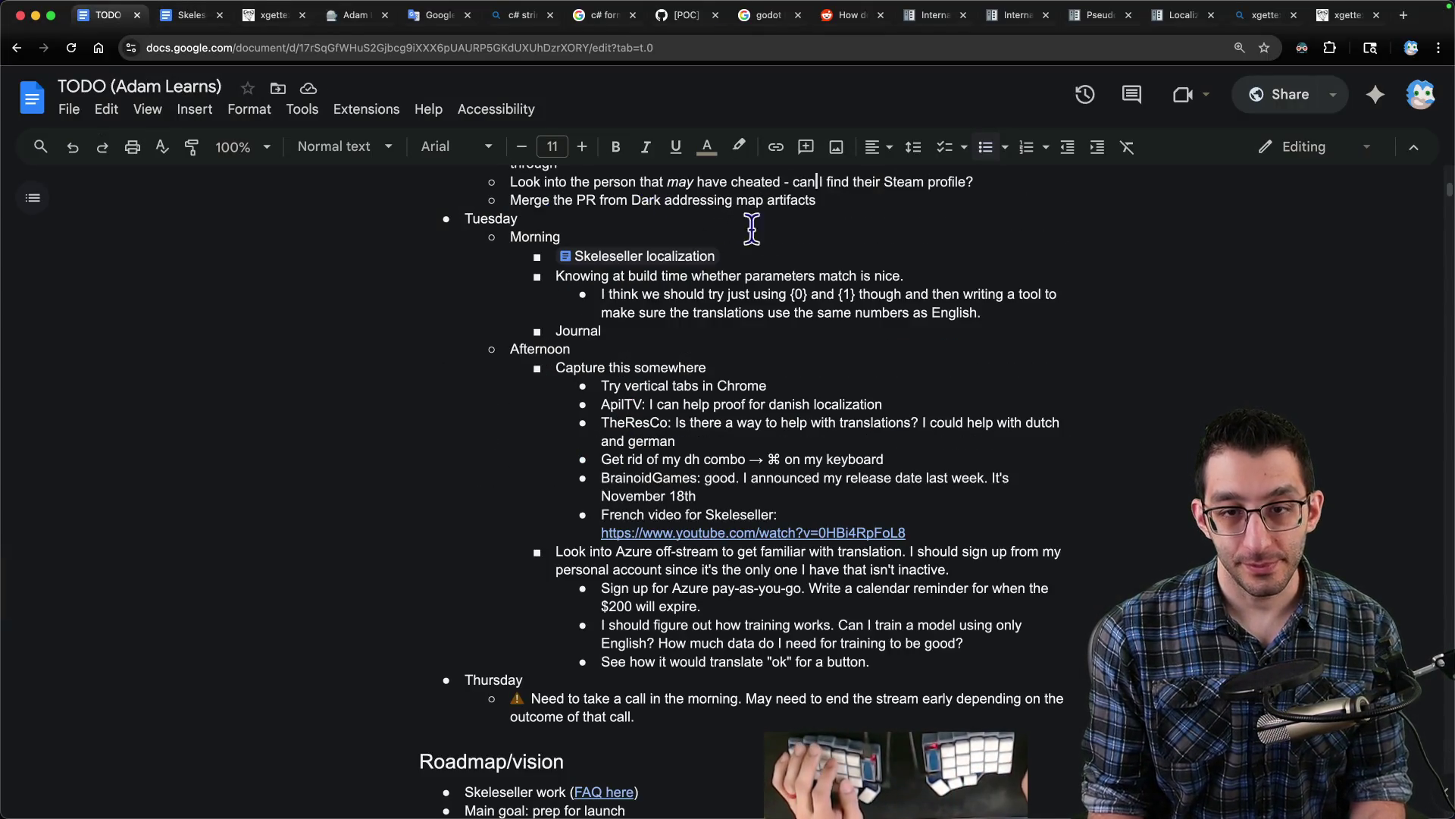
triple_click(776, 295)
left_click_drag(777, 294, 780, 277)
key("BackSpace")
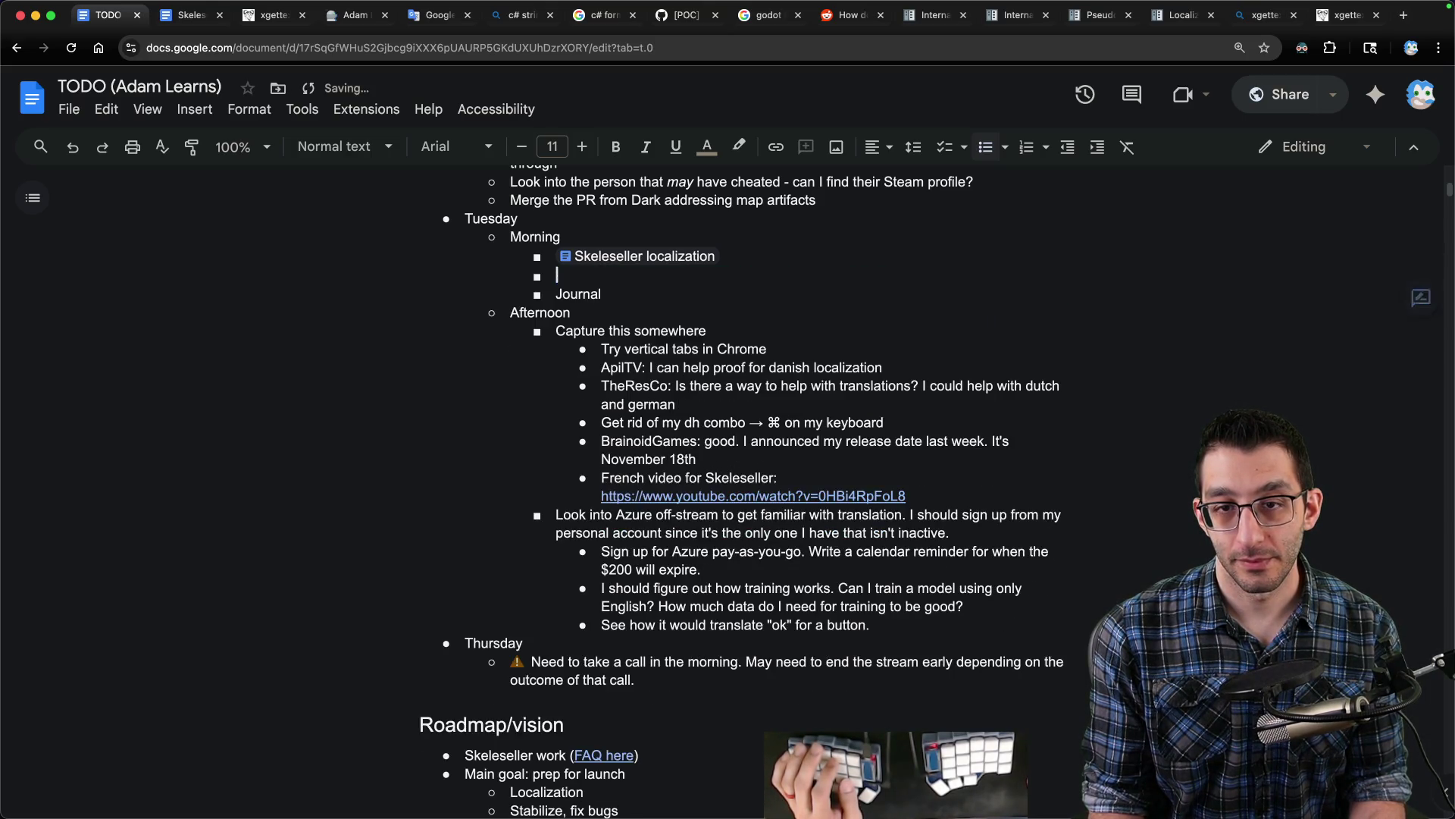
key("BackSpace")
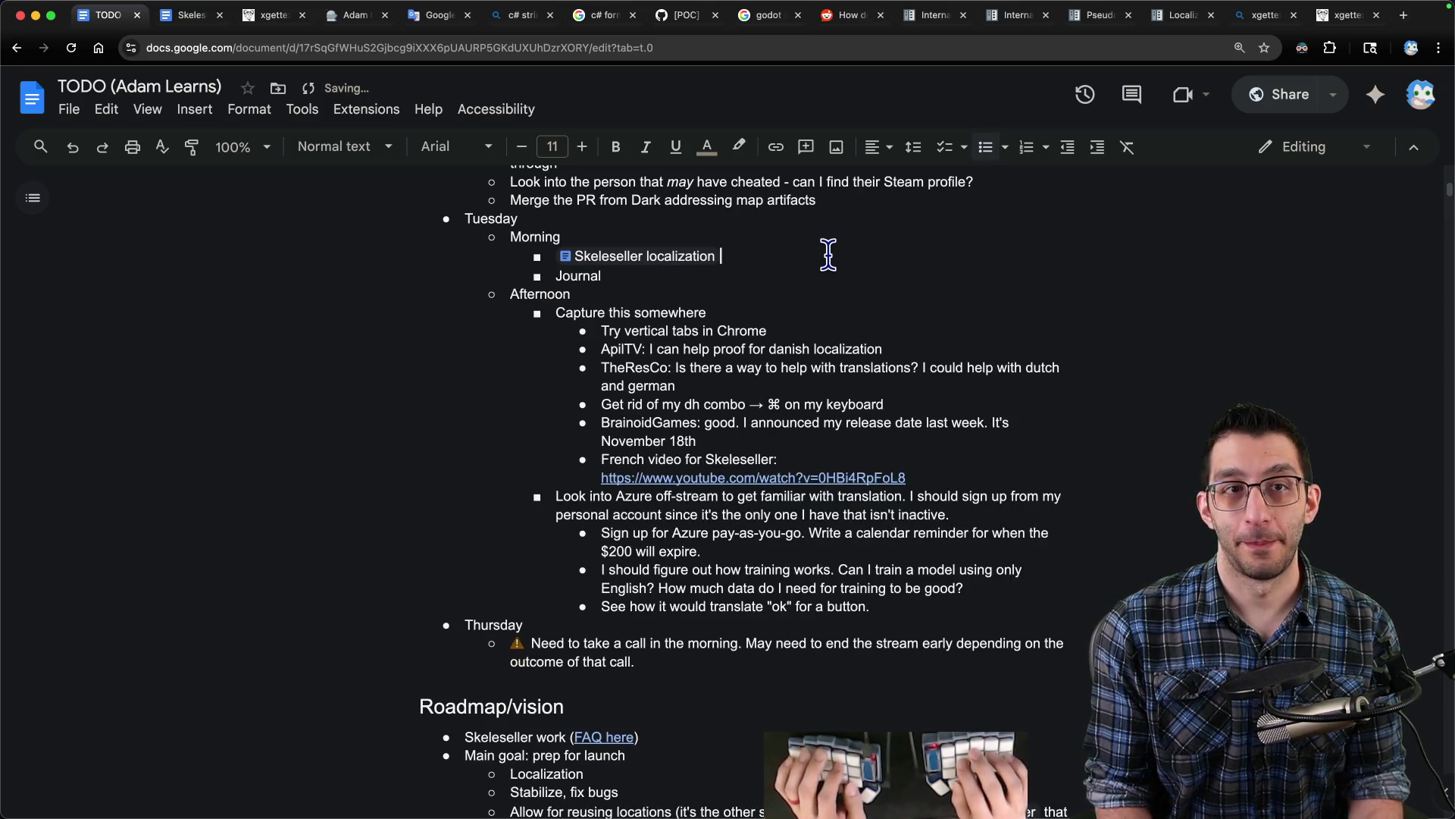
scroll(815, 254, "up", 8)
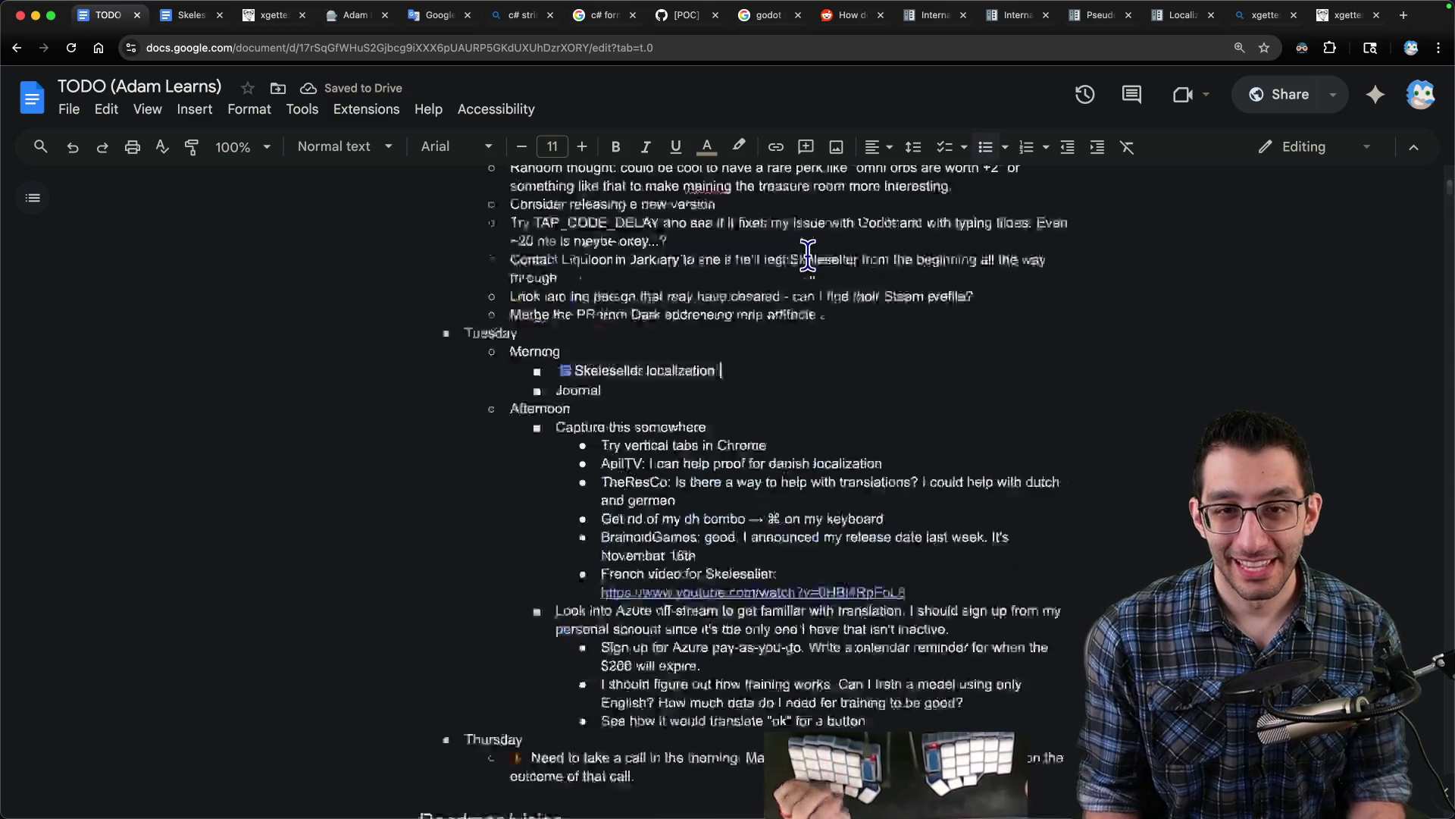
scroll(808, 255, "down", 6)
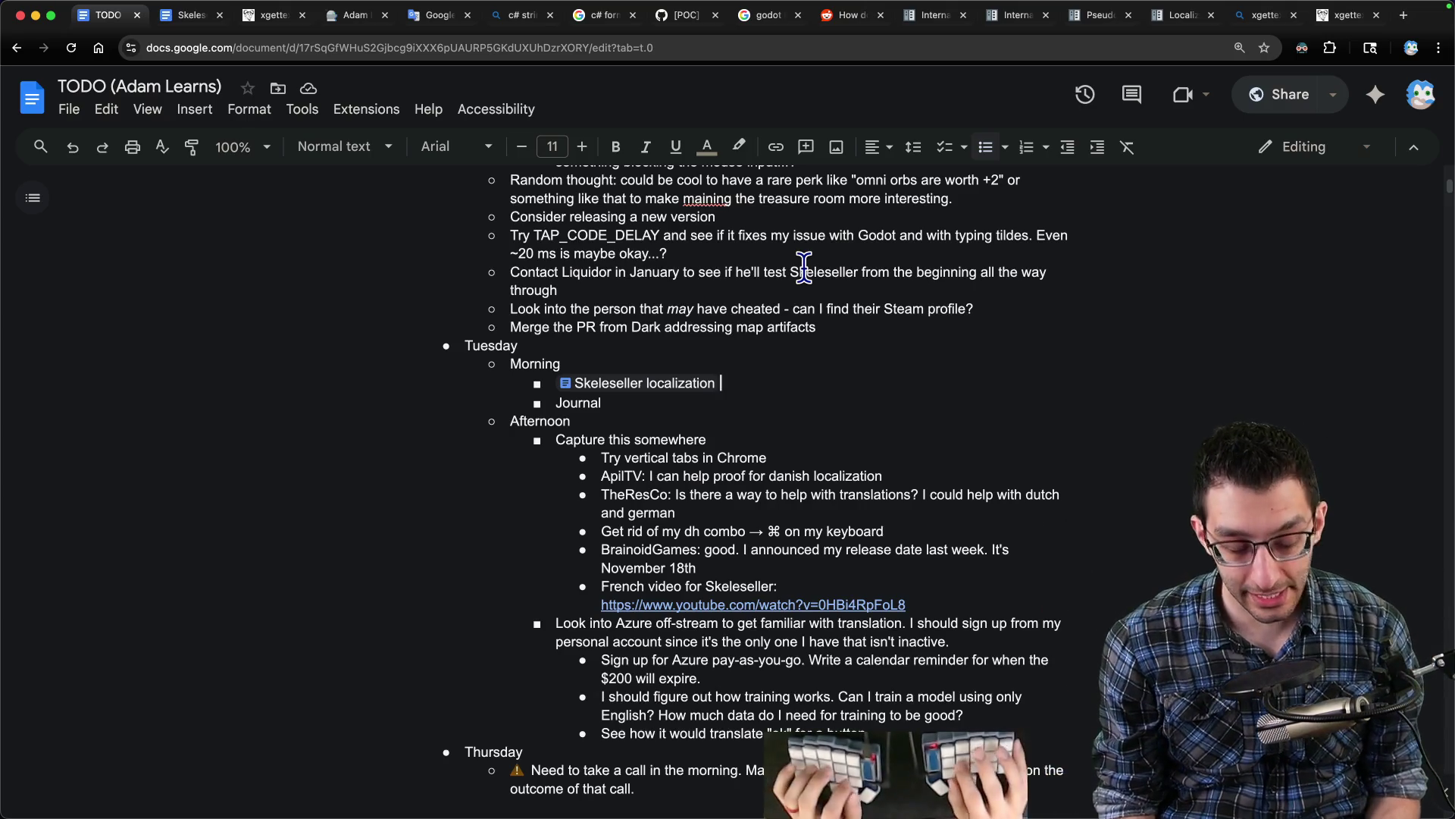
key("super+Tab")
- Start a new bullet after the I18N.md item beginning 'Look over my Obsidian'
scroll(695, 334, "down", 15)
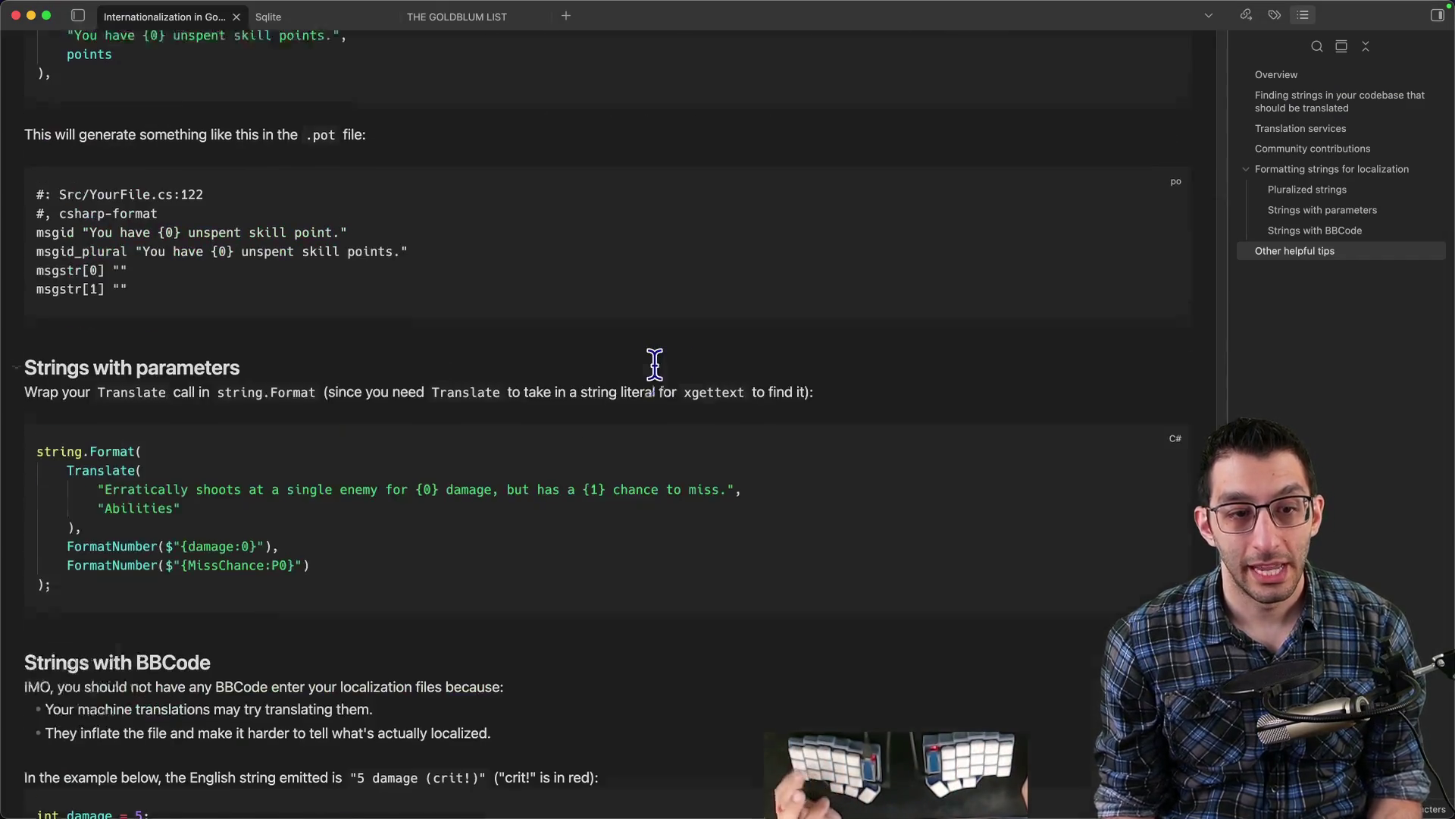
scroll(655, 364, "up", 20)
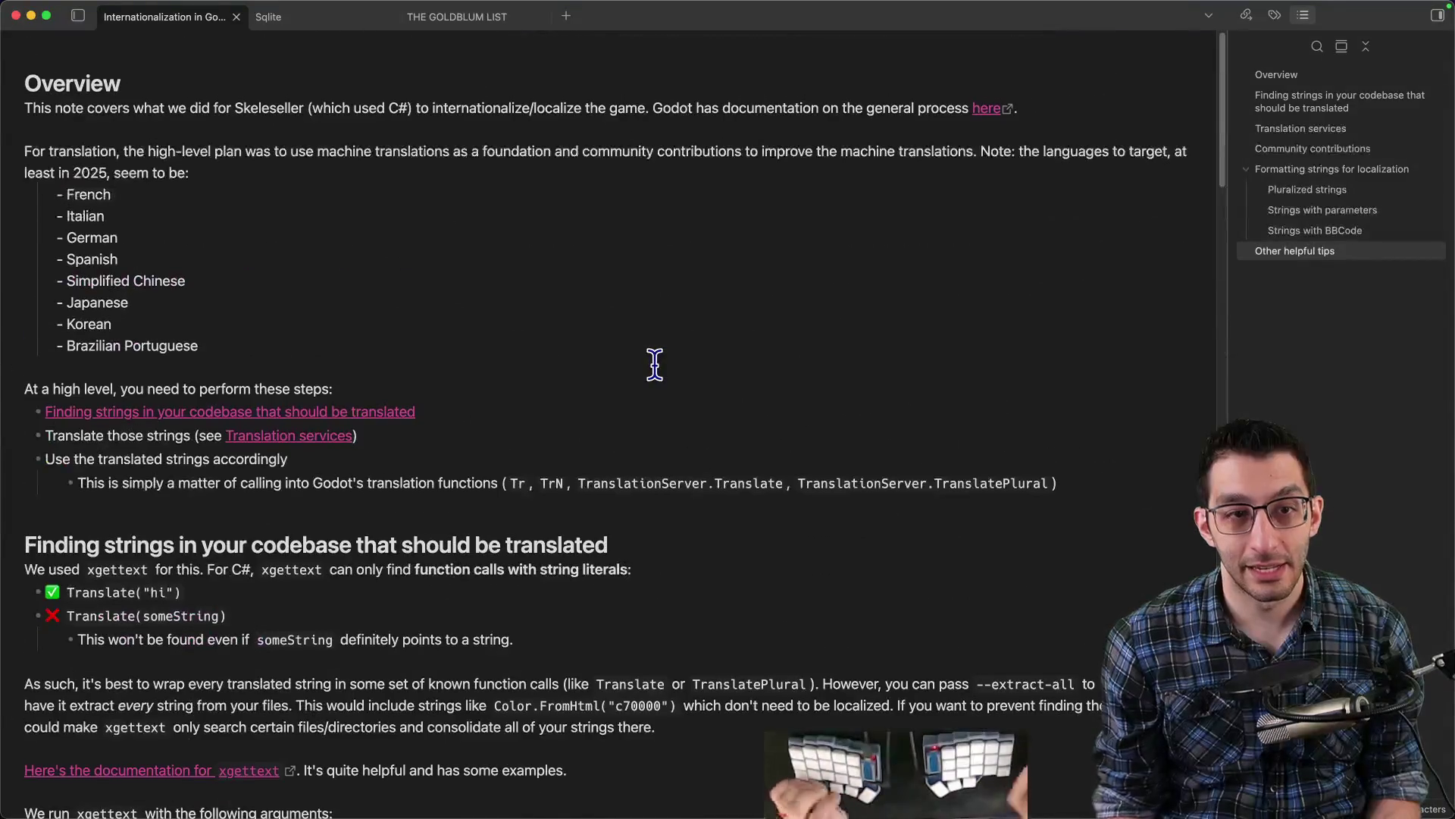
key("super+Tab")
scroll(663, 401, "down", 10)
key("ctrl+Tab")
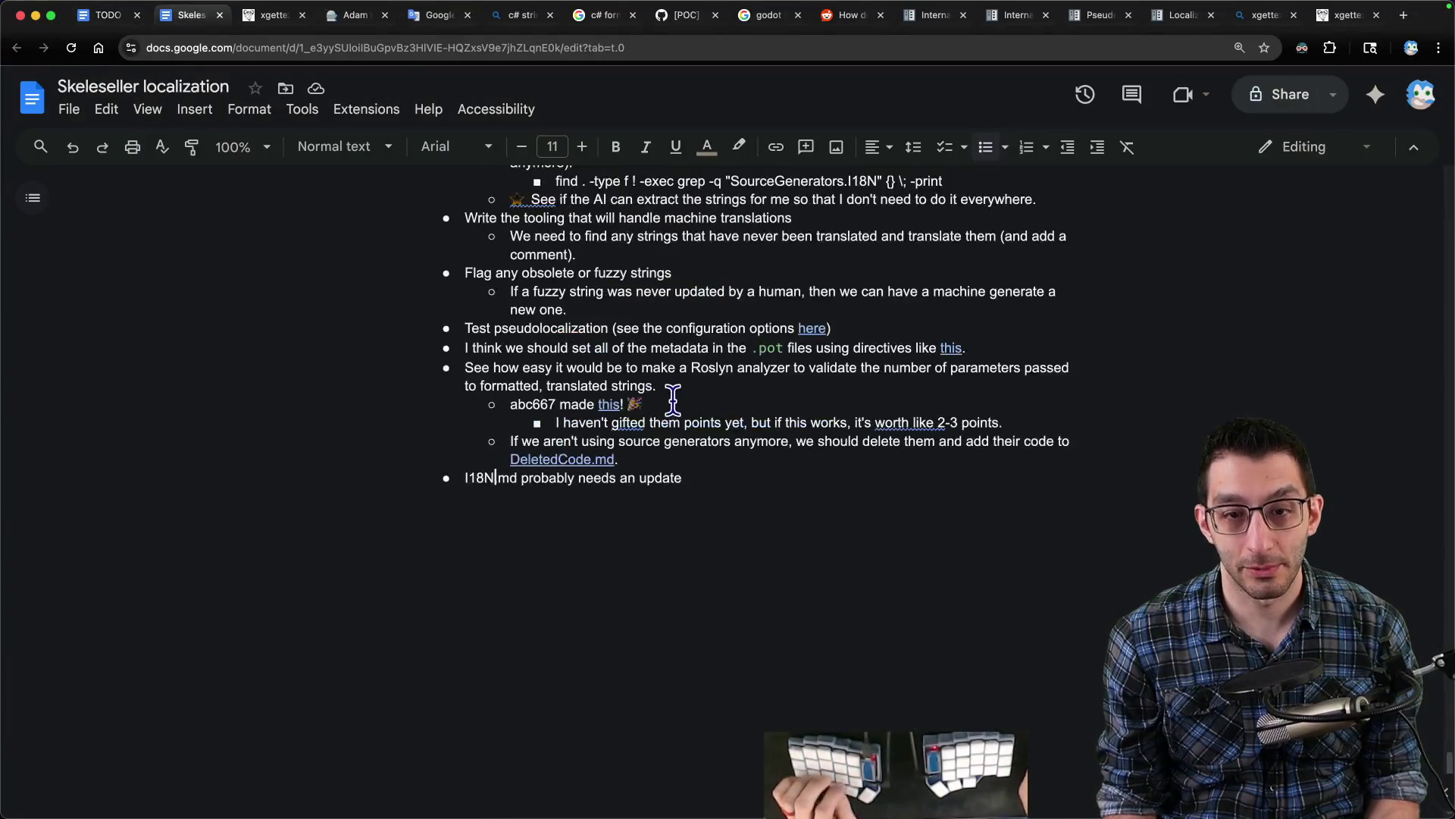
scroll(728, 440, "down", 1)
key("Return")
type("Look over ")
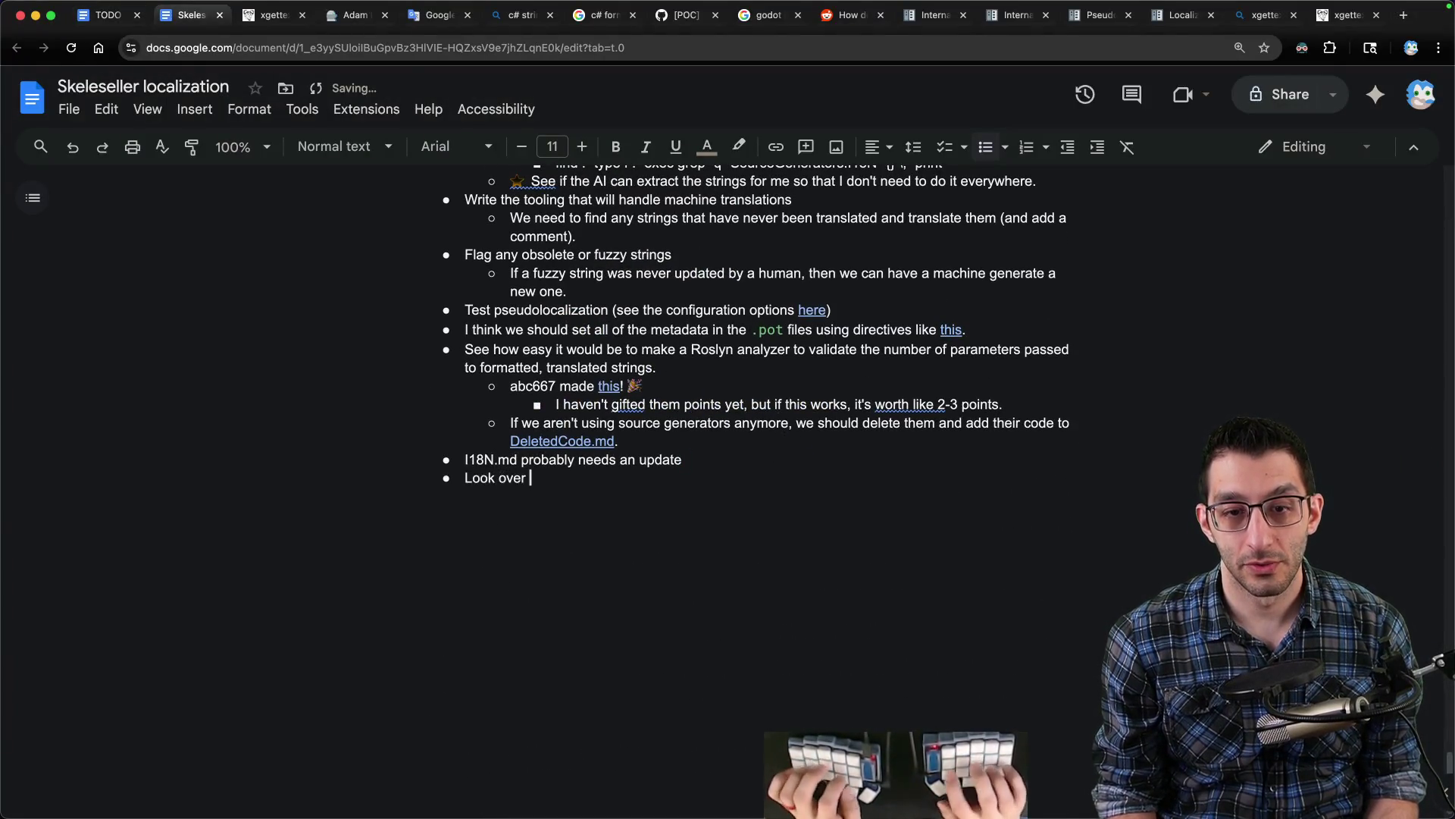
type("my Obsidian notes")
- Copy the note title and add '("Internationalization in Godot")' with the rest of the sentence to the bullet
key("super+Tab")
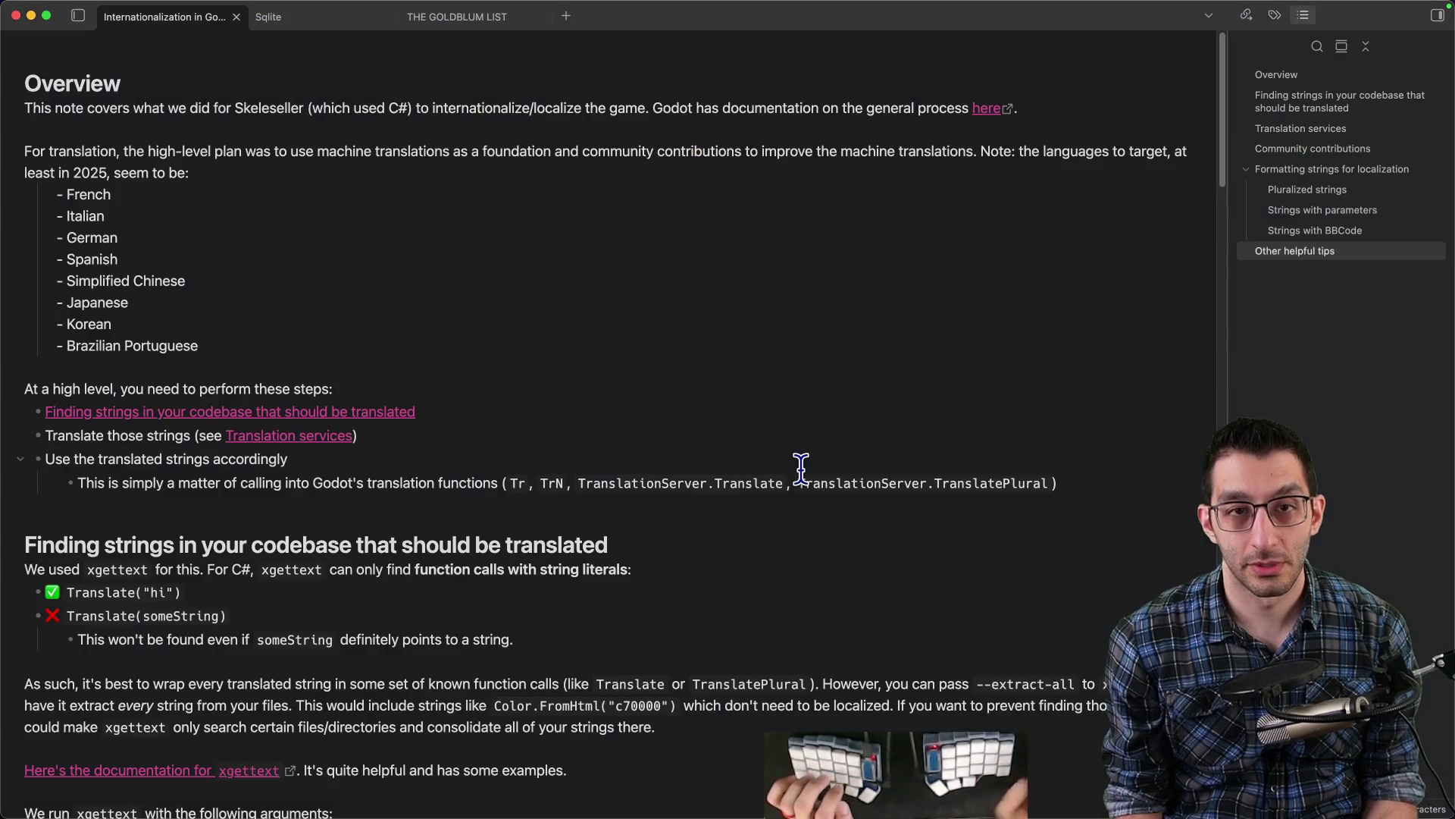
left_click(605, 286)
right_click(181, 19)
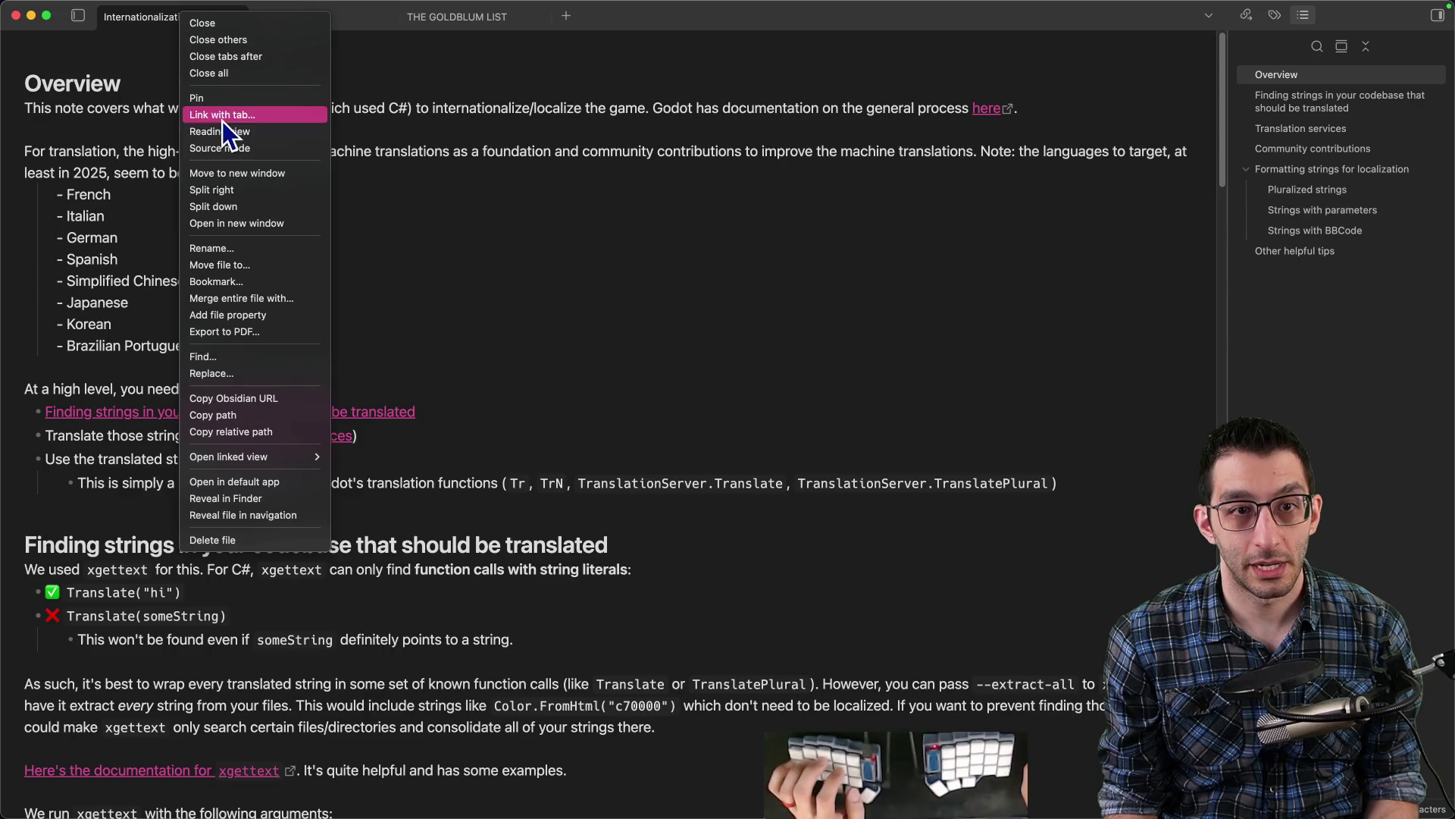
left_click(220, 248)
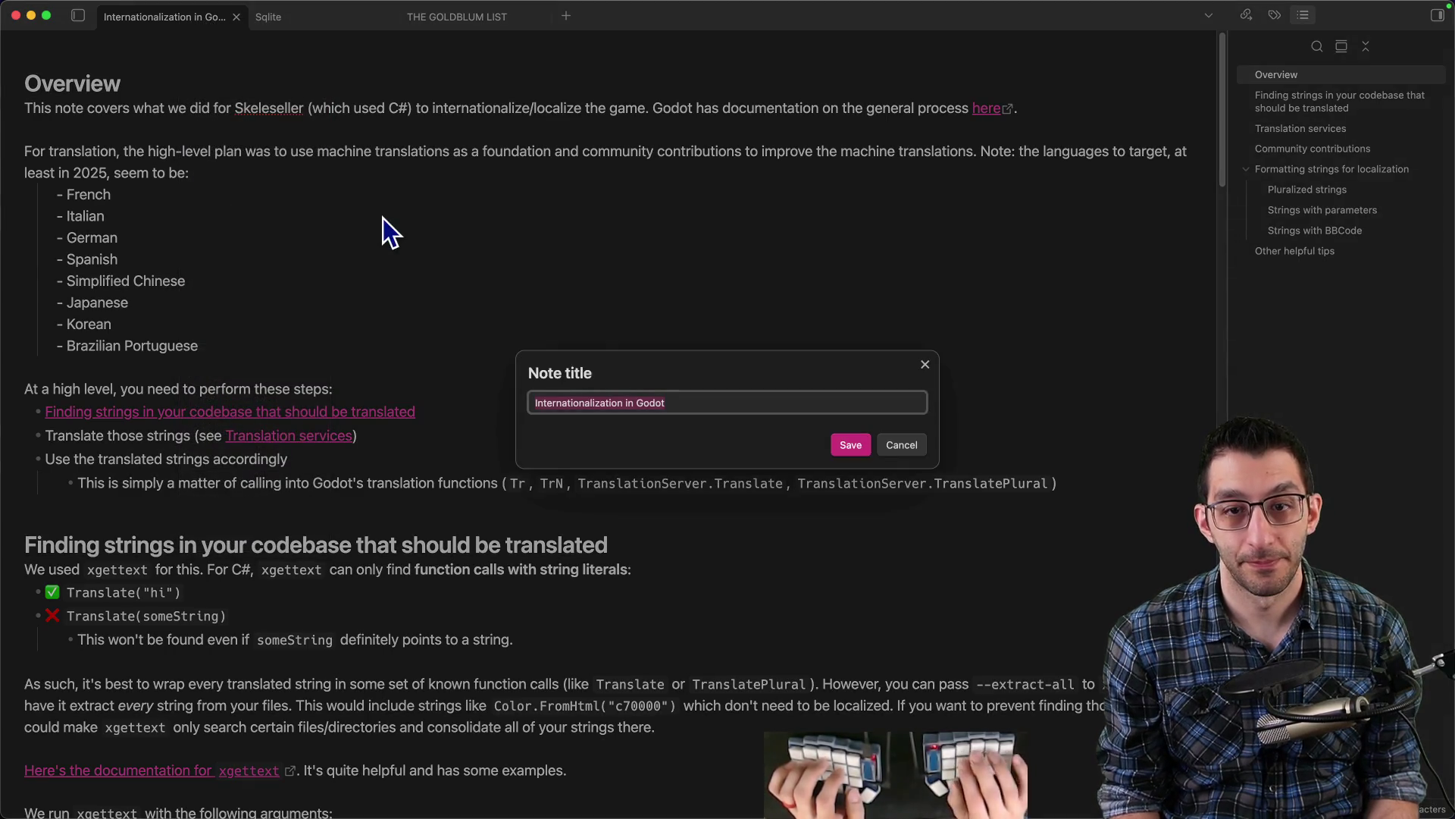
key("super+Tab")
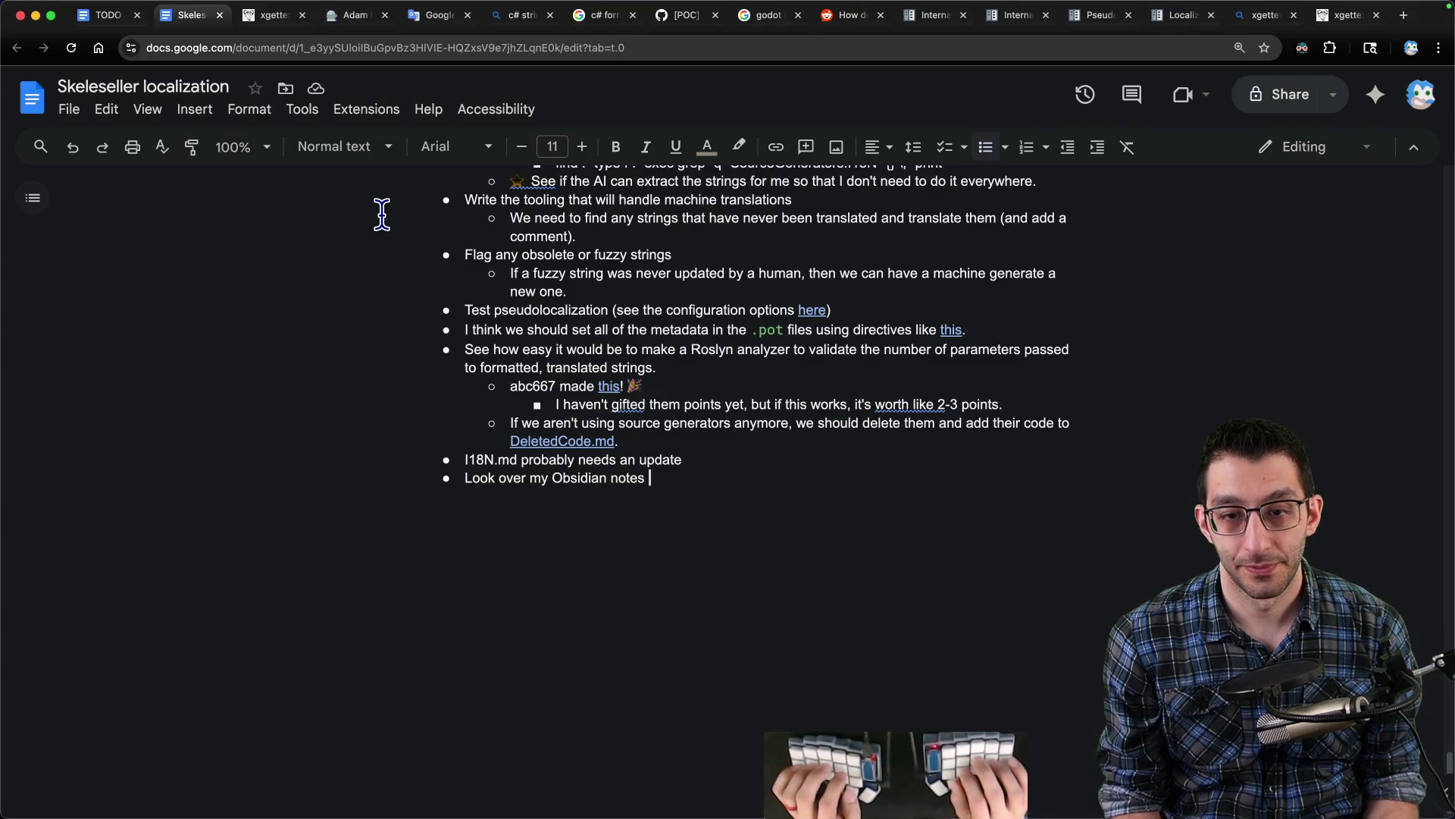
type("(Internationalization in Godot")
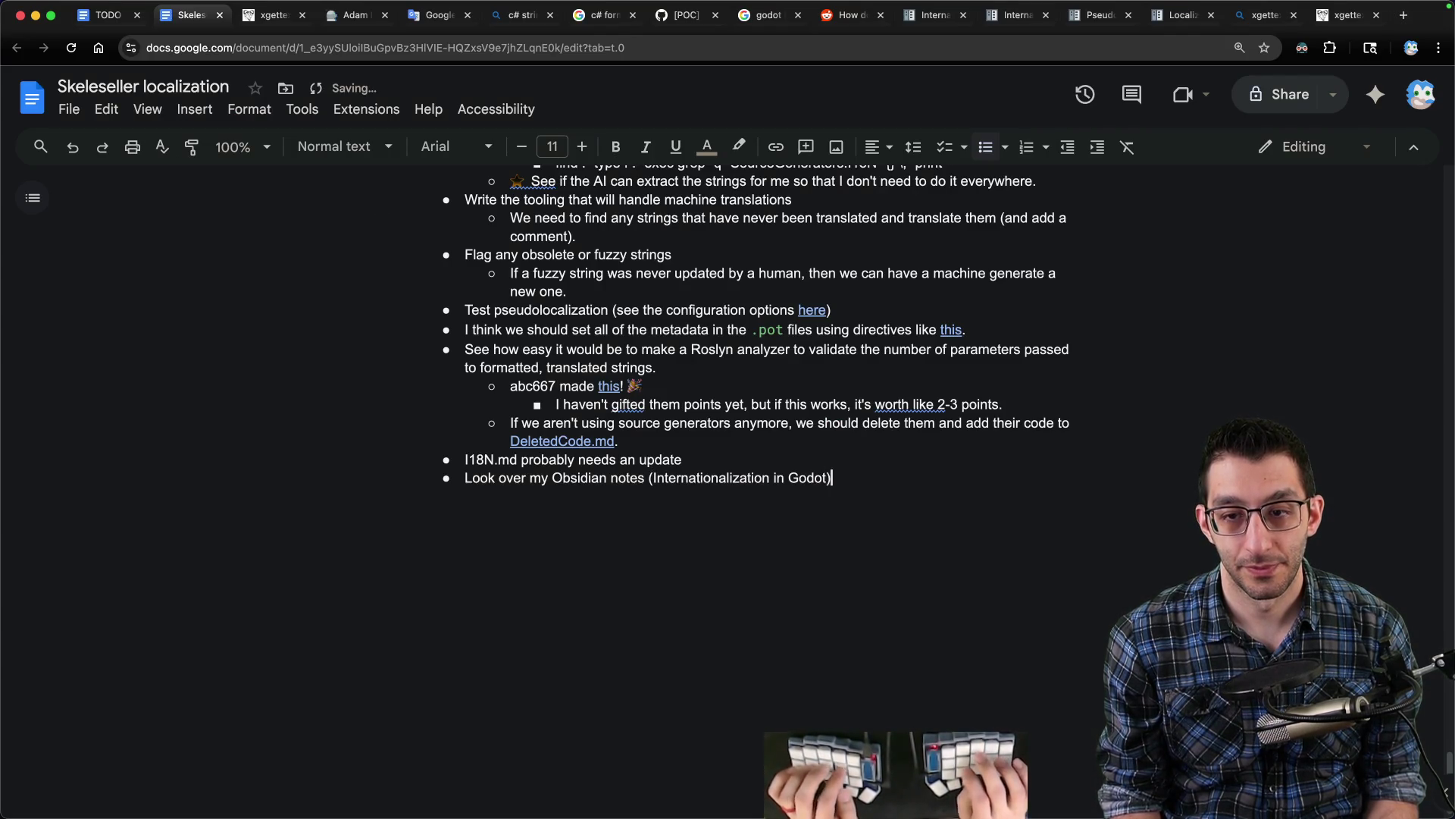
type("\"")
key("super+Right")
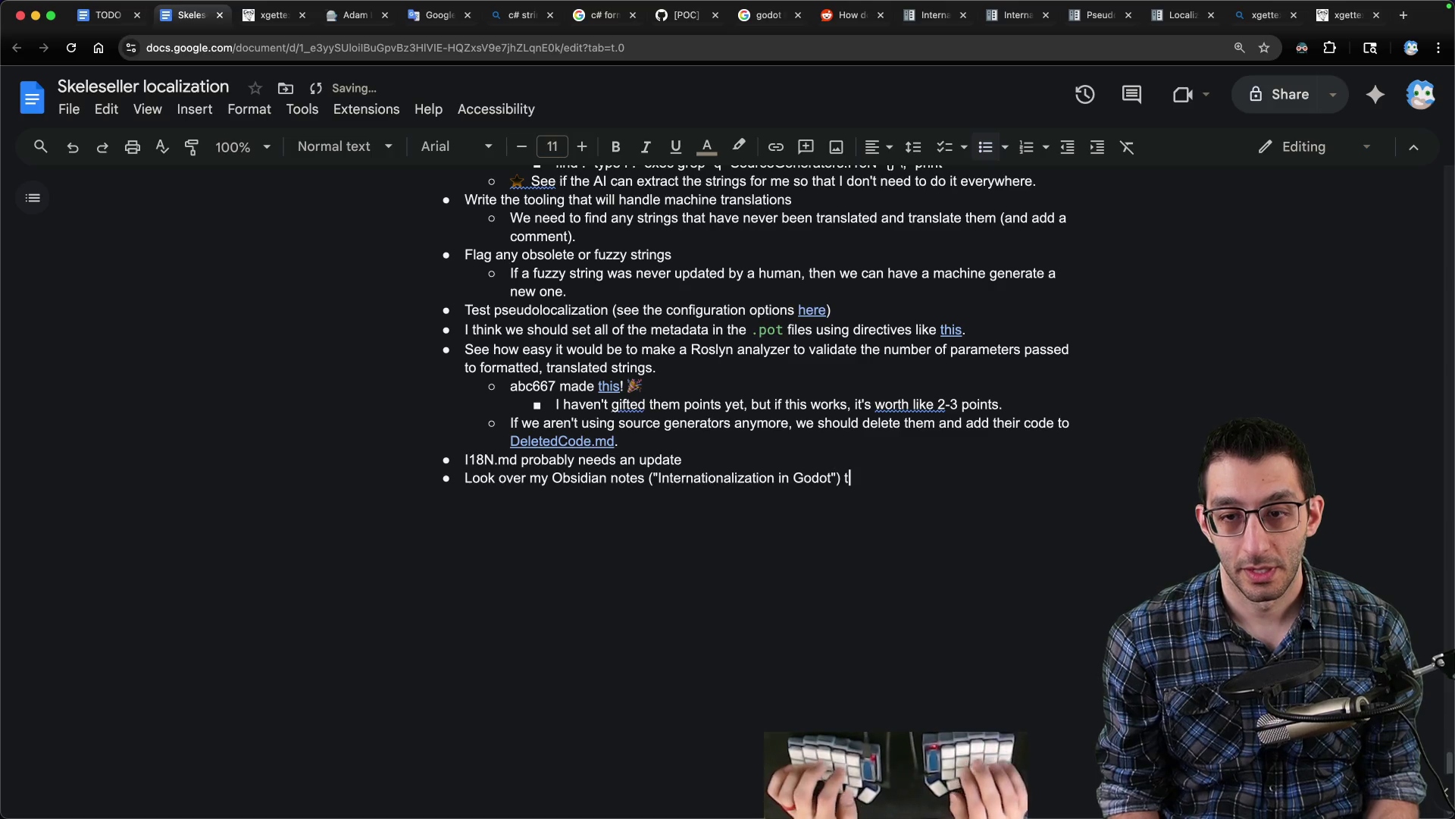
type("hing needs to b")
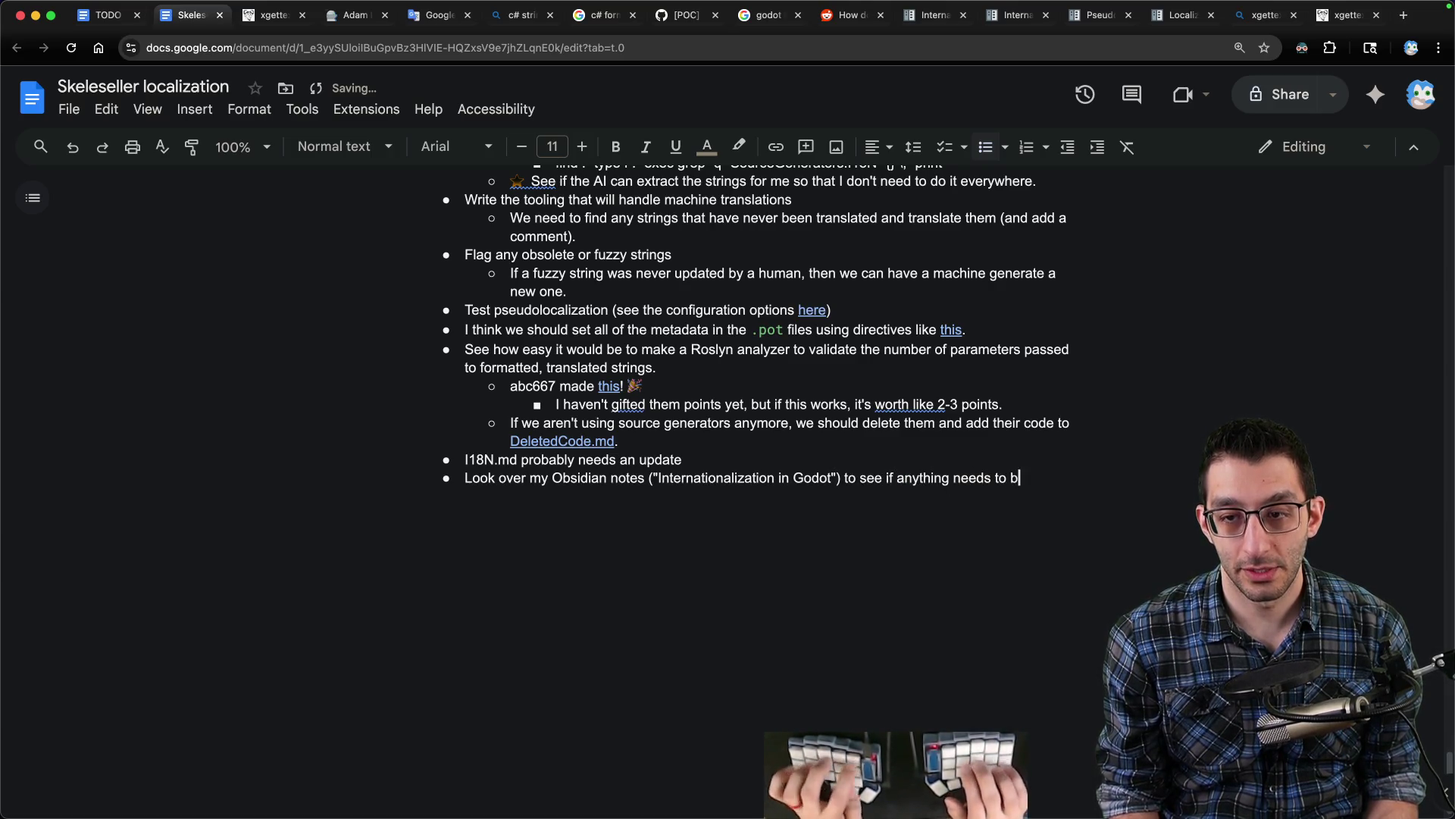
type("e updated. There were a few \"At the time of writing\" comments that I may want to amend.")
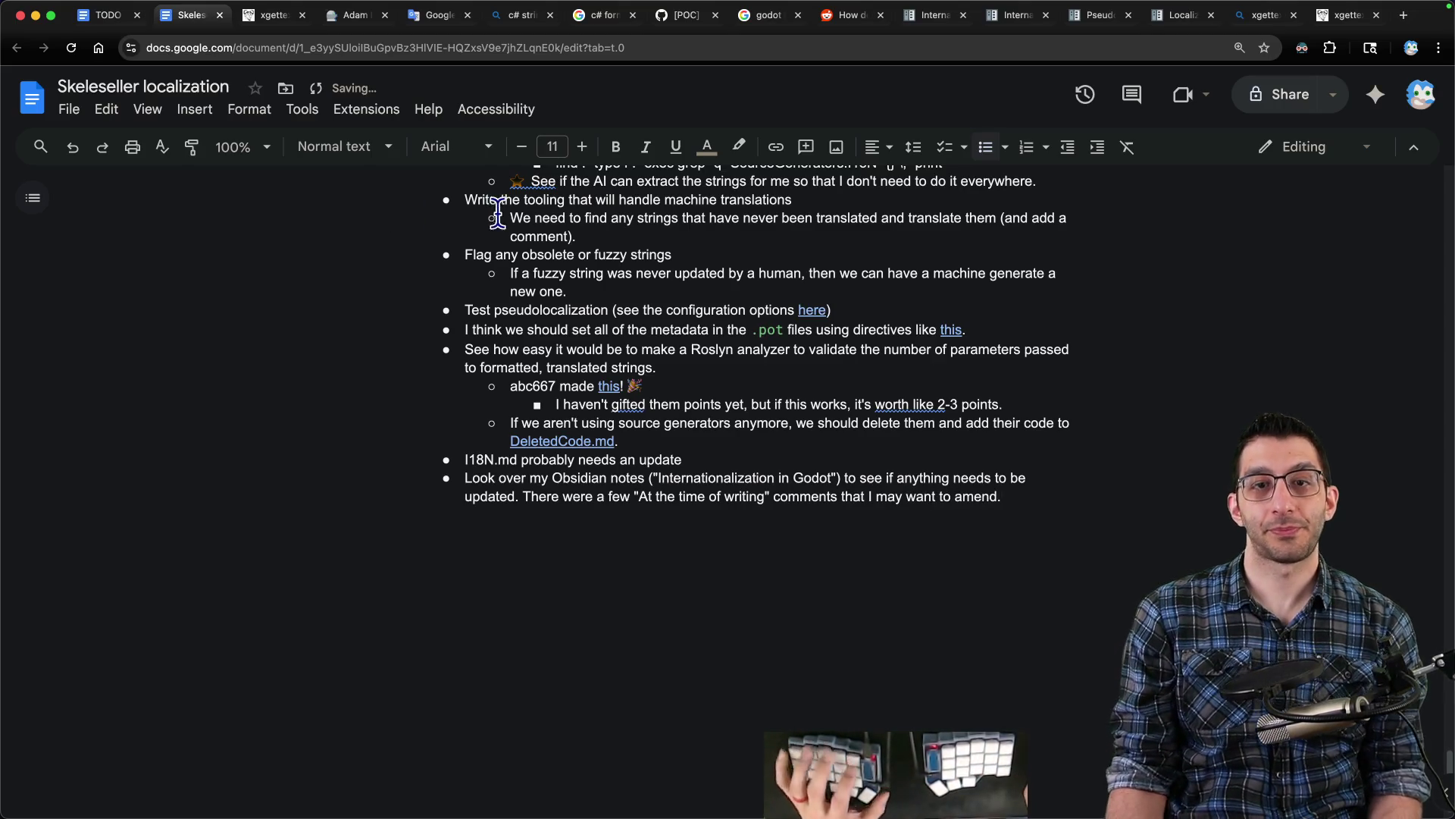
- Add a bullet asking whether anything else in the prior section's conclusions should be captured, then open the Journal sheet
scroll(615, 376, "up", 10)
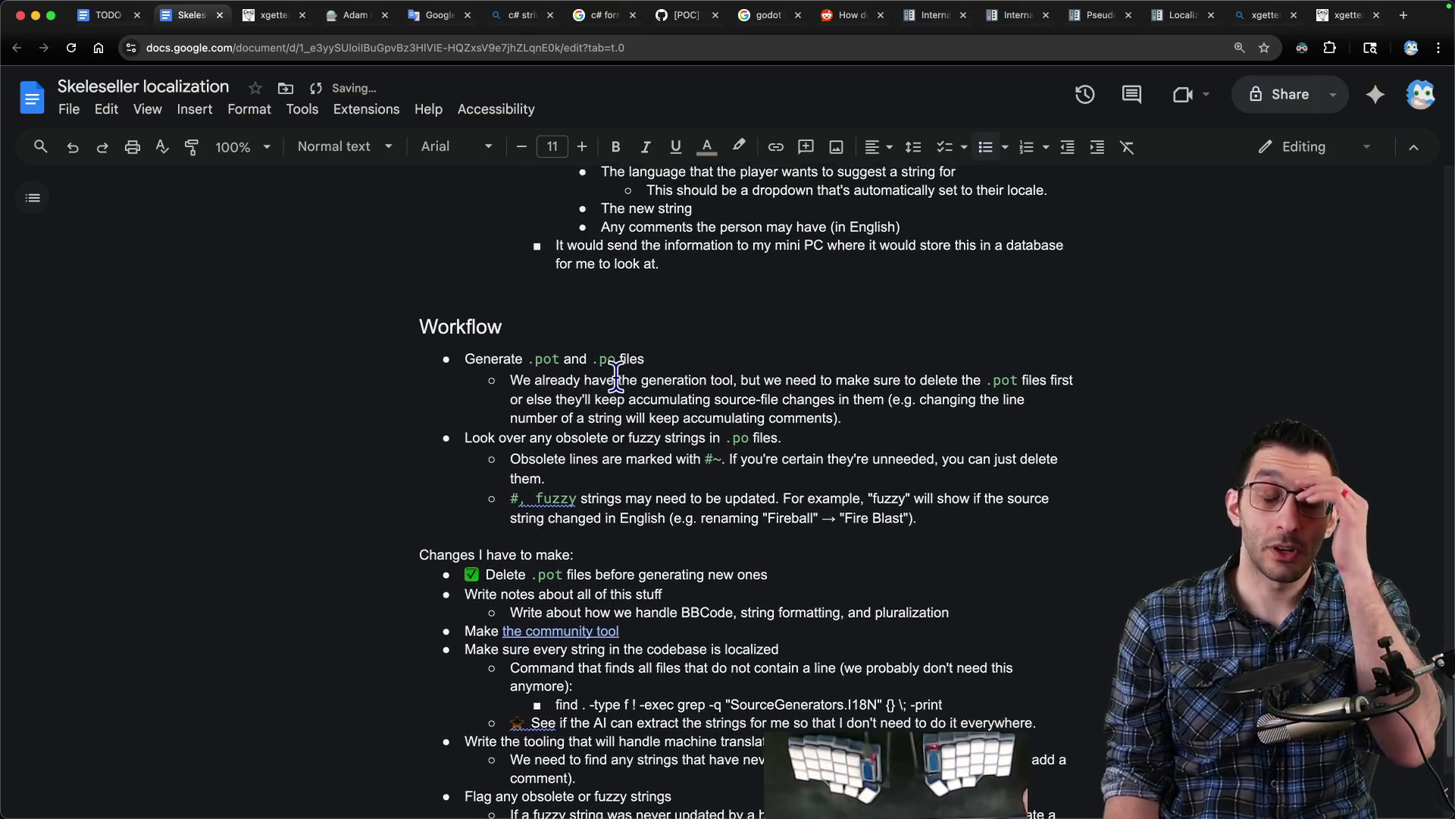
scroll(615, 376, "up", 20)
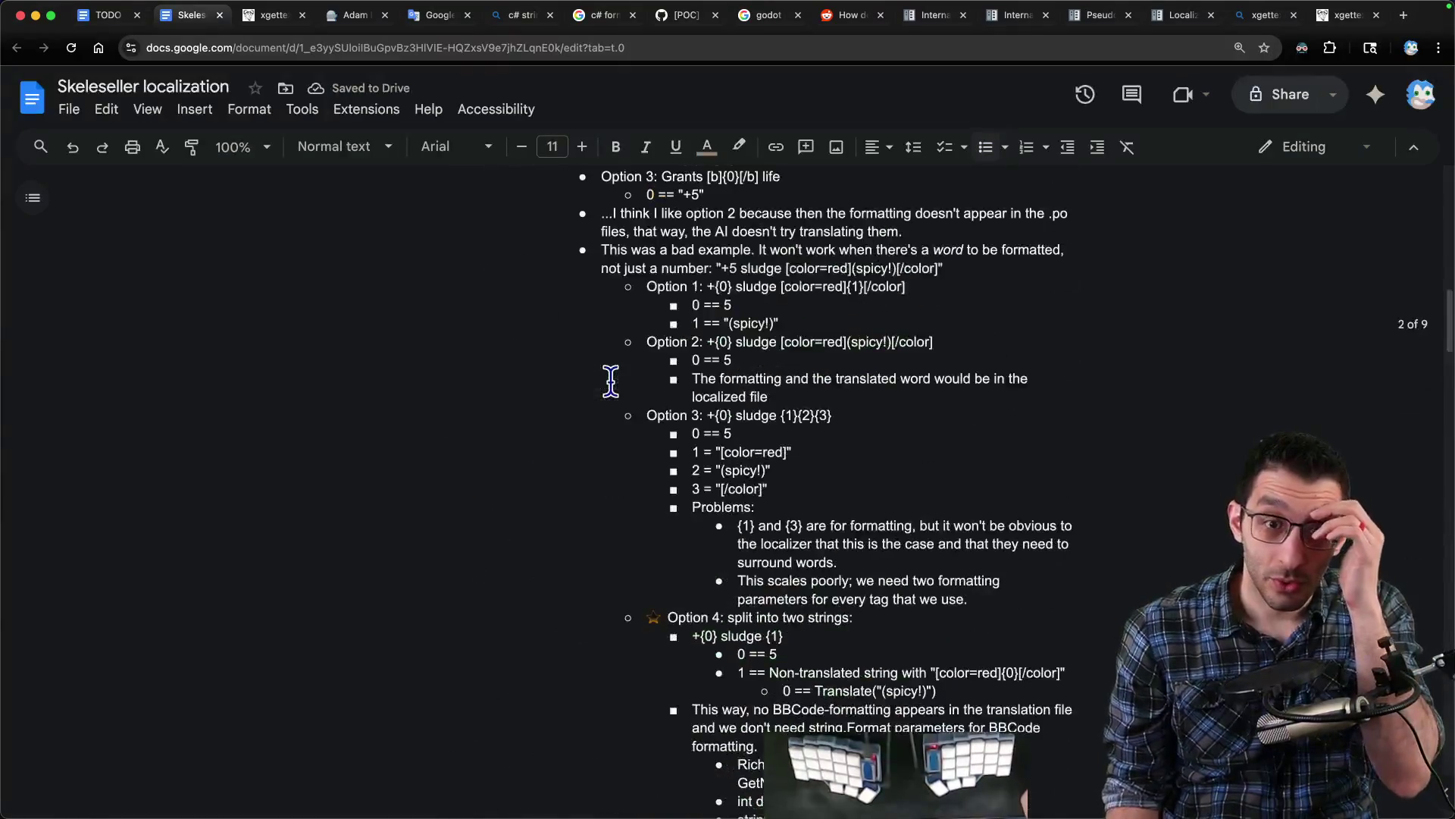
scroll(611, 380, "up", 5)
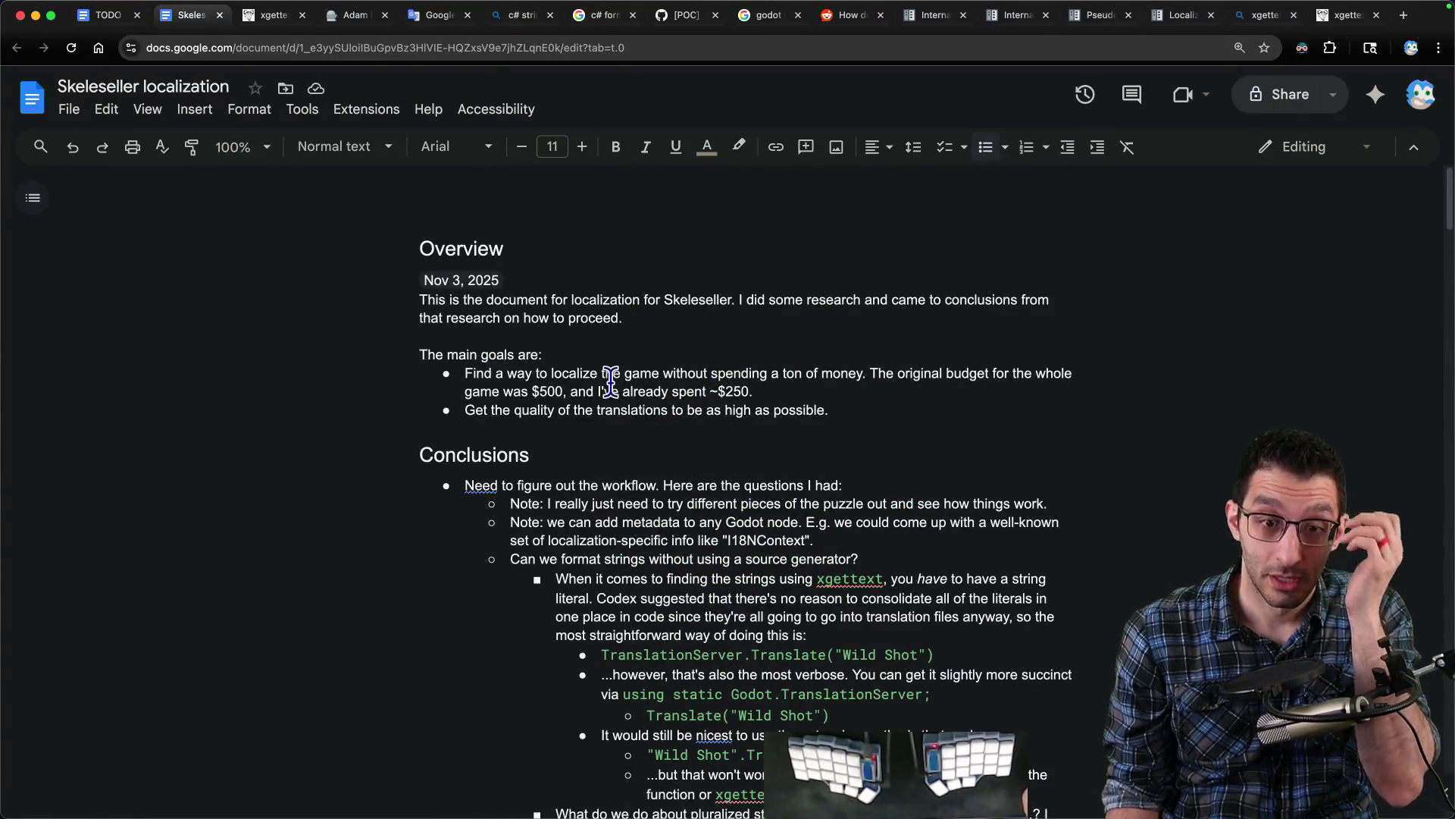
scroll(610, 382, "down", 20)
scroll(607, 391, "down", 8)
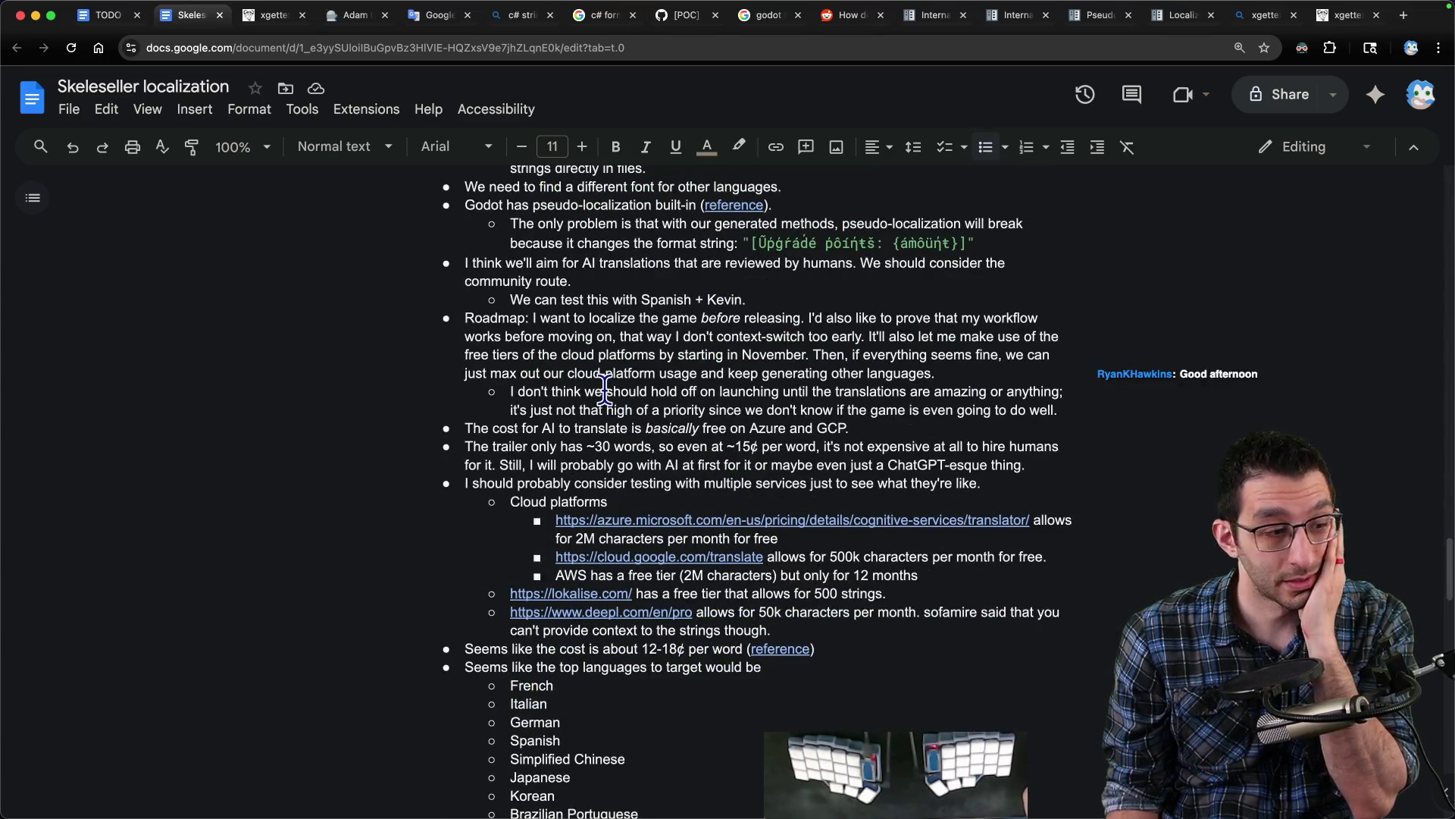
scroll(599, 379, "down", 20)
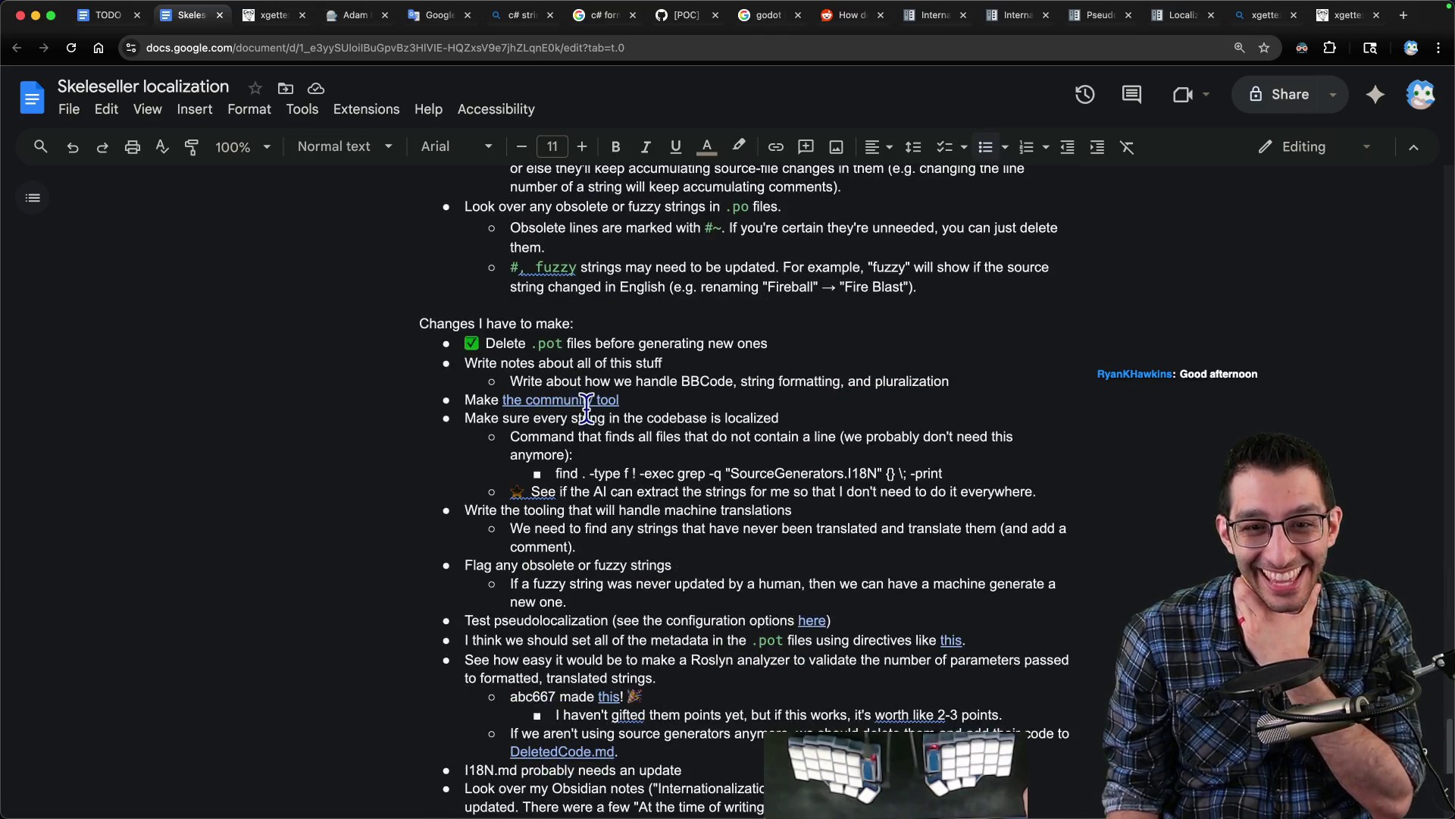
scroll(578, 391, "down", 3)
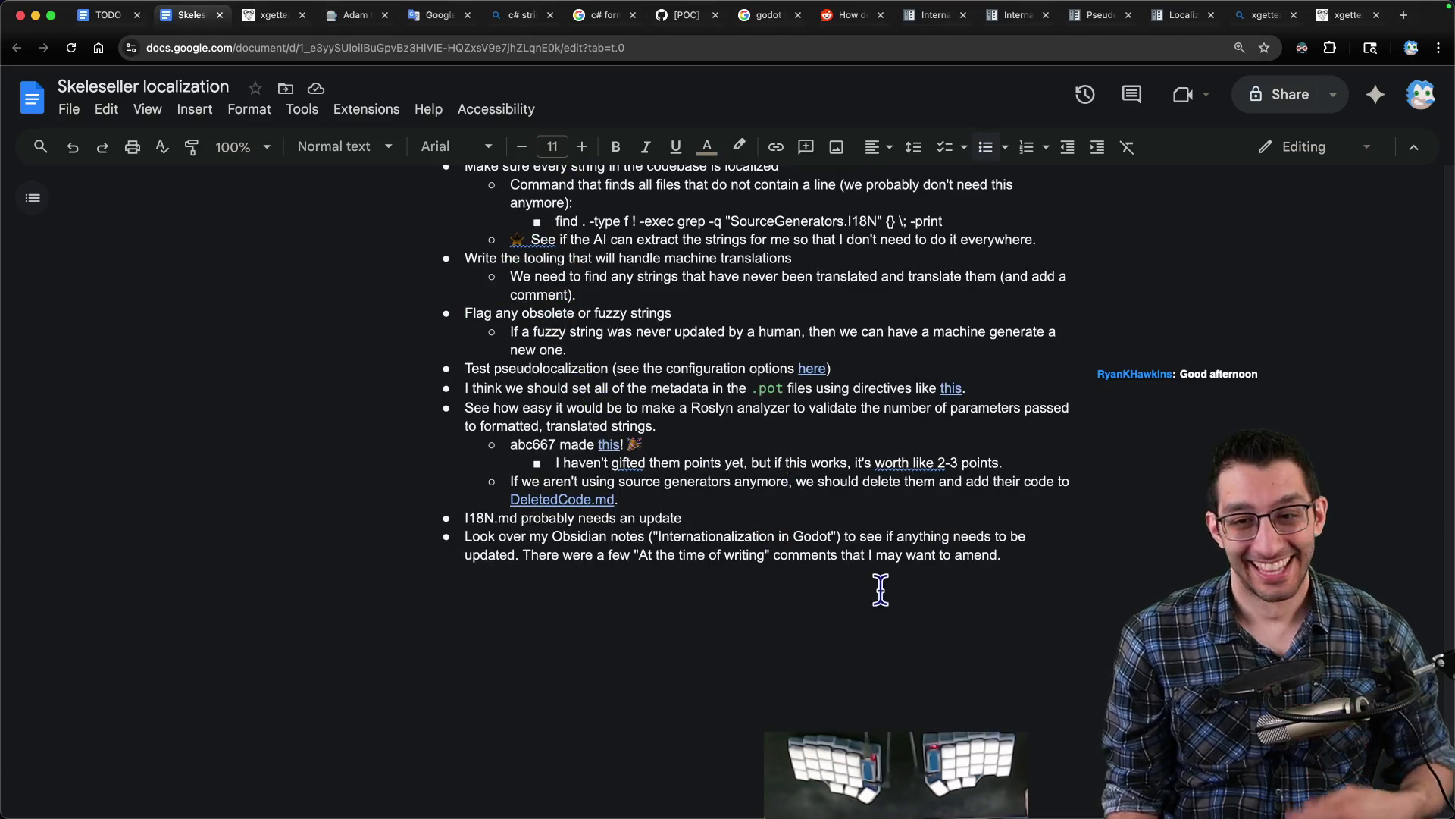
key("Return")
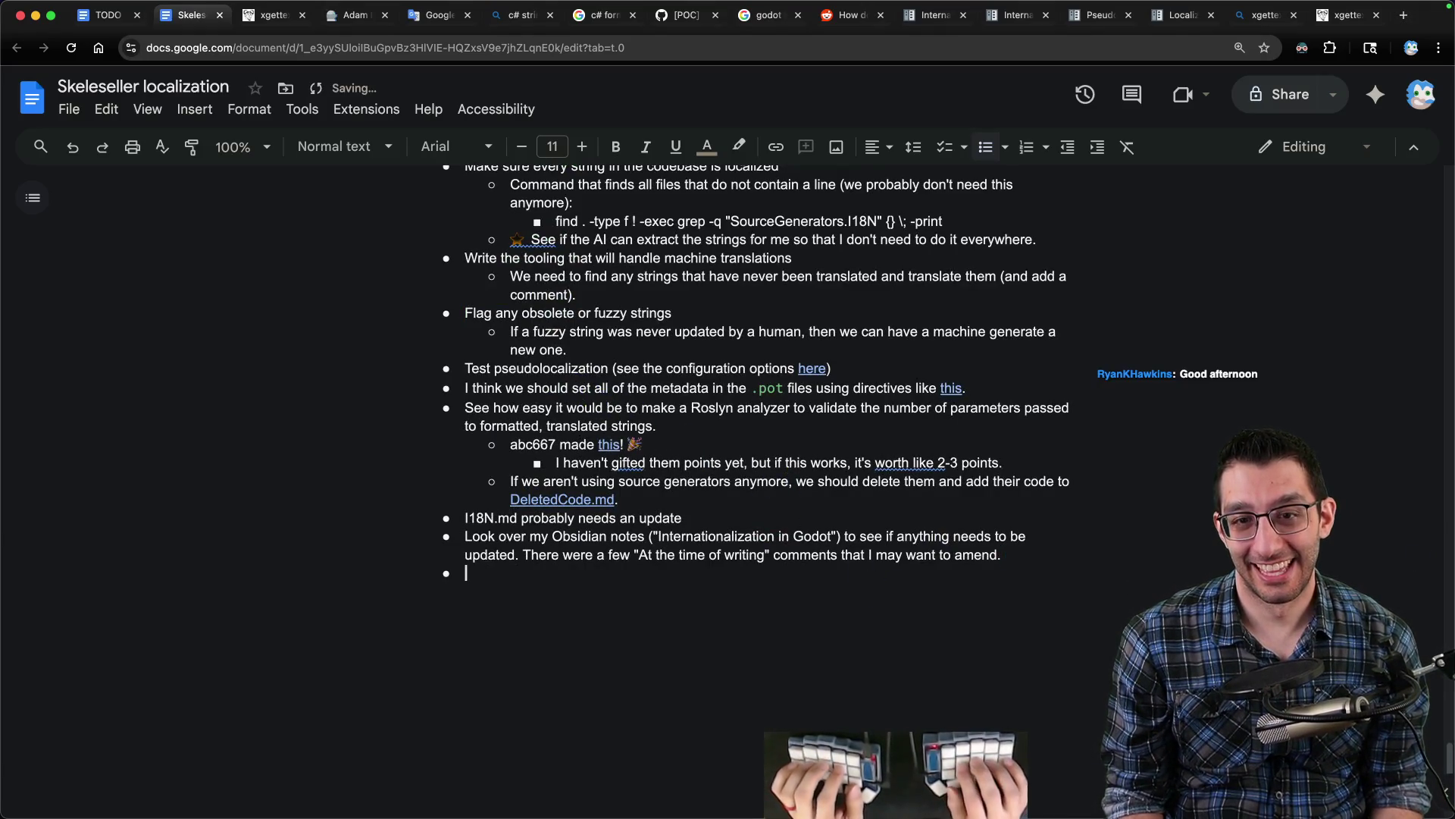
type("See ifanything else in the c")
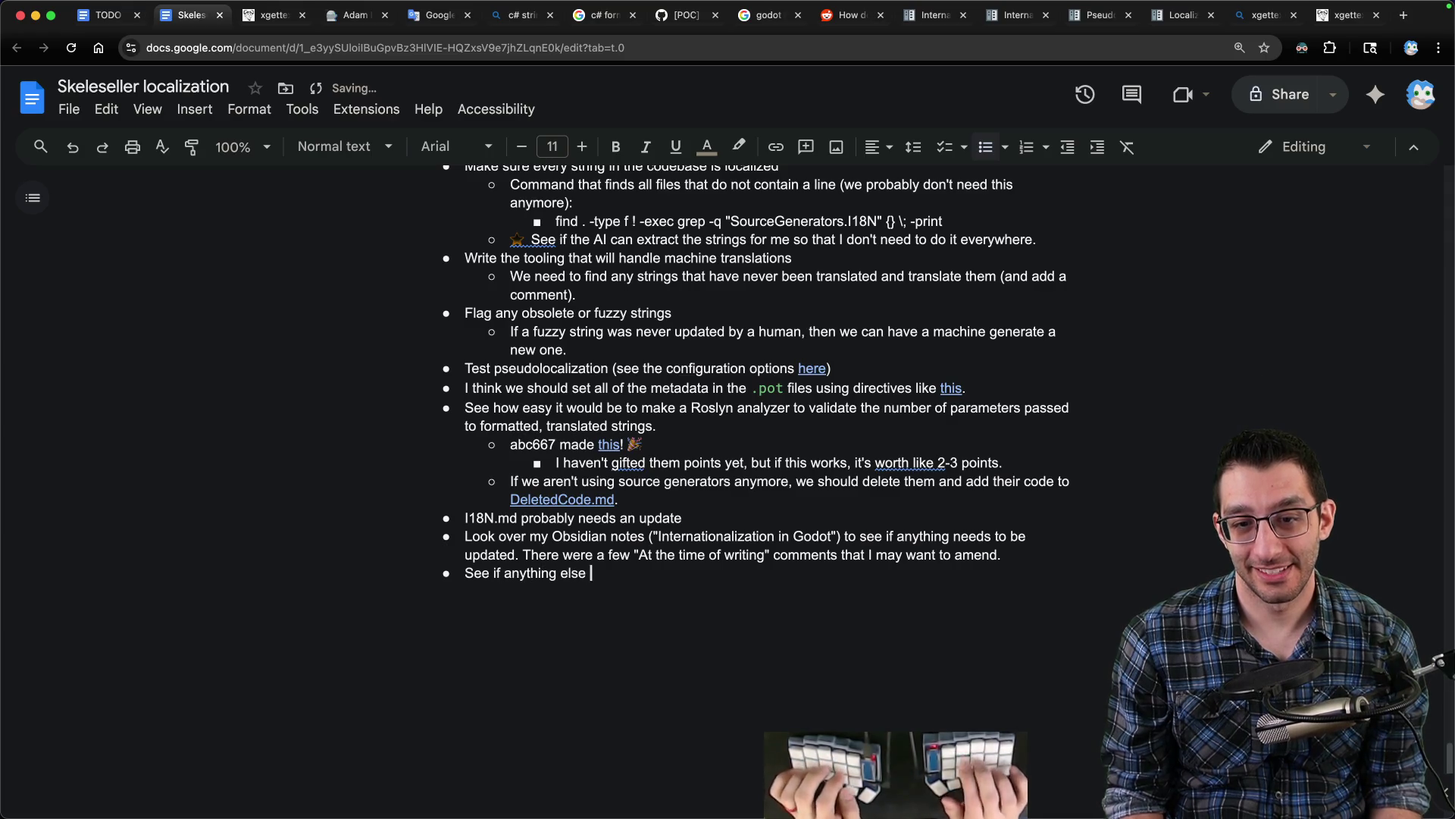
type("onslusions")
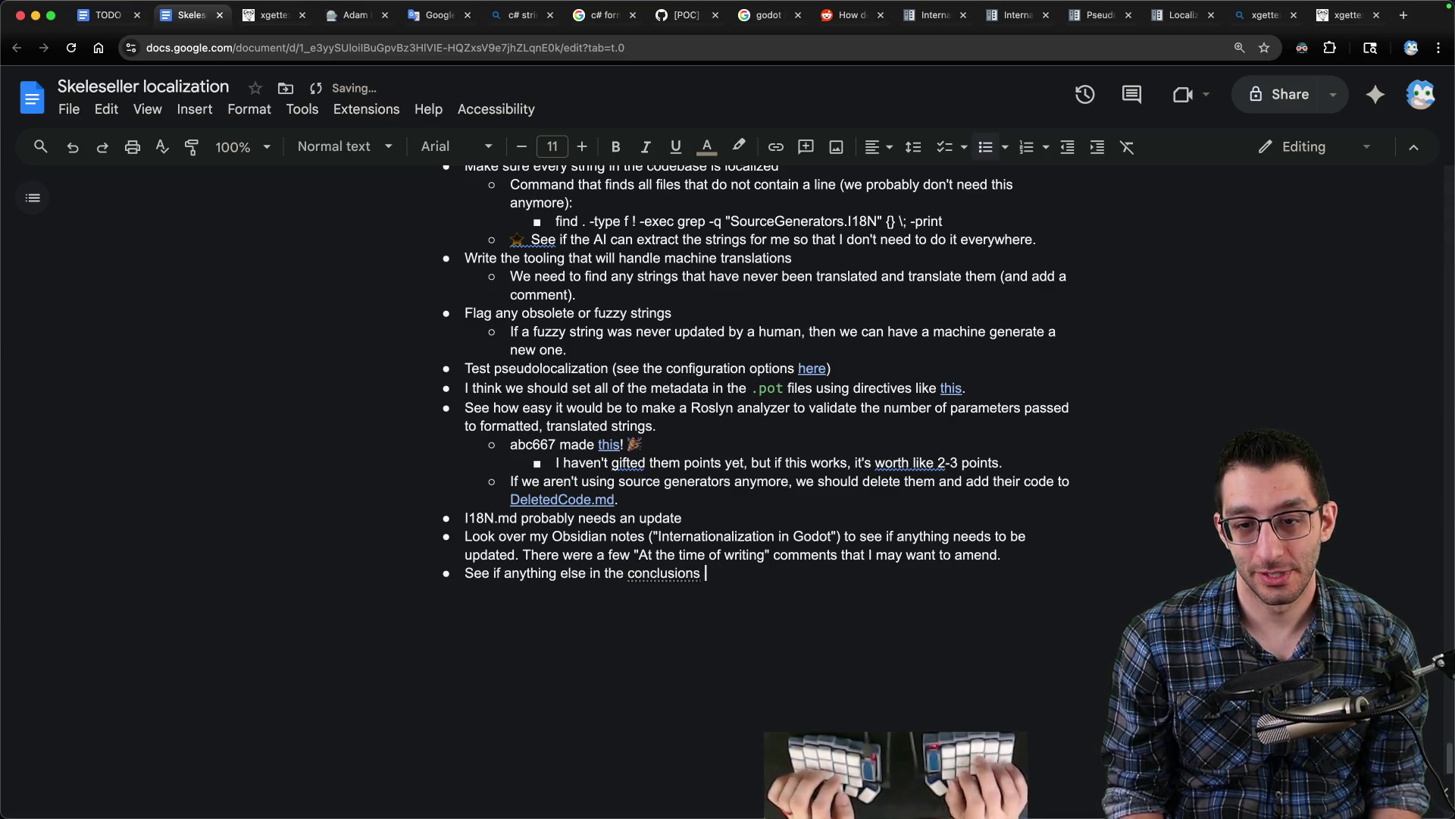
key("alt+BackSpace")
type("from the prior s")
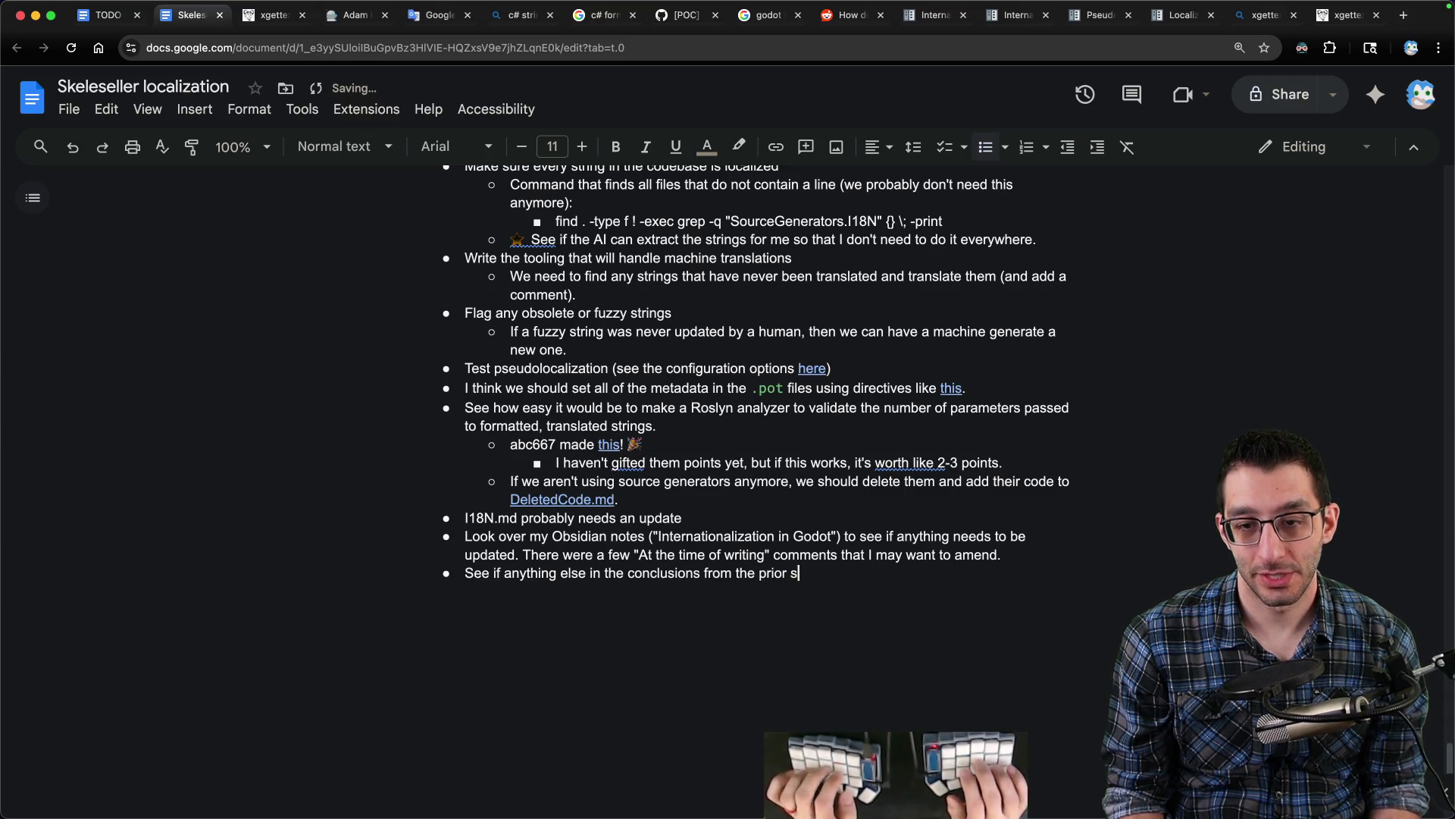
type("ection should be captured.")
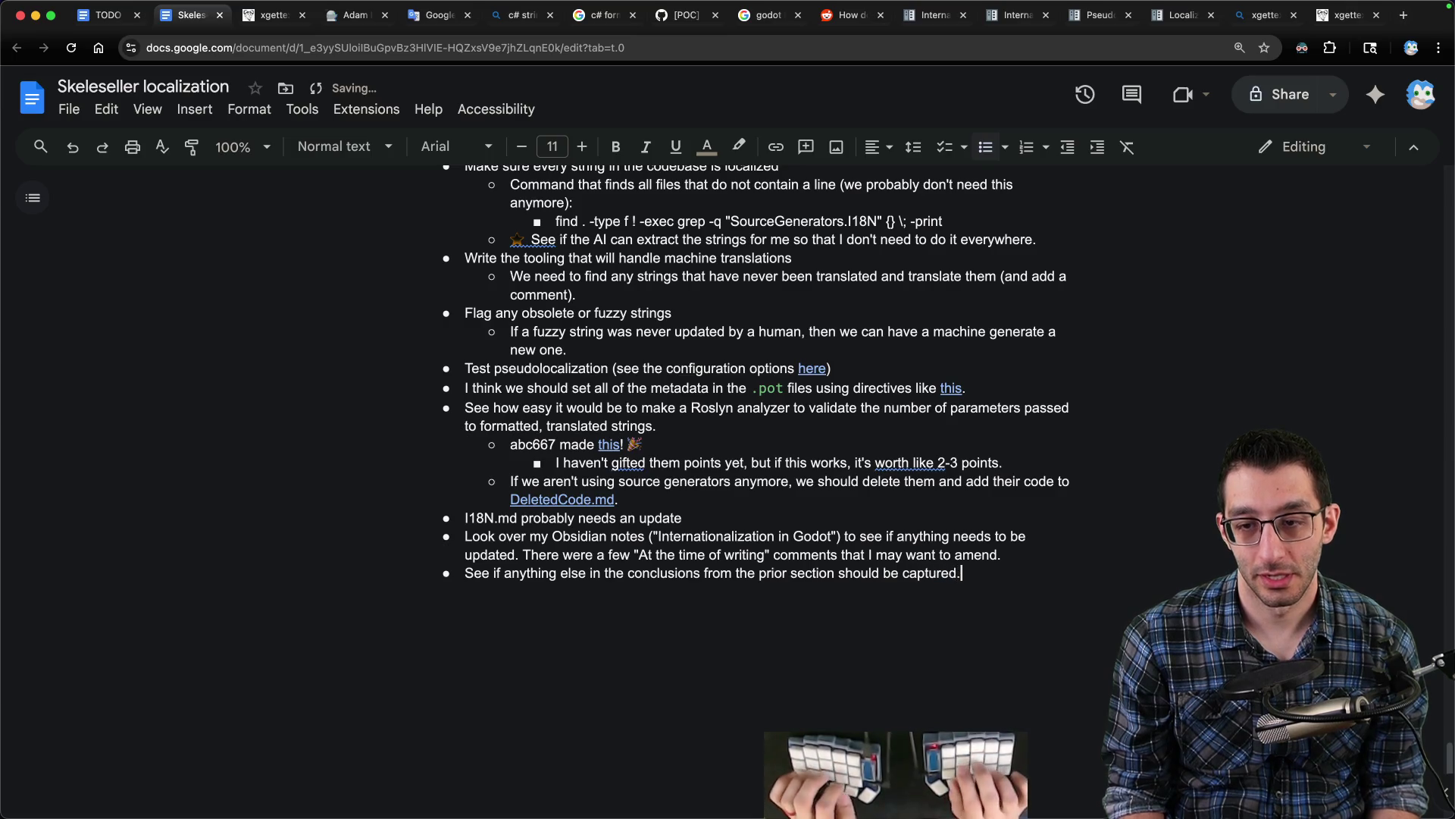
key("super+t")
key("j")
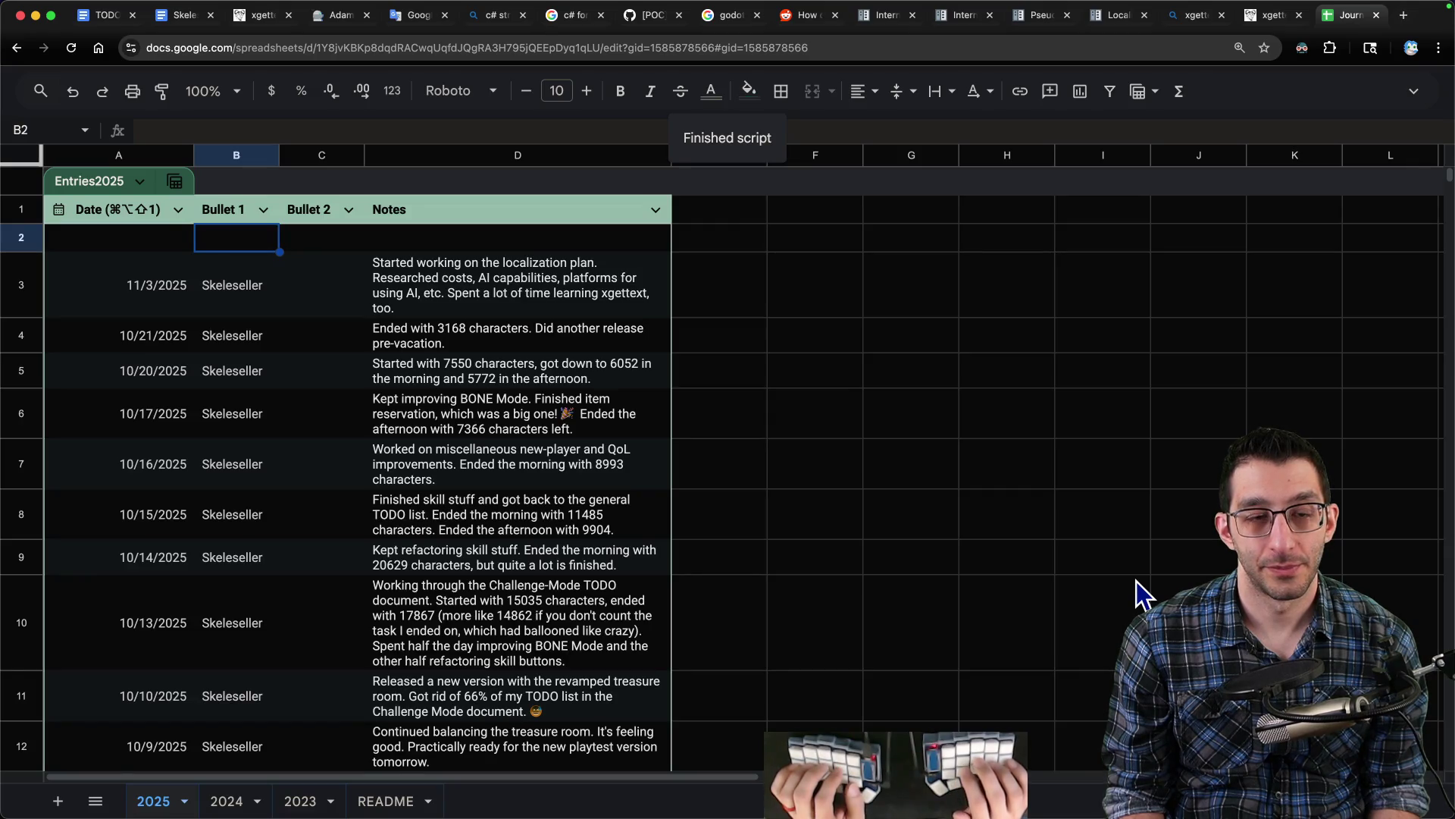
- Log an 11/4/2025 Skeleseller journal row: 'Hopefully figured out all of the remaining localization problems…'
key("Down")
key("ctrl+c")
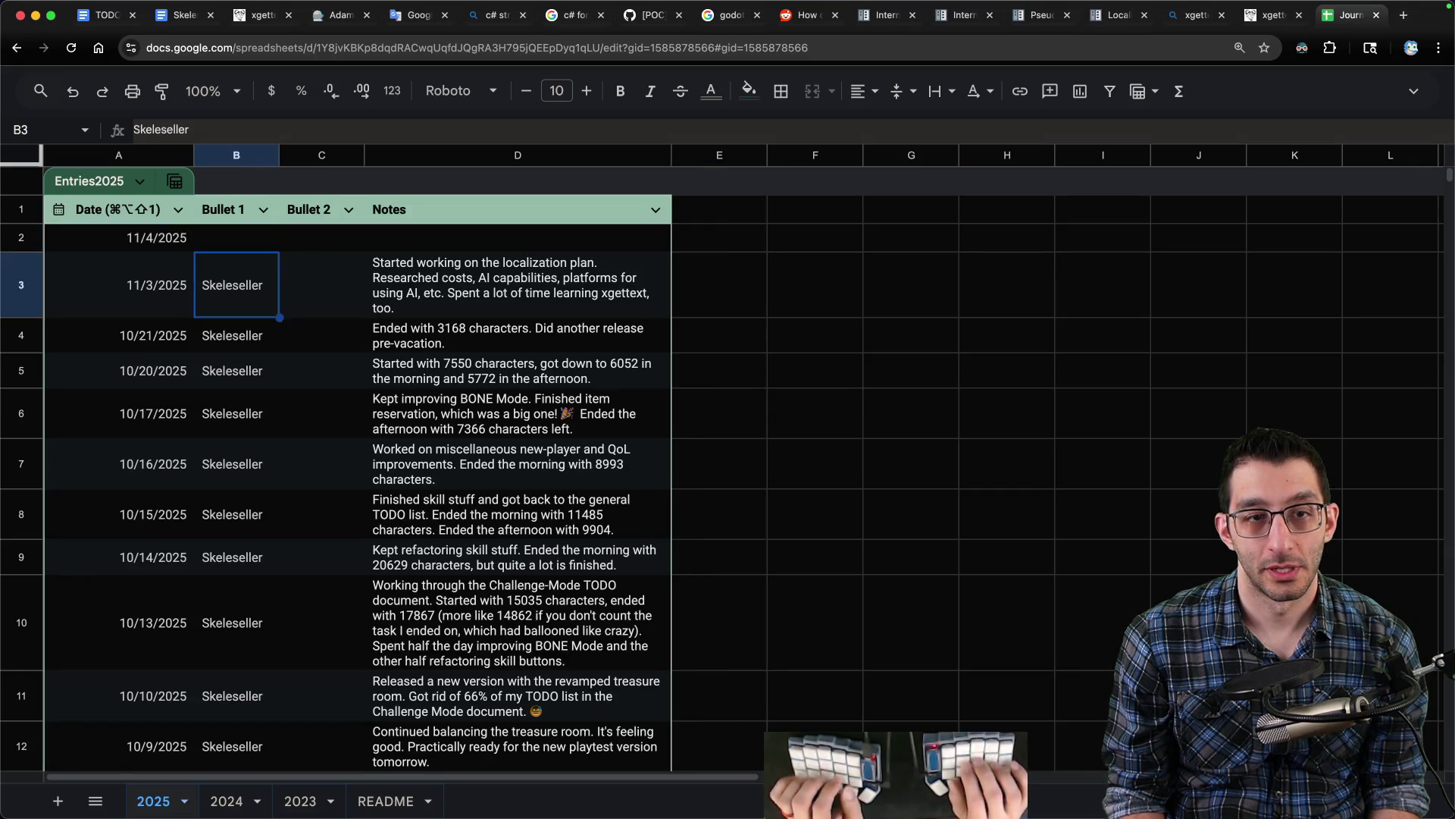
key("Up")
key("ctrl+v")
key("Tab")
key("Tab")
type("Hopefully figured out all of")
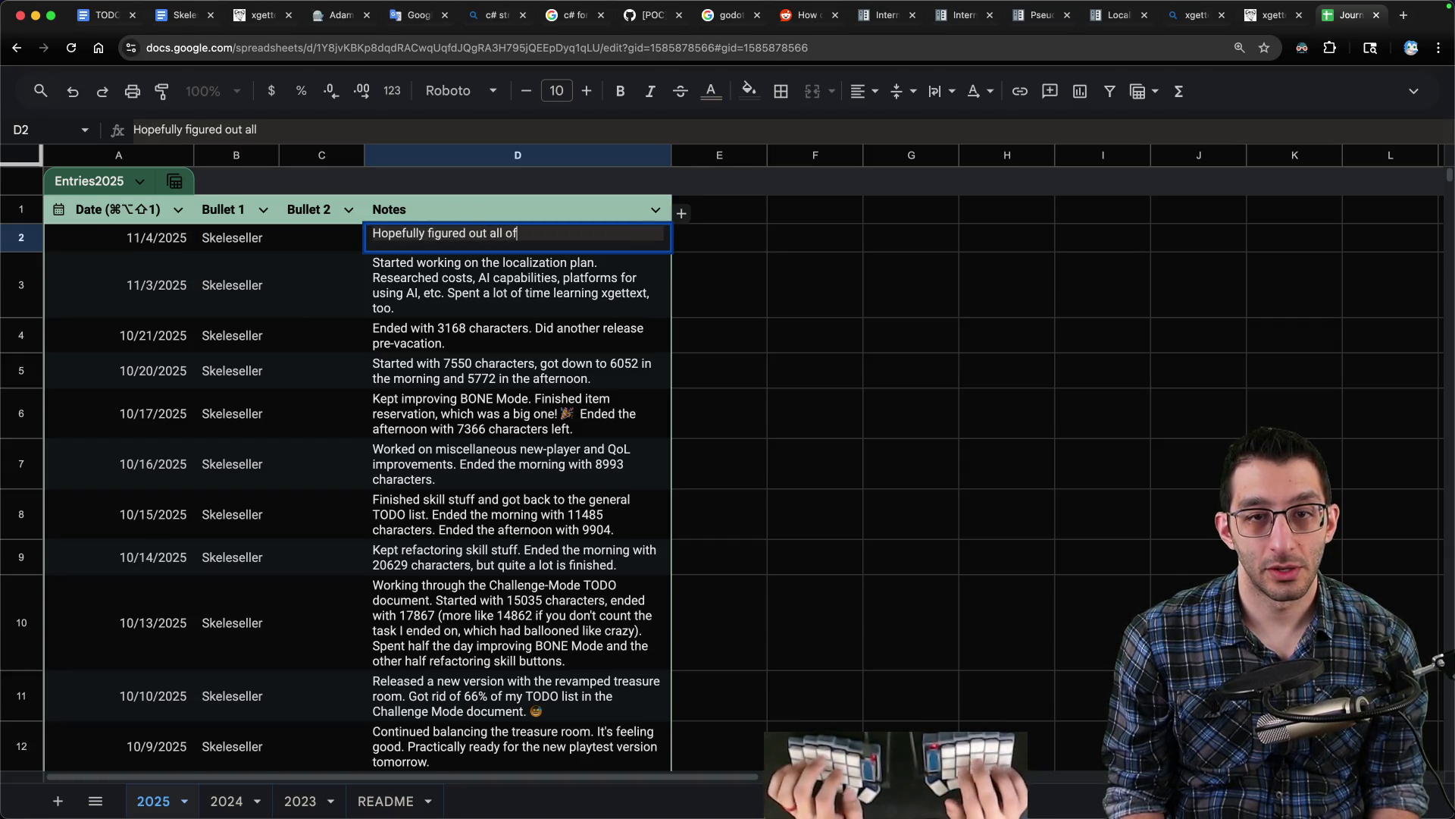
type(" the remaining localization pr")
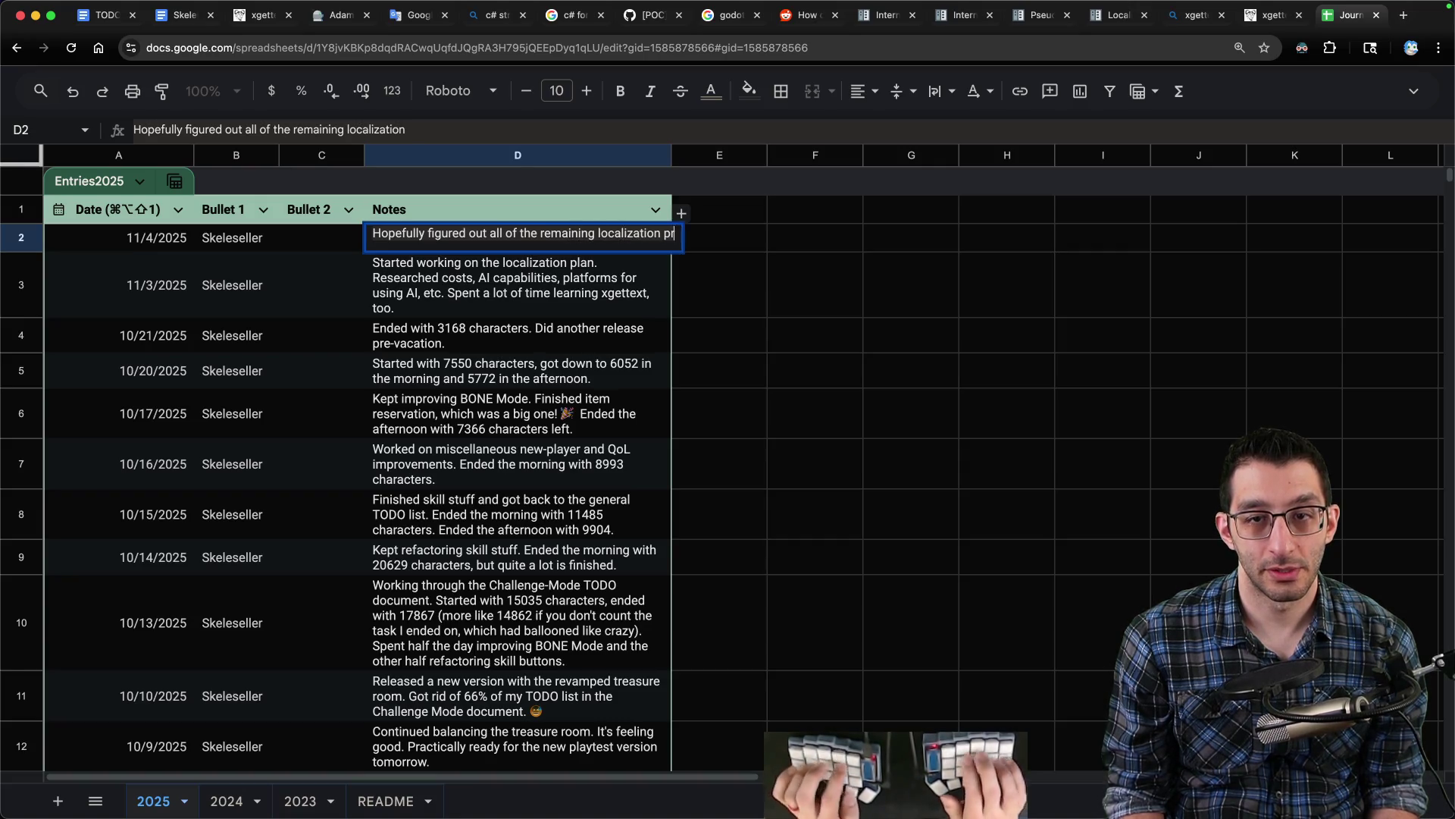
type("oblems. I haven't ")
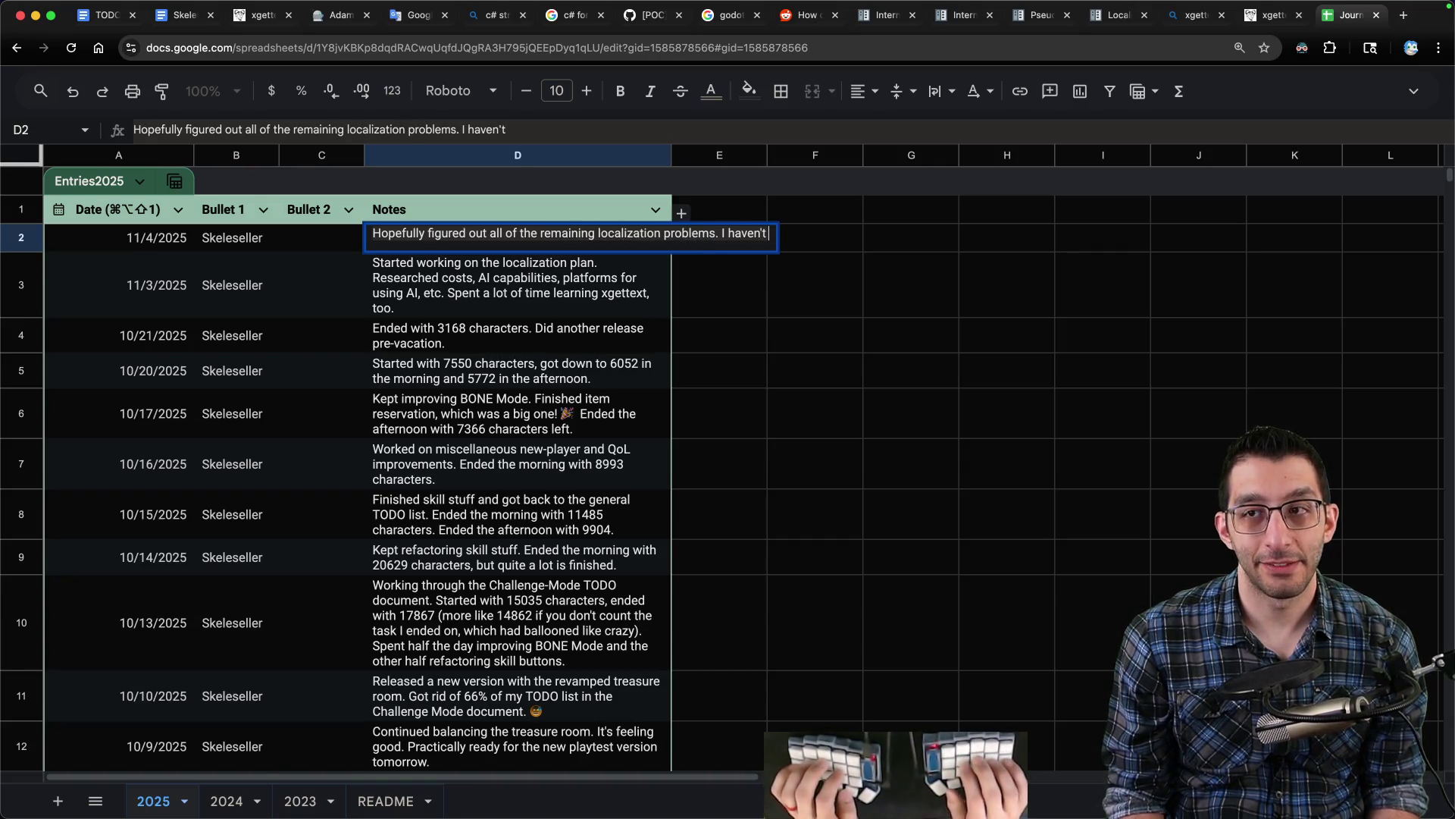
type("written much cod")
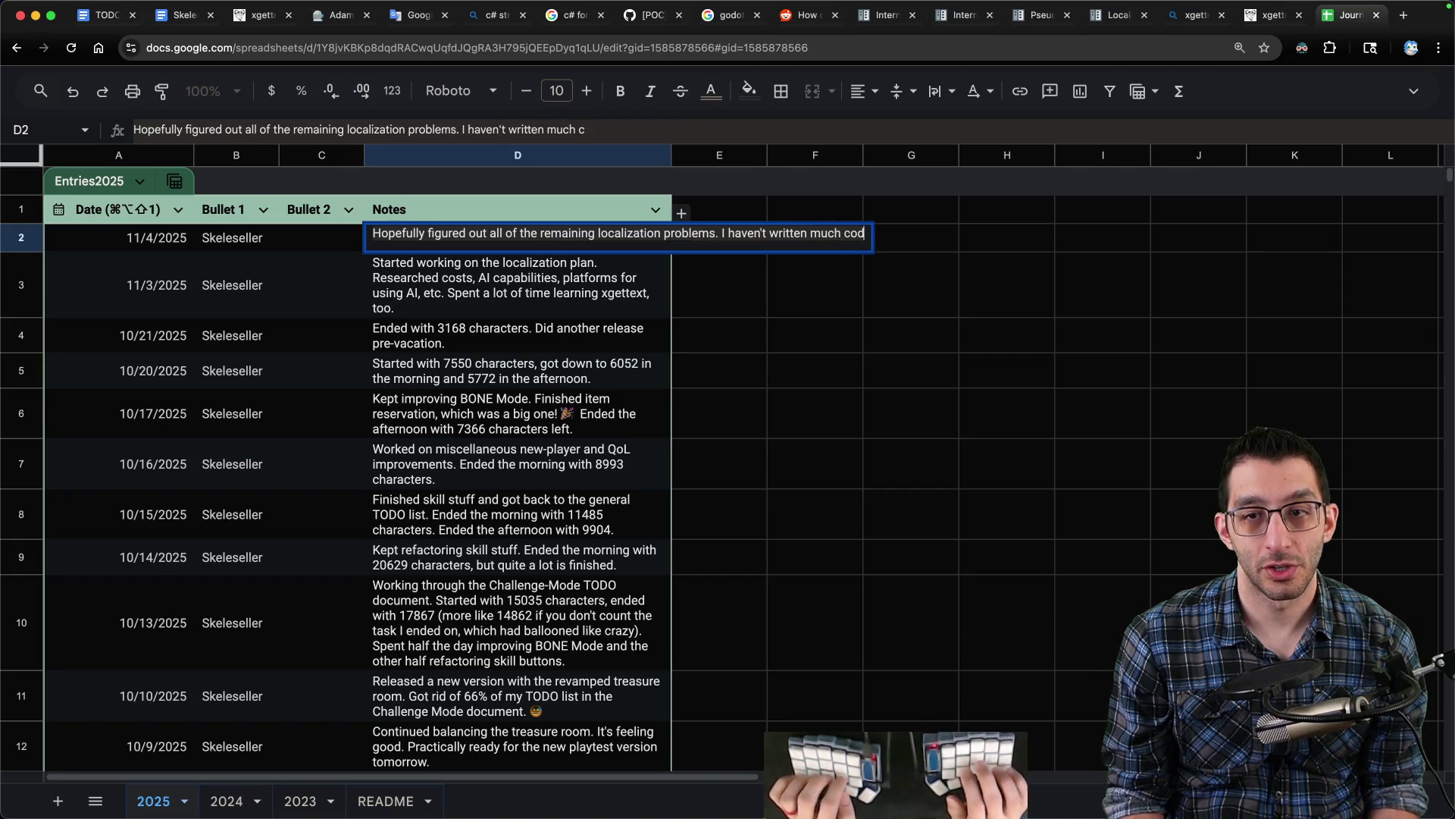
type("e or changed much yet")
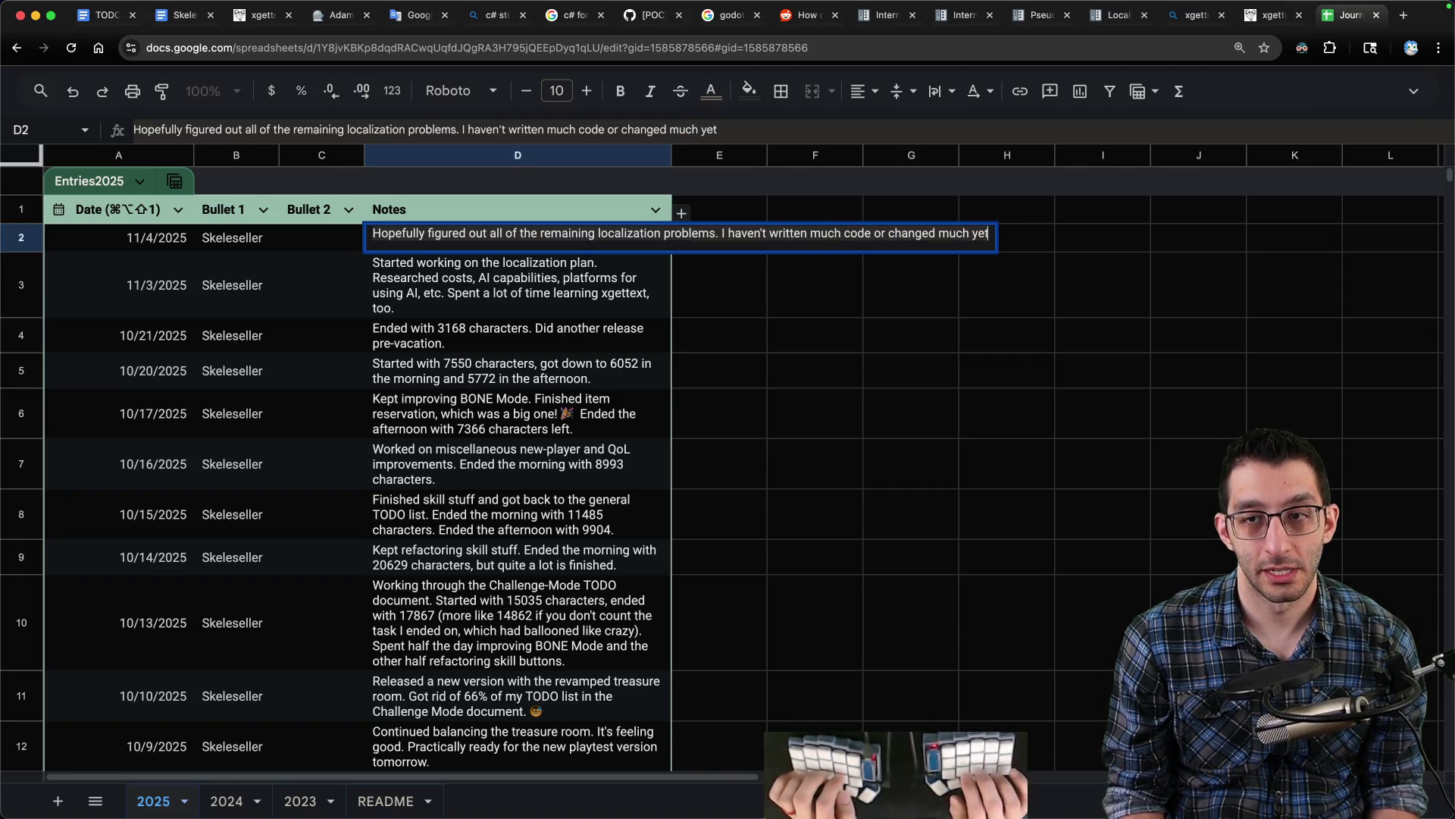
type(", and")
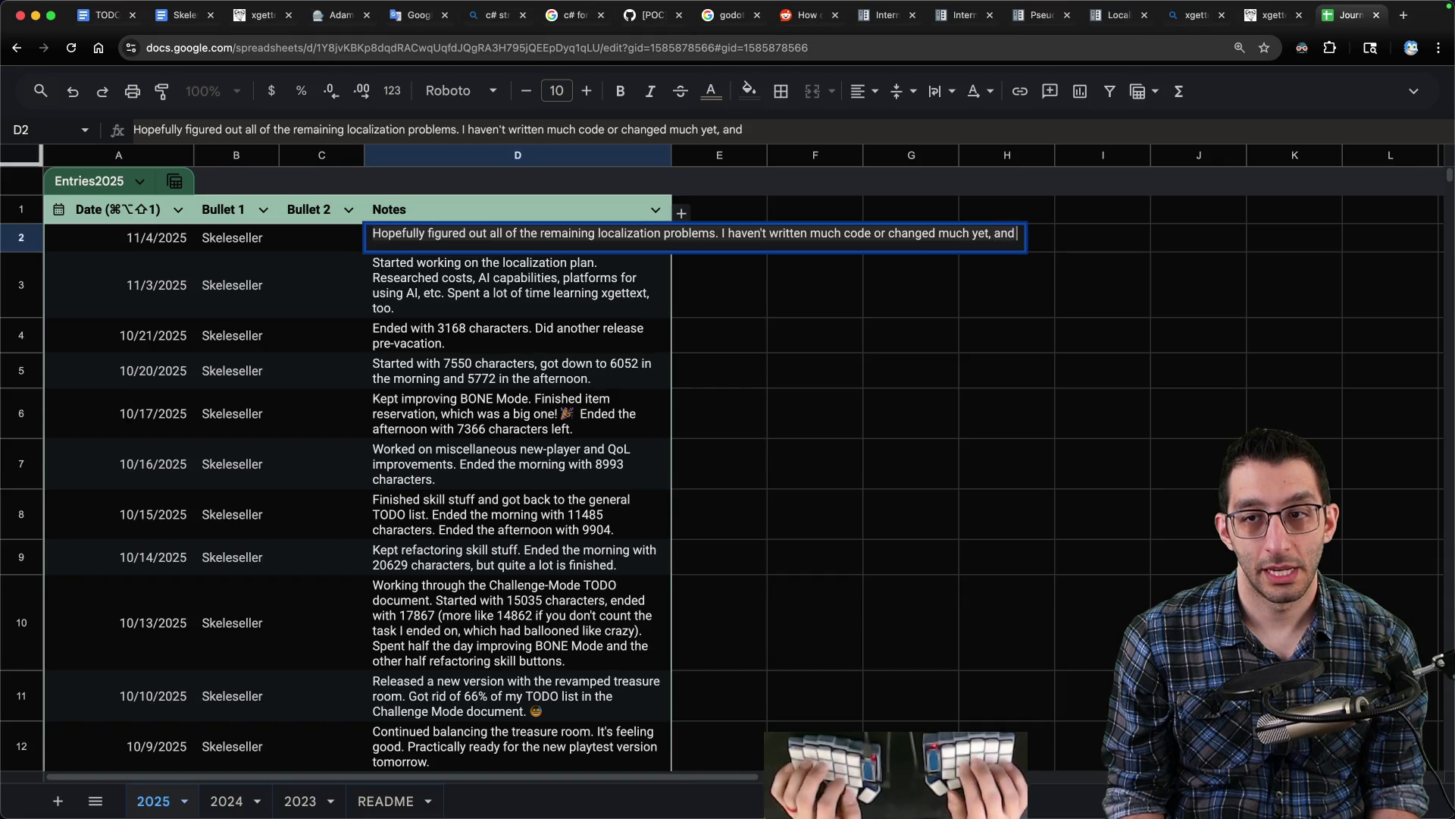
type(" our work is certainly")
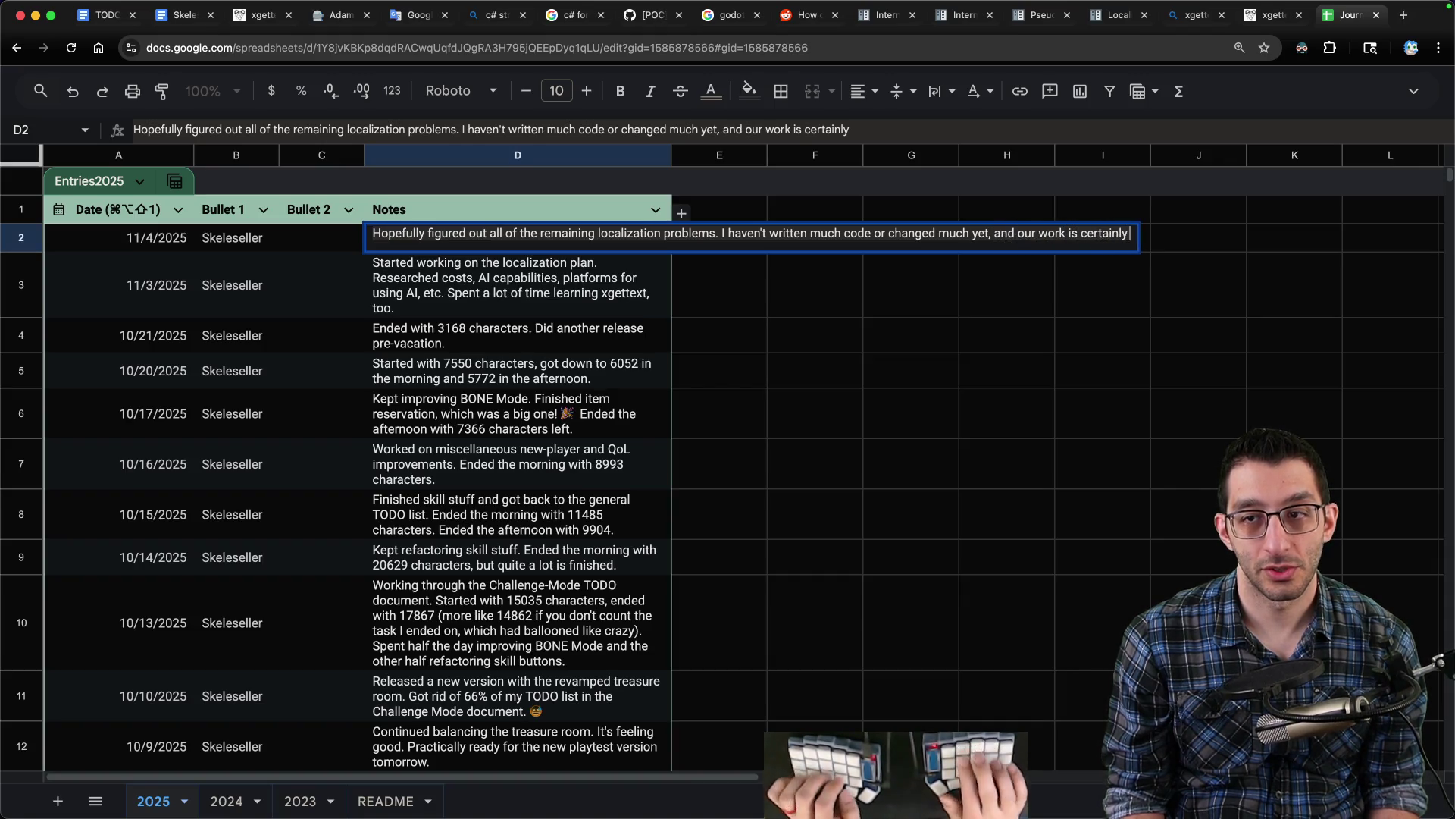
type(" cut out for ourselves!")
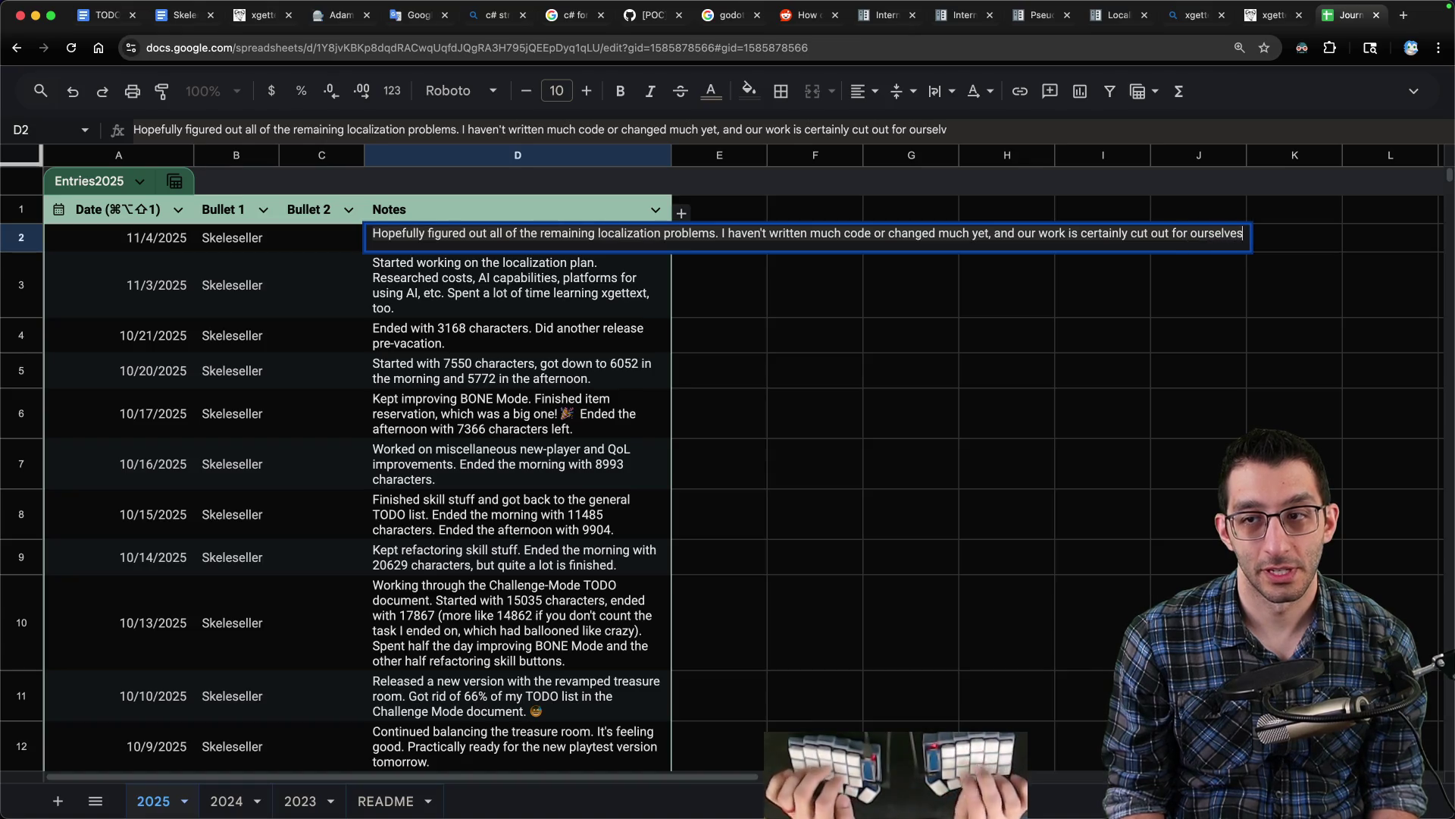
key("Return")
key("Up")
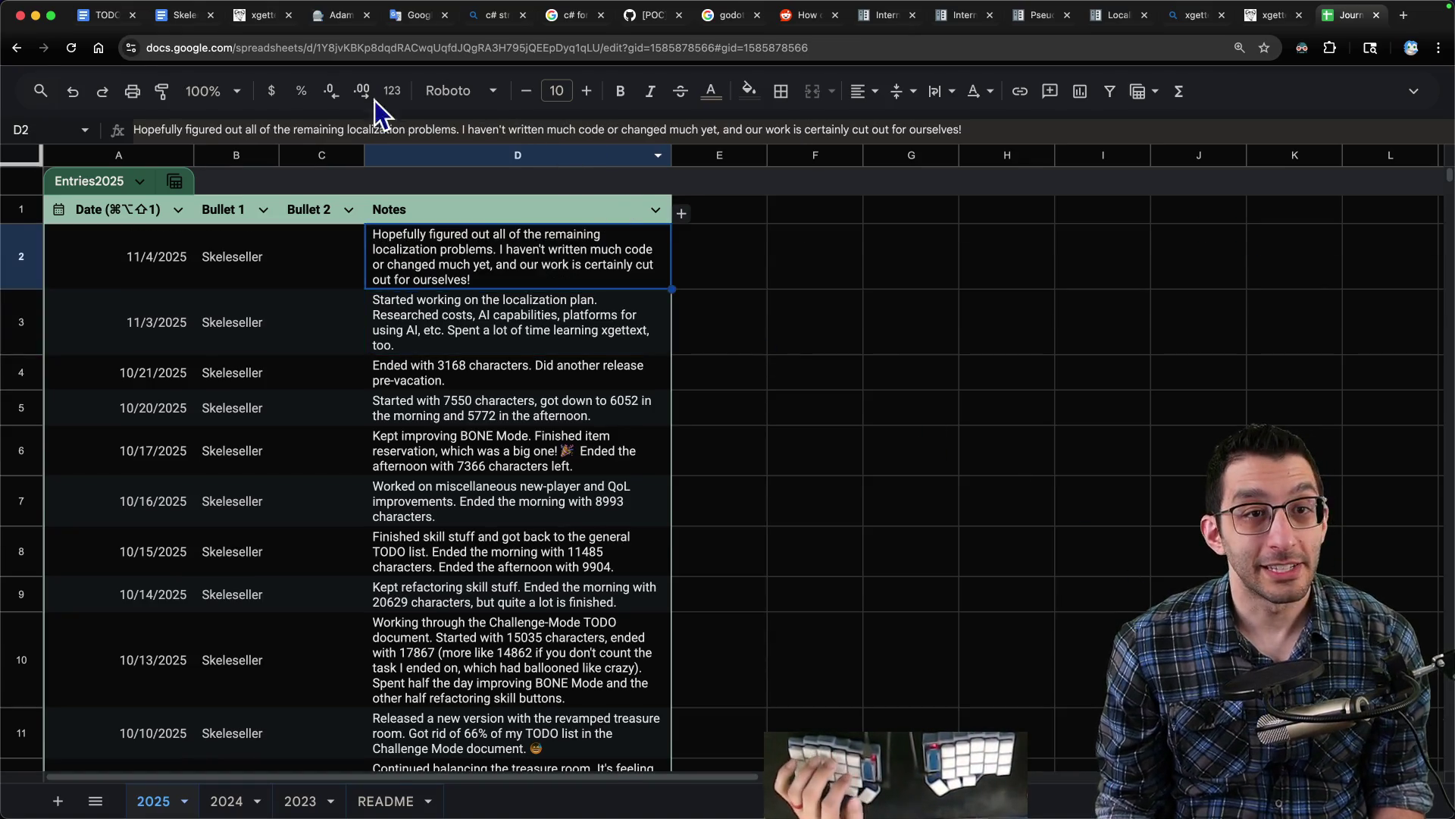
left_click(115, 16)
left_click(178, 15)
- Delete the ↓ WILO line from the localization doc
scroll(630, 351, "up", 20)
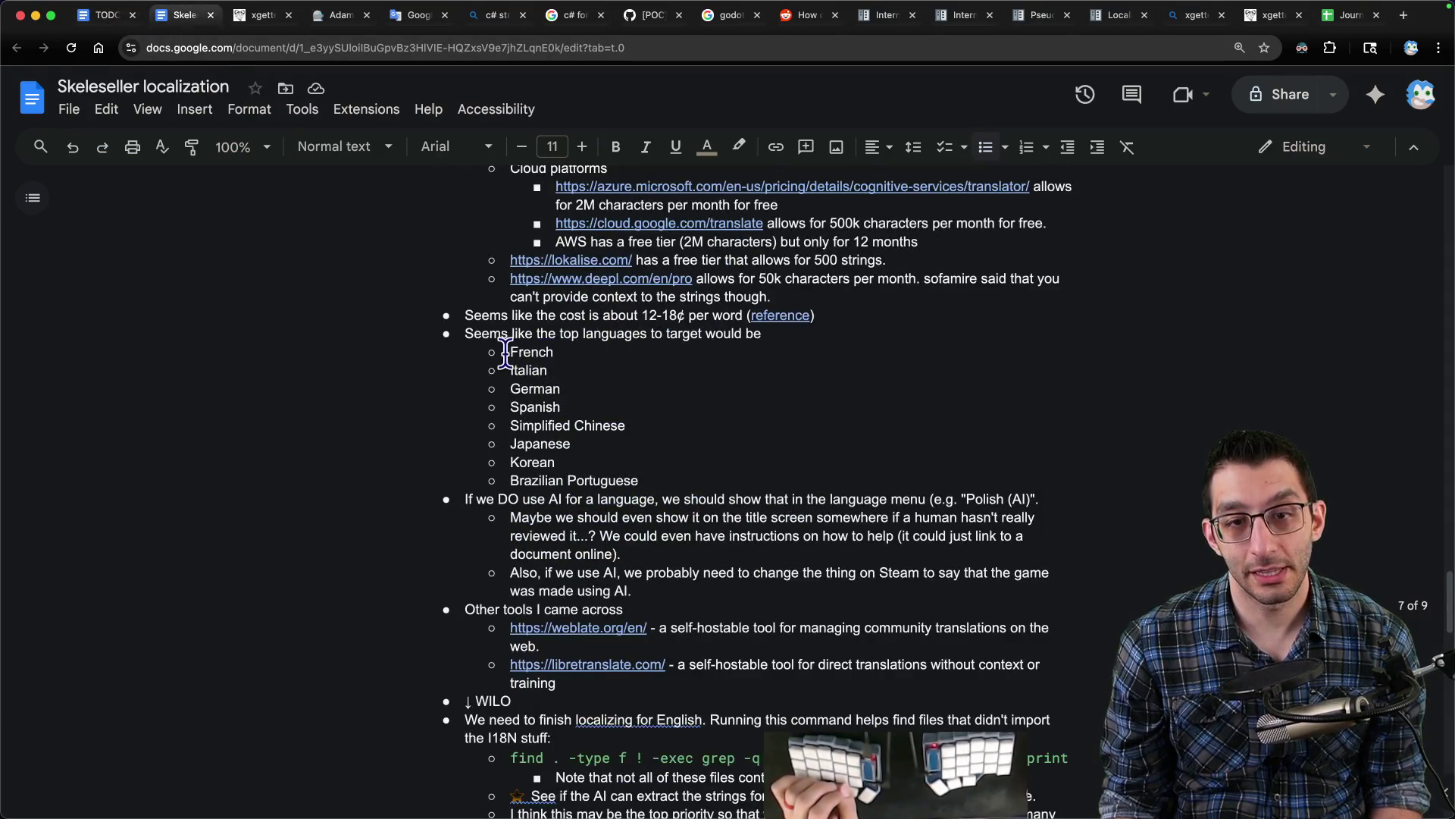
left_click_drag(505, 351, 691, 478)
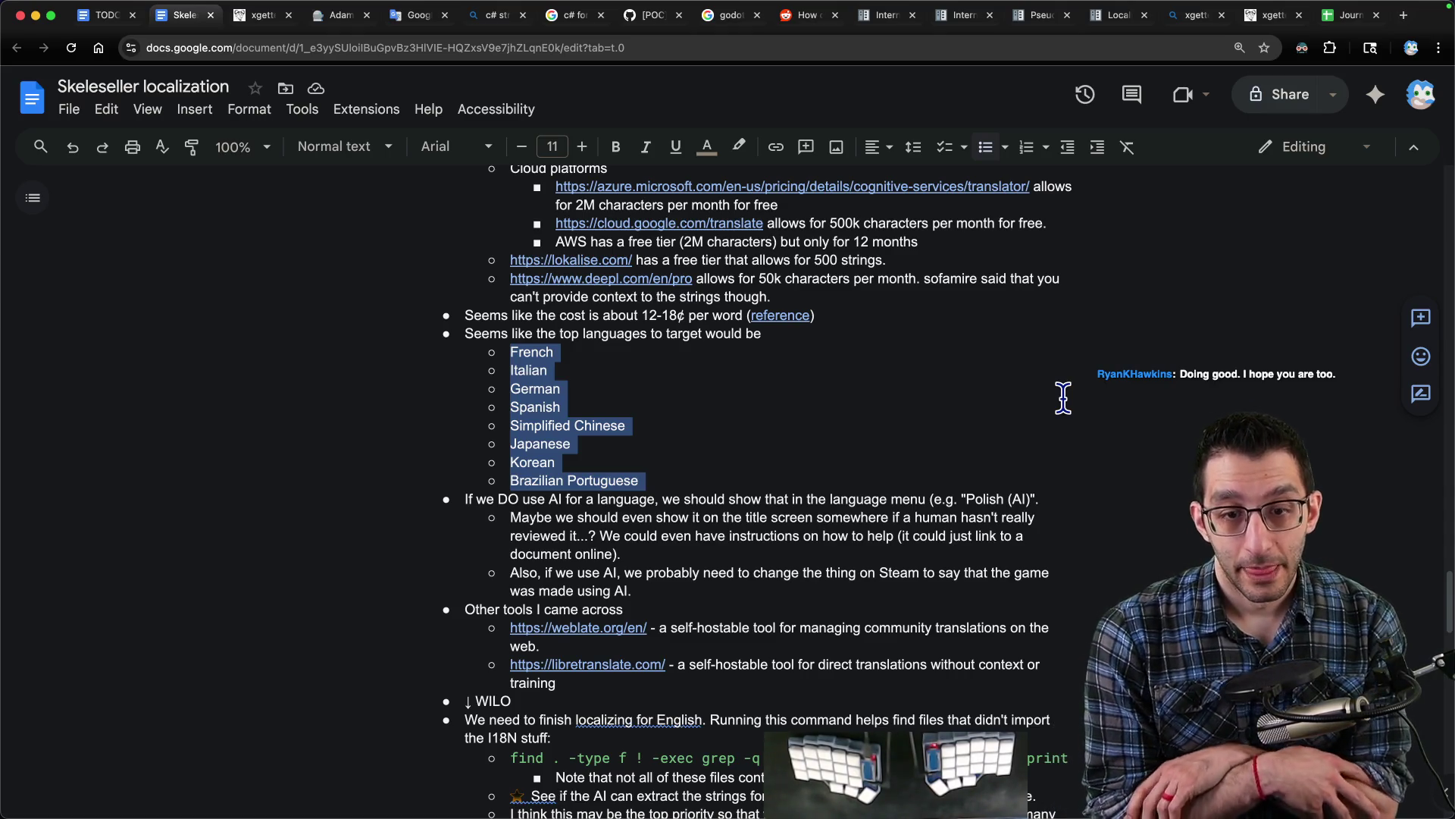
scroll(937, 449, "down", 5)
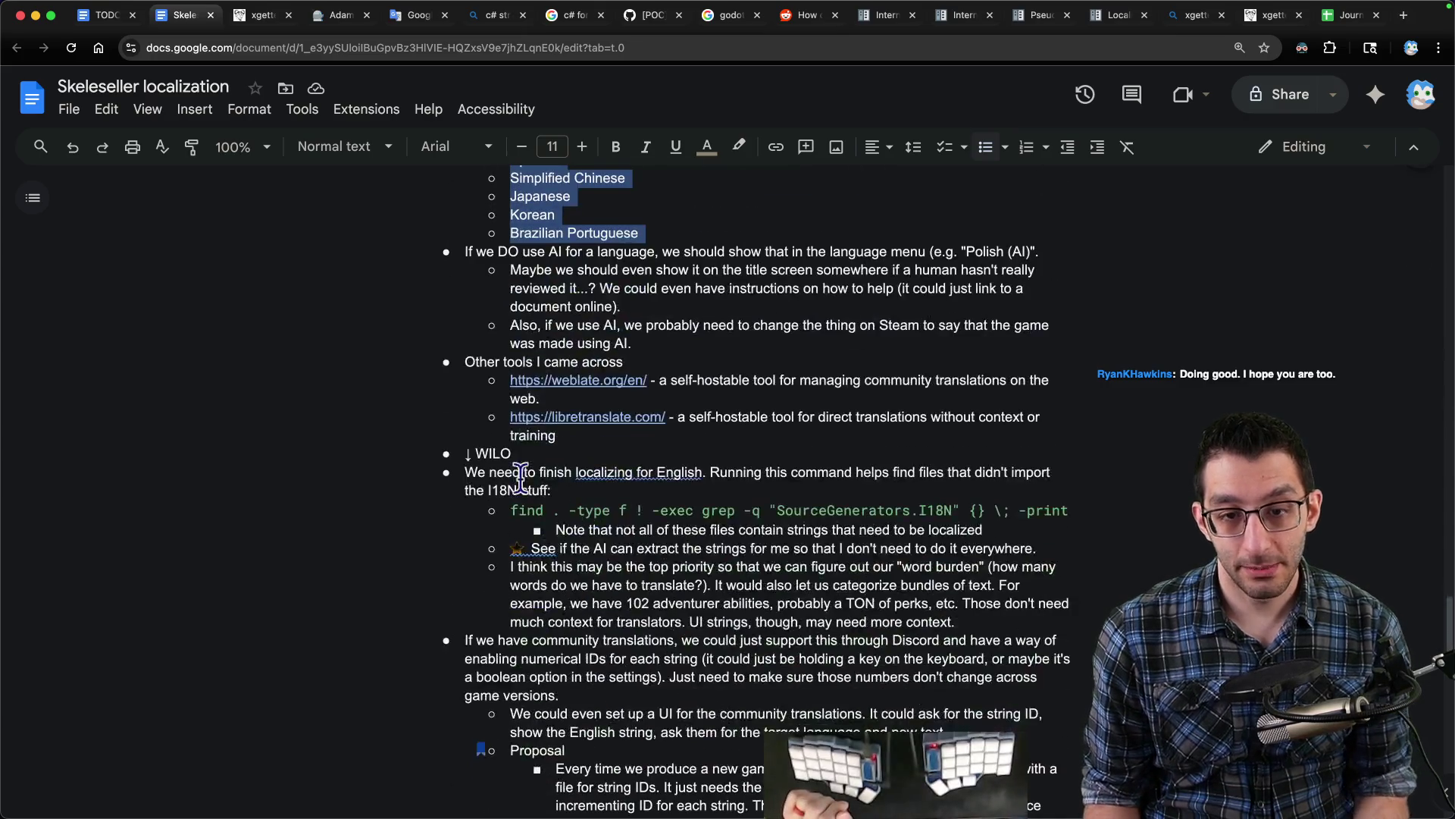
left_click_drag(530, 454, 459, 455)
key("Delete")
key("Delete")
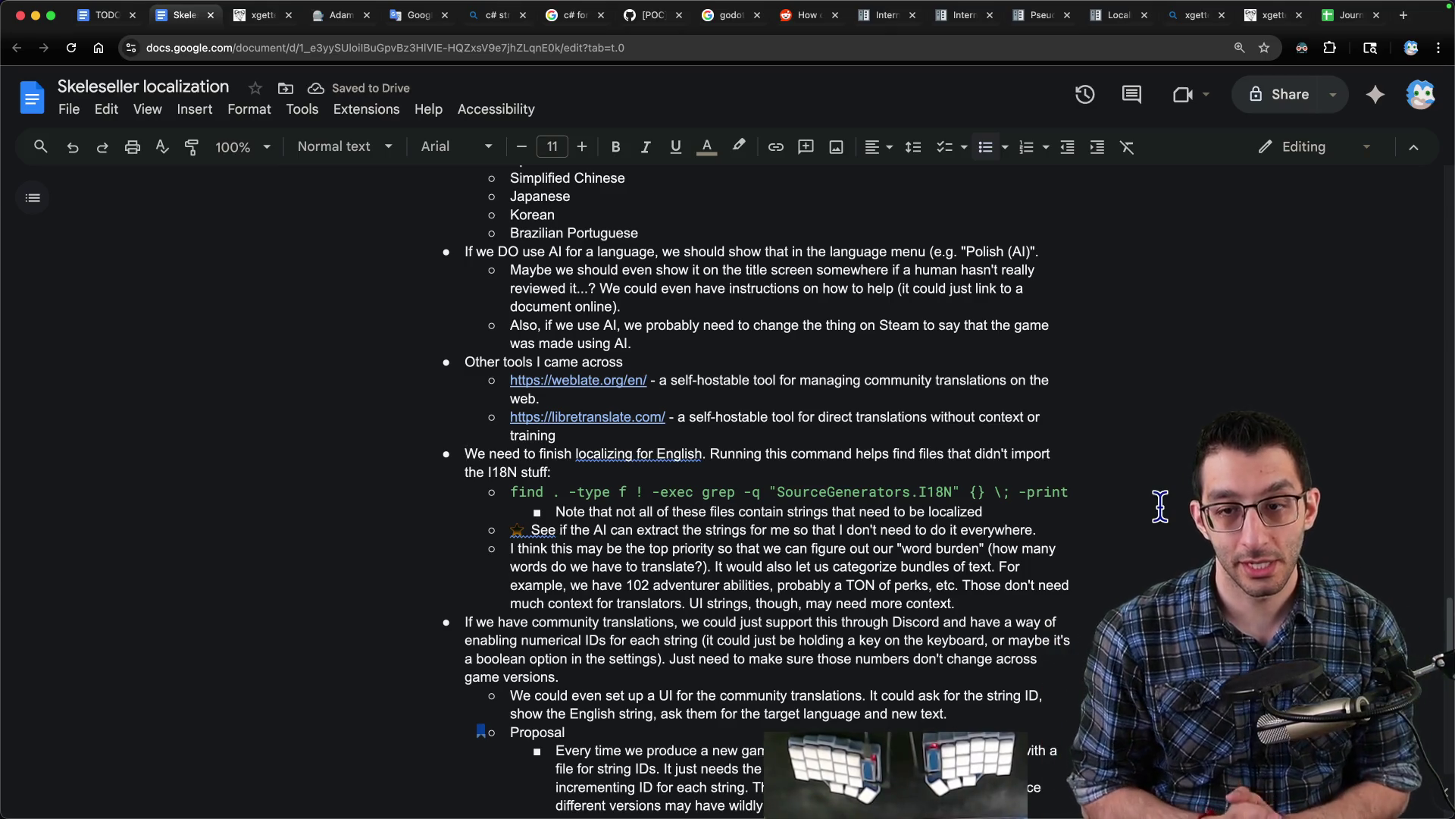
- Remove the blank line above the Workflow heading and create a new VS Code note
scroll(1137, 507, "down", 15)
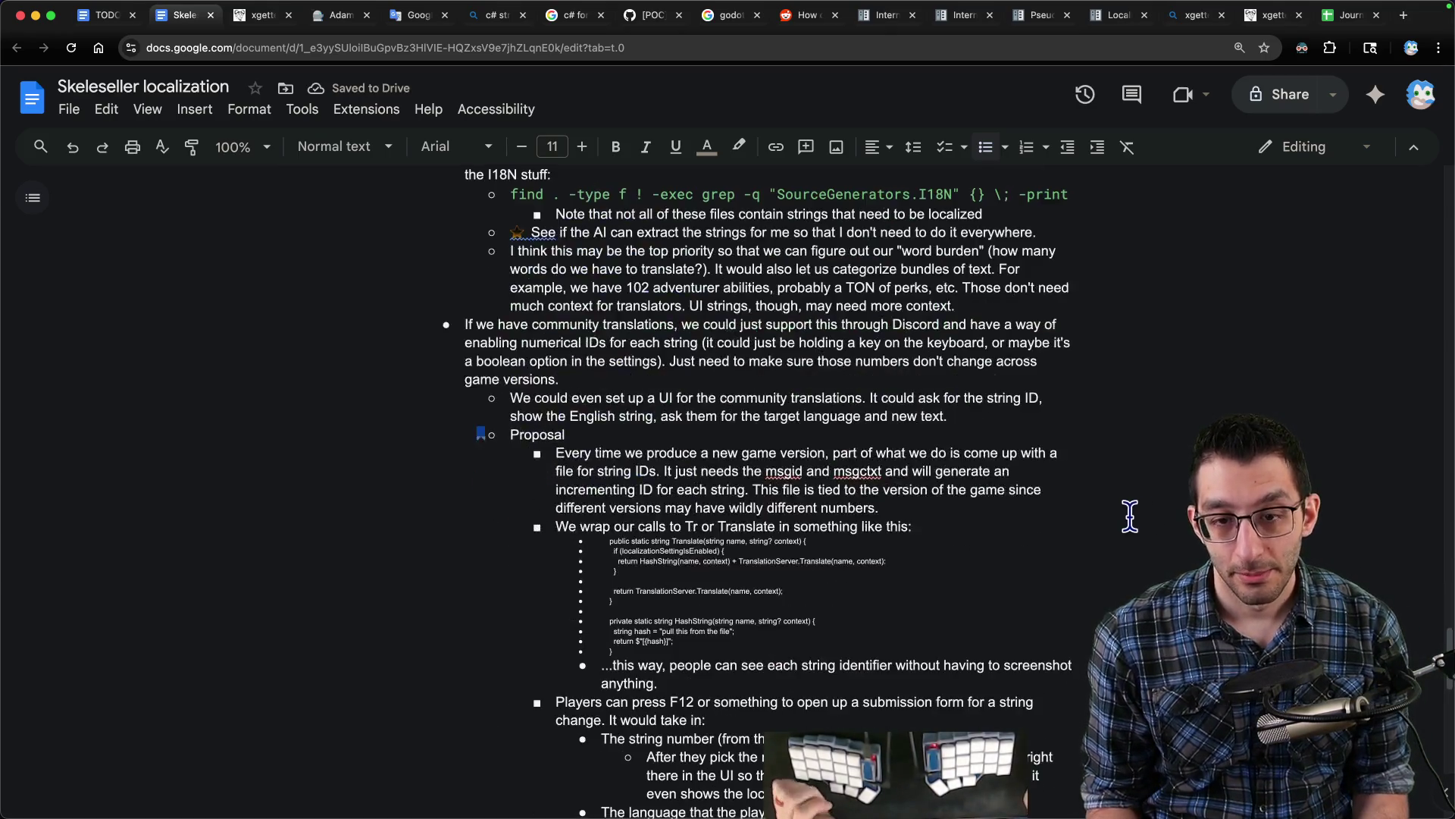
scroll(1095, 495, "down", 5)
scroll(1092, 494, "up", 5)
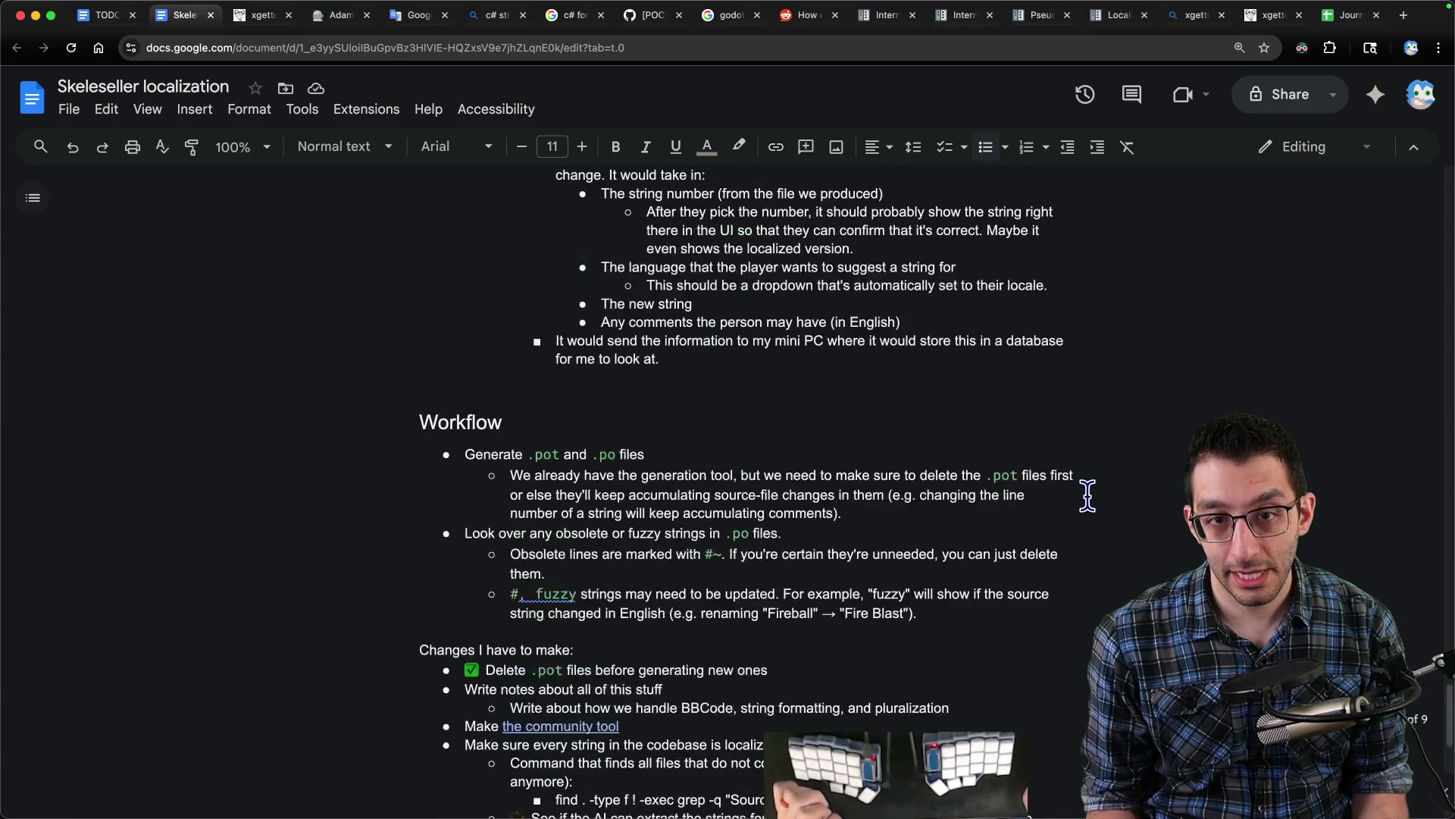
left_click(644, 419)
left_click(659, 385)
key("BackSpace")
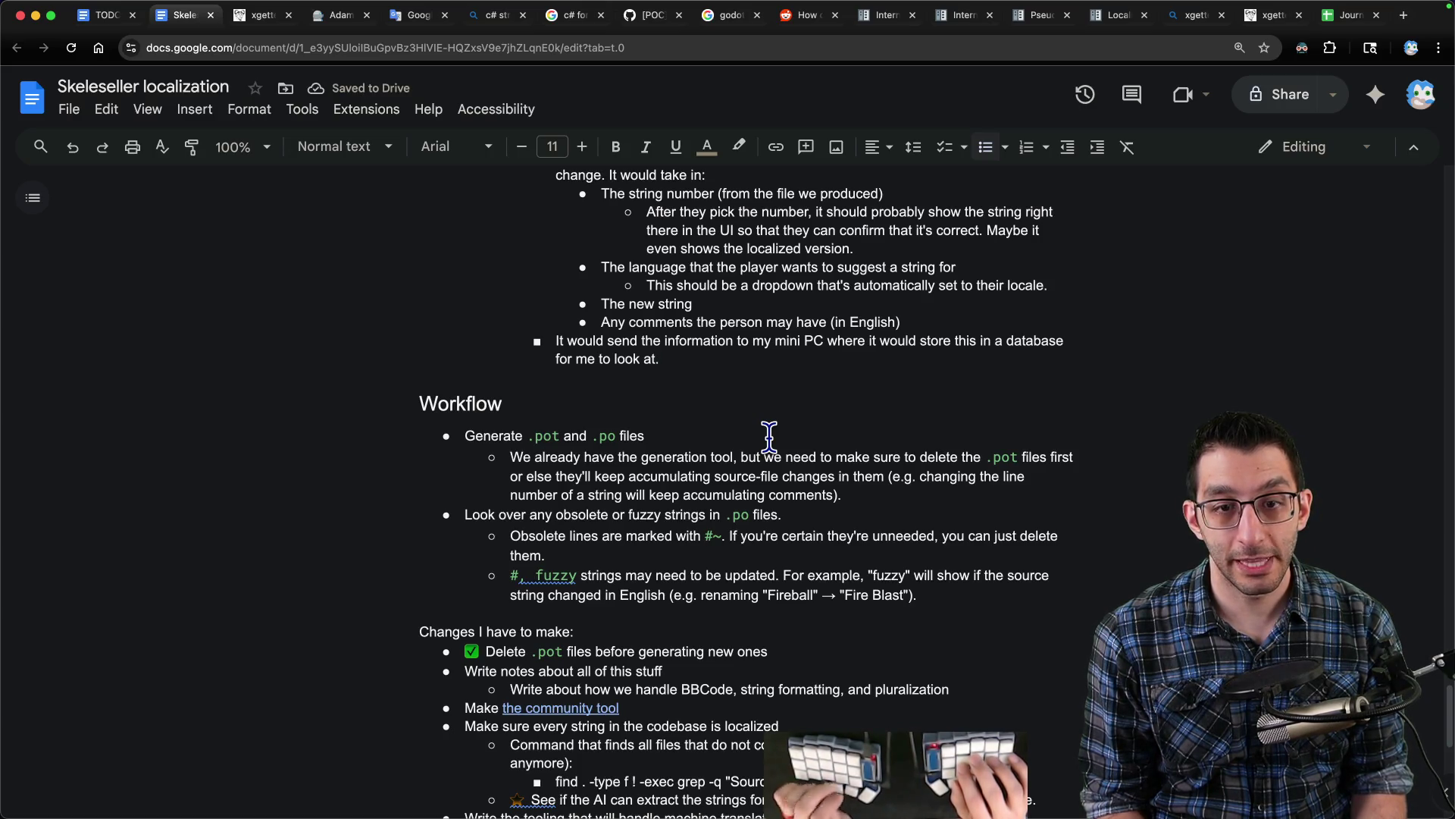
key("super+Tab")
key("super+n")
- Stamp the new note '10:47 AM -' and add a line below it
type("10:47 AM -")
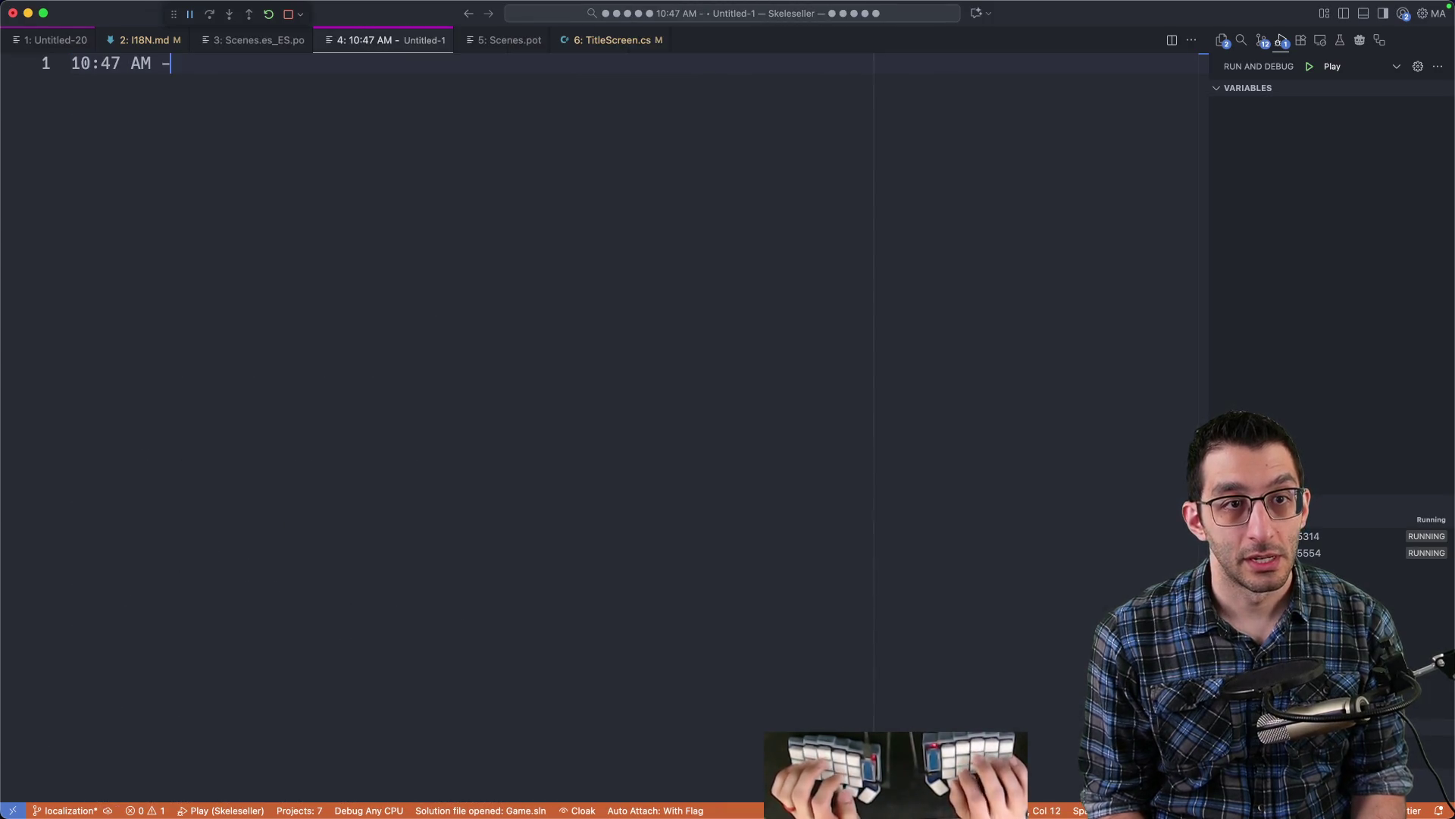
key("super+a")
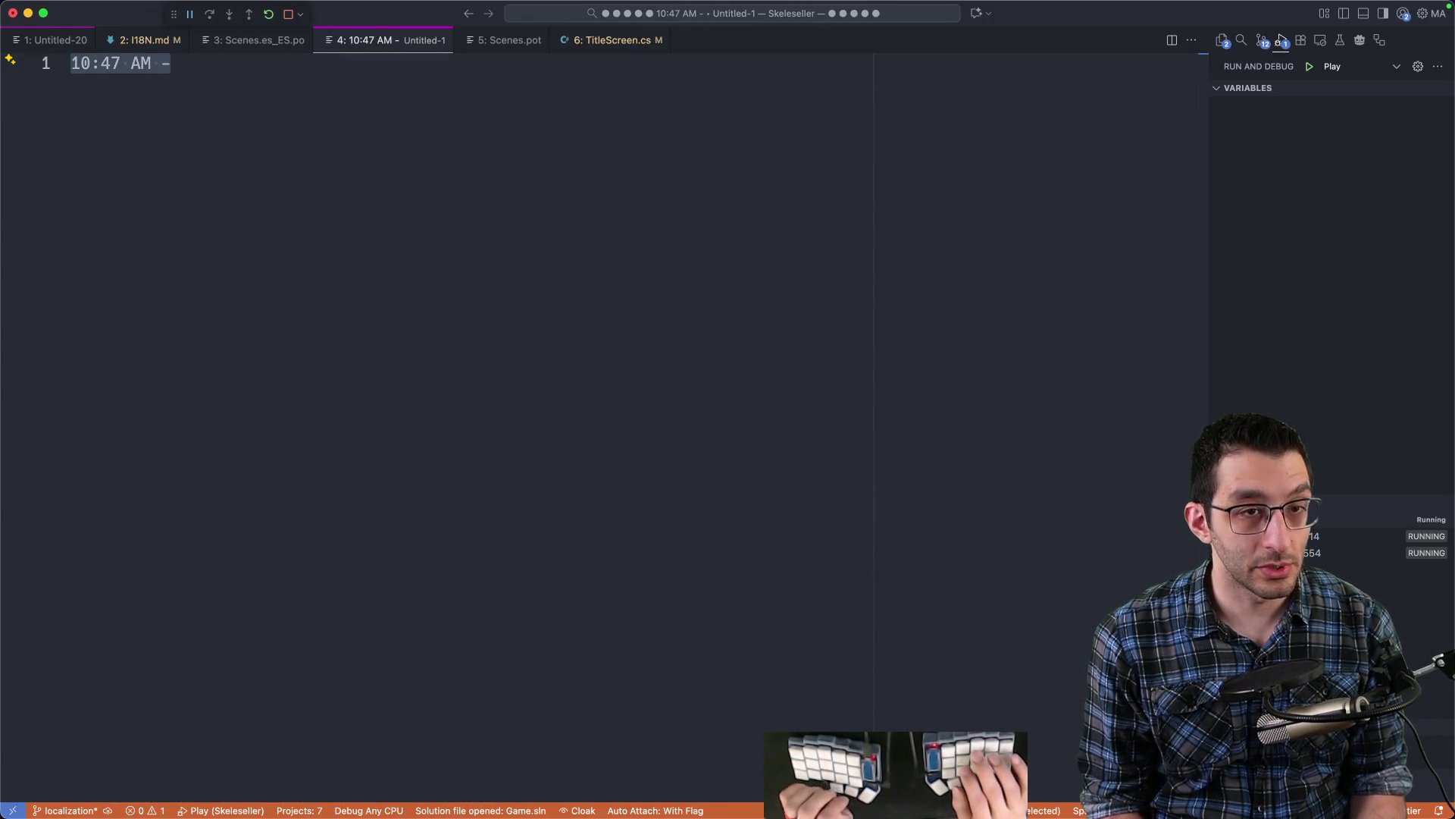
left_click(171, 63)
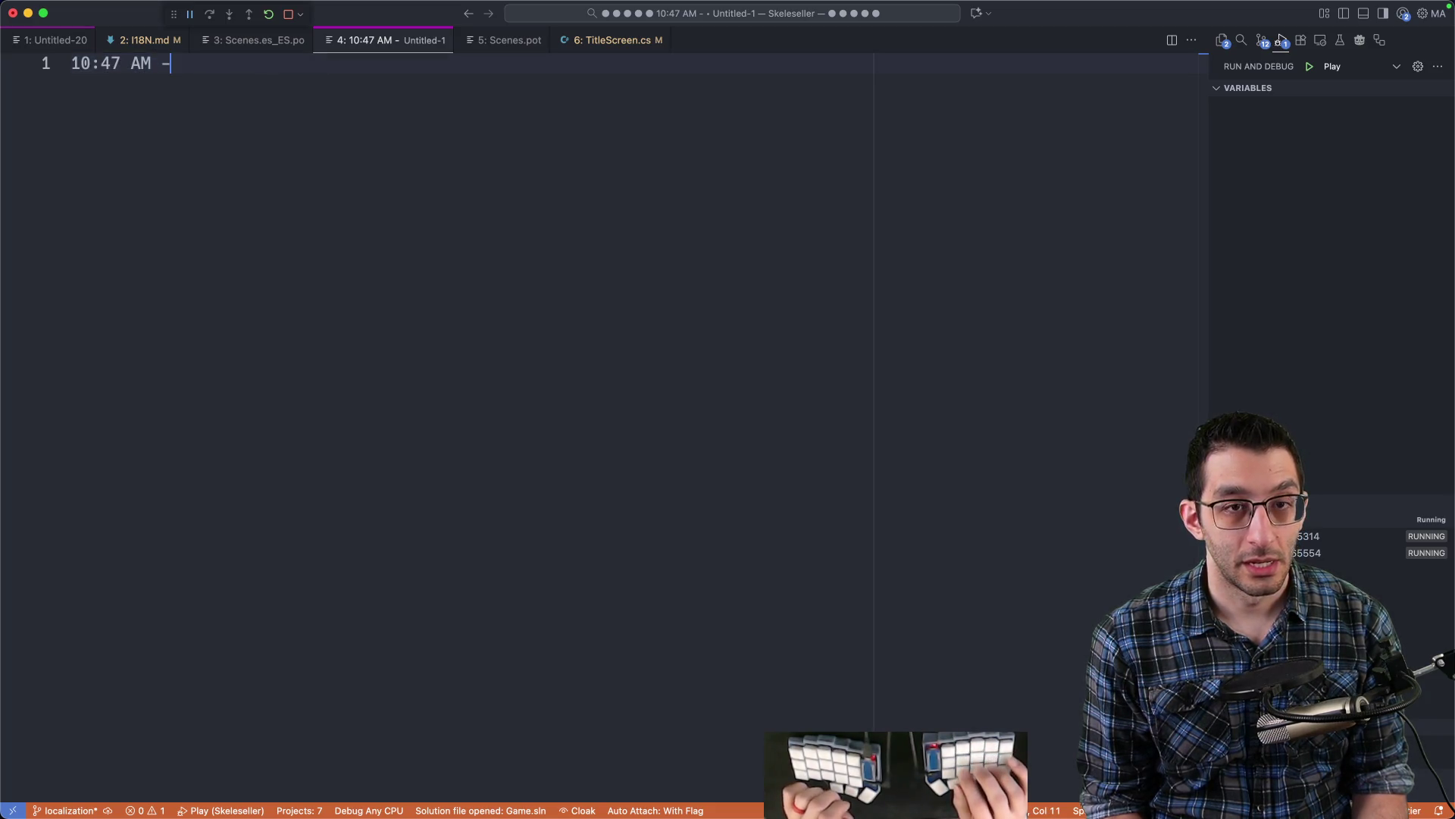
key("Return")
key("super+Tab")
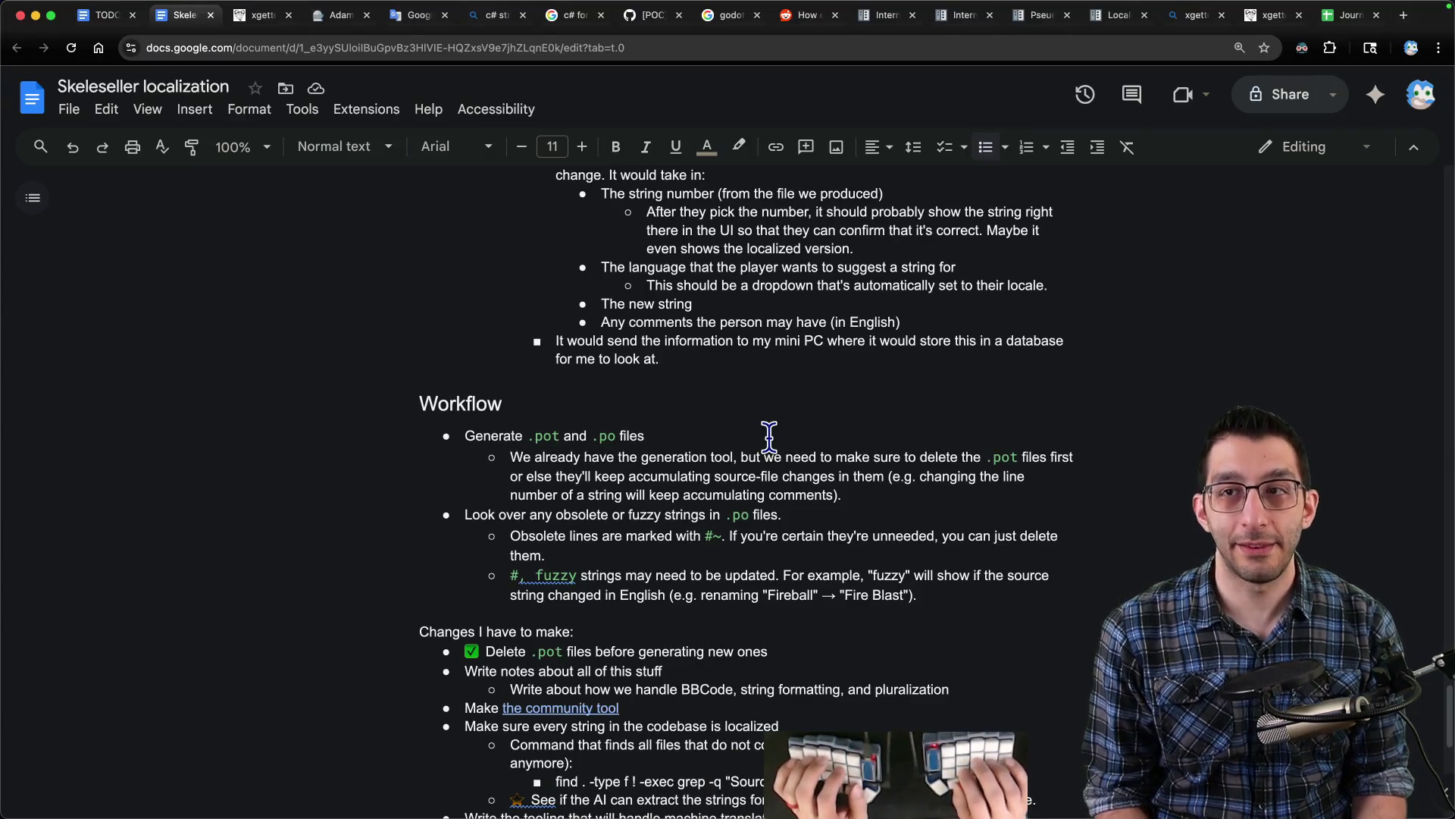
- Compare the English 'Erratically shoots' ability text with its French translation and alternative wordings
key("super+5")
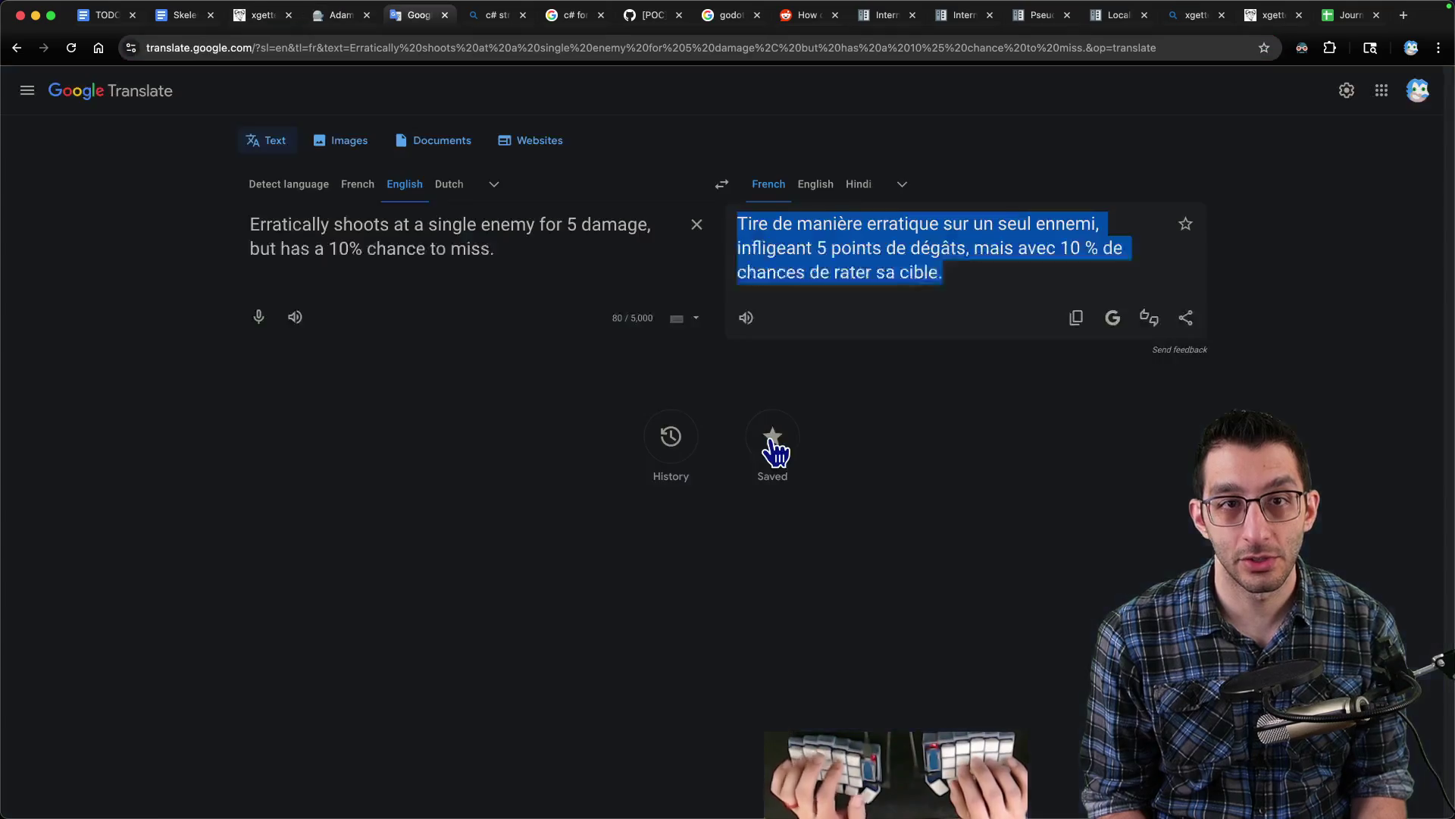
left_click_drag(508, 244, 243, 226)
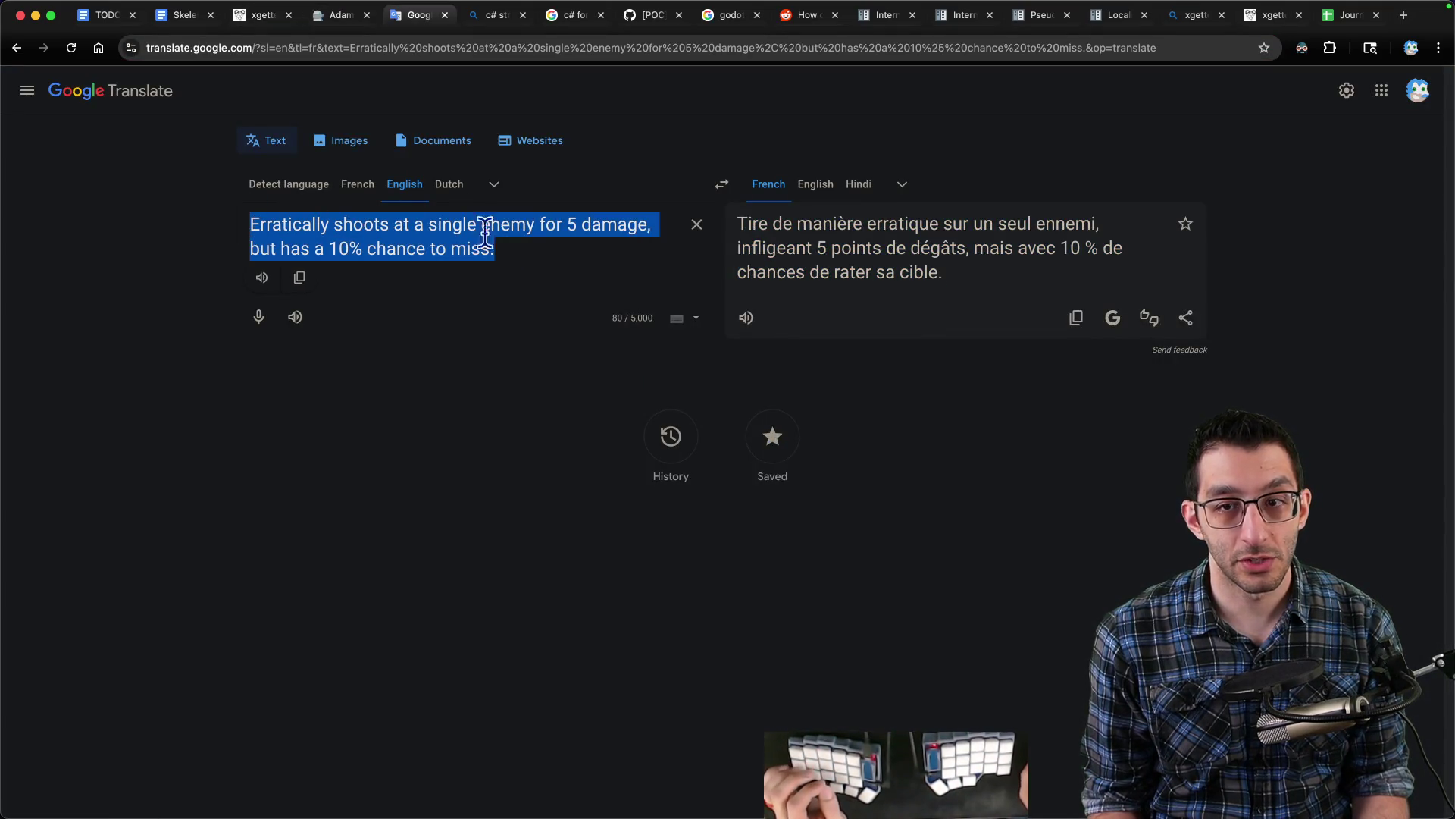
triple_click(968, 286)
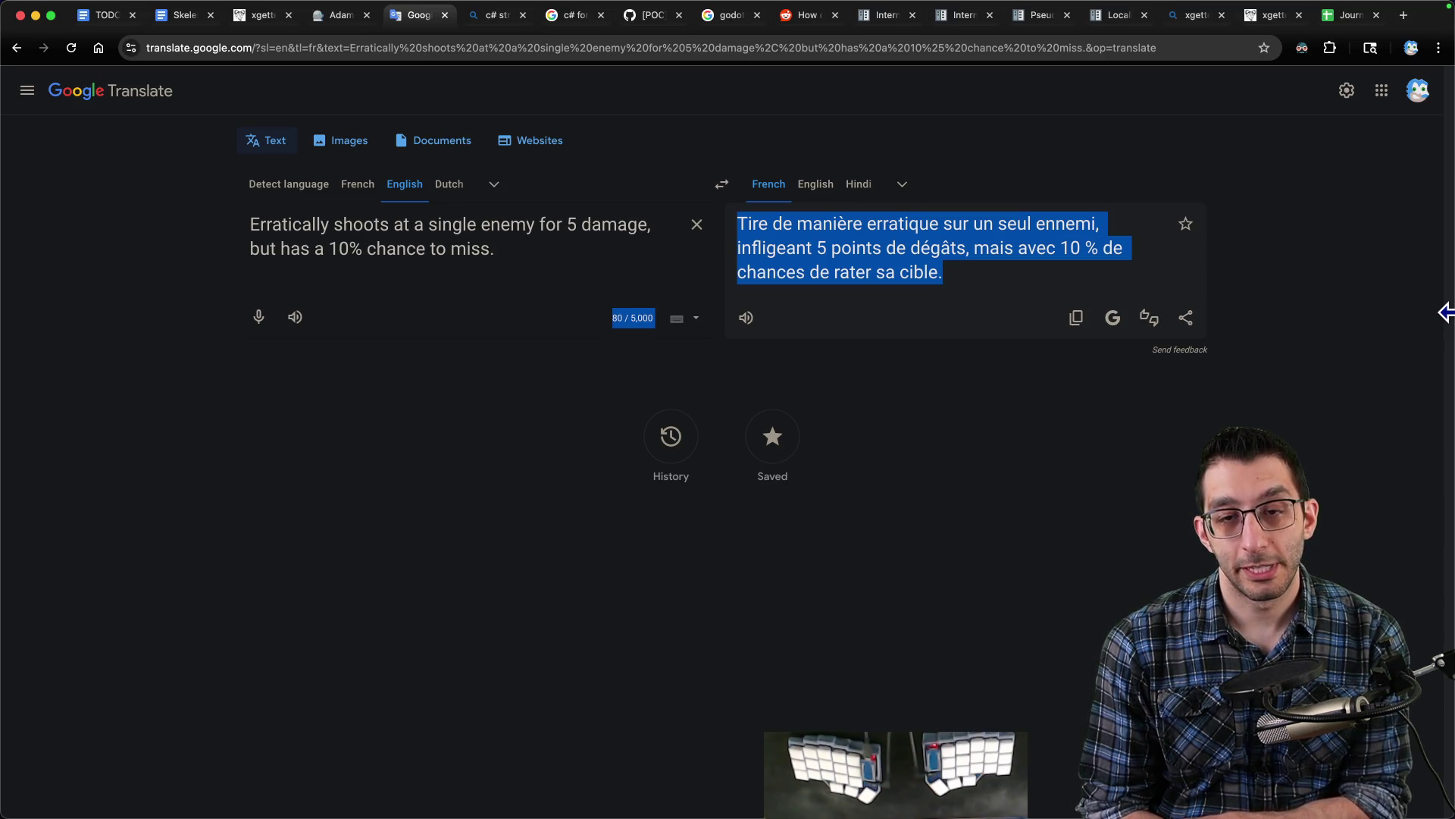
double_click(375, 227)
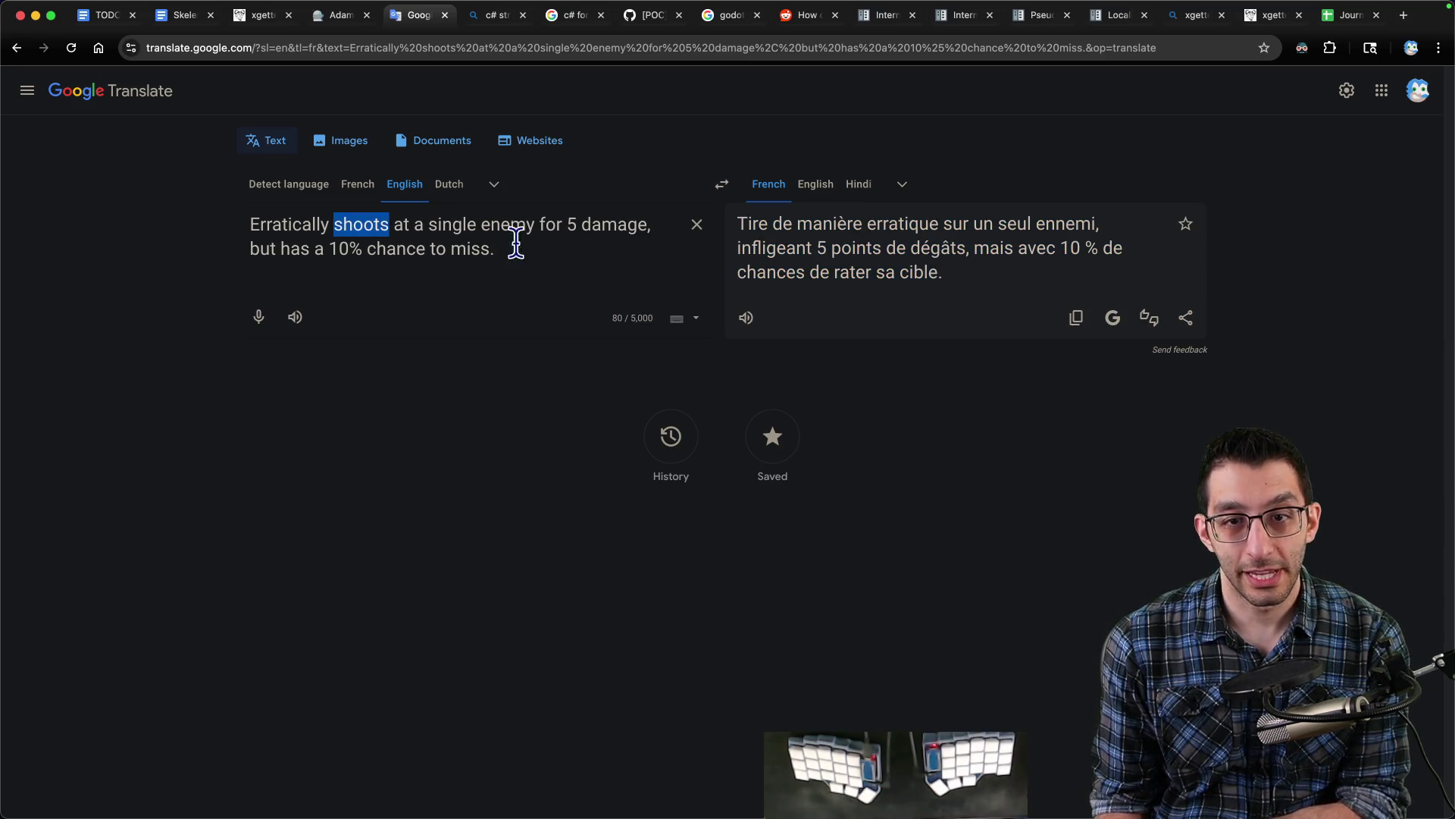
left_click(879, 281)
left_click(972, 283)
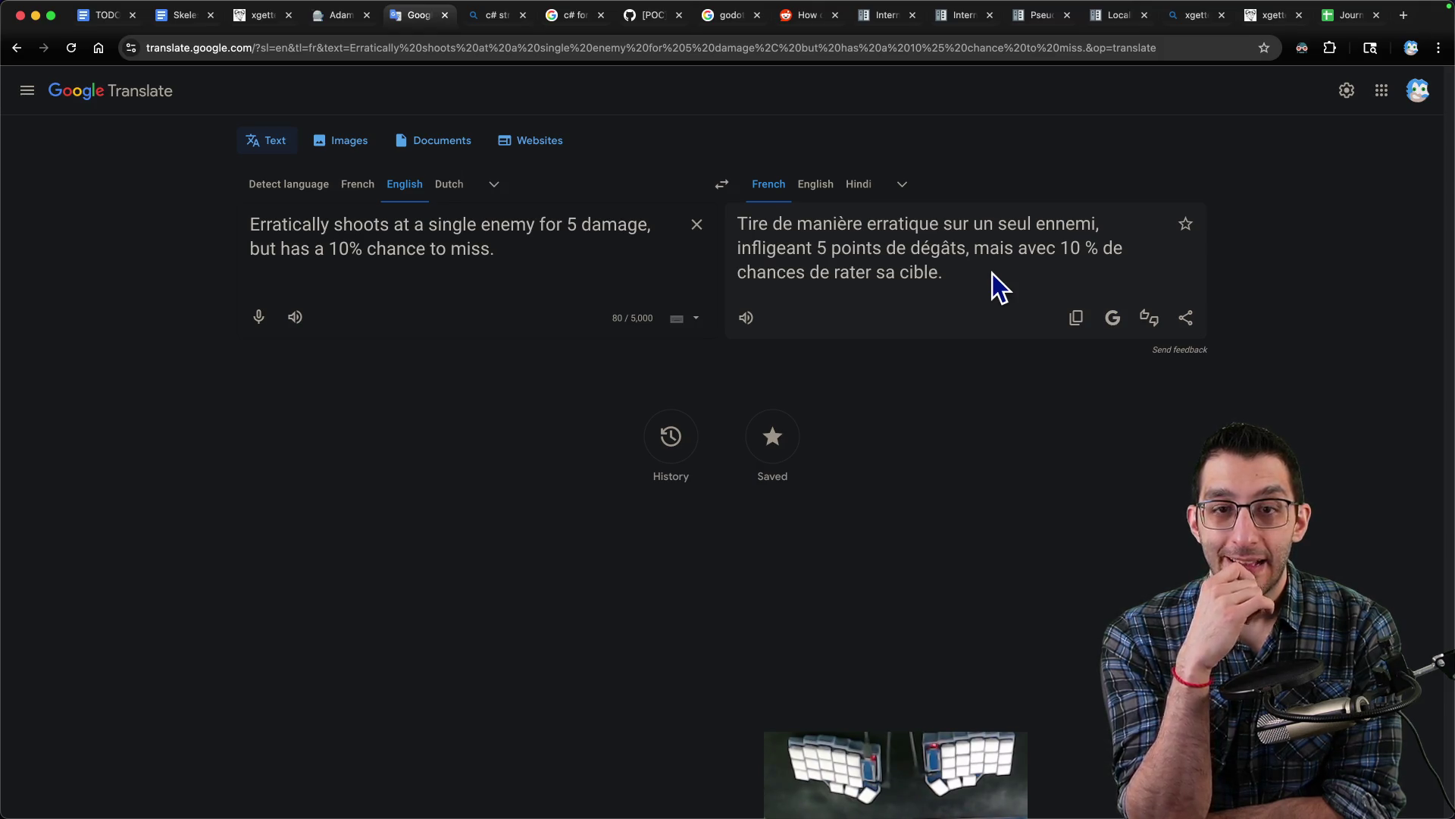
key("super+Tab")
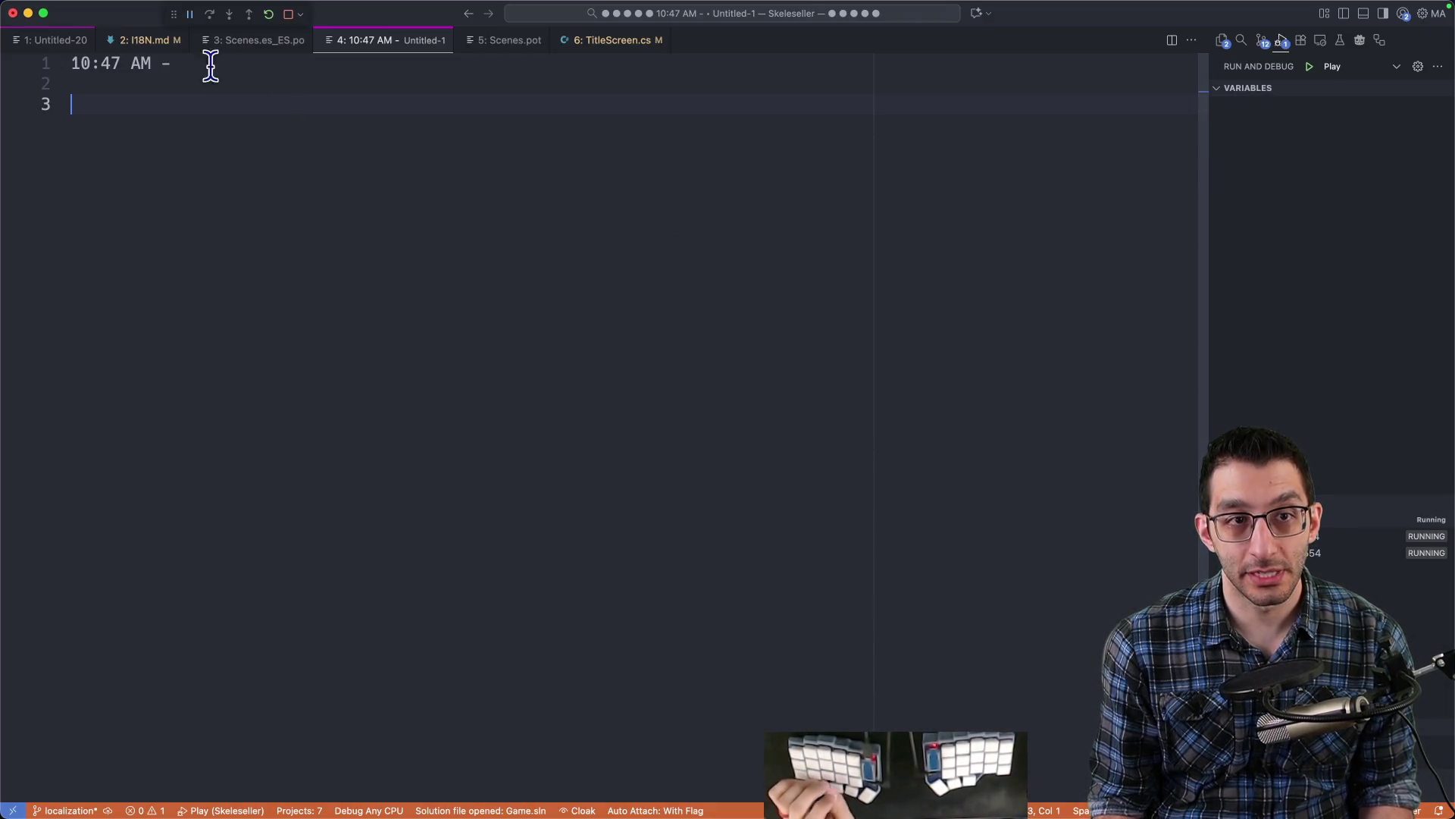
- Search the project for uses of the 'You won/lost!' string from Scenes.es_ES.po
left_click(144, 40)
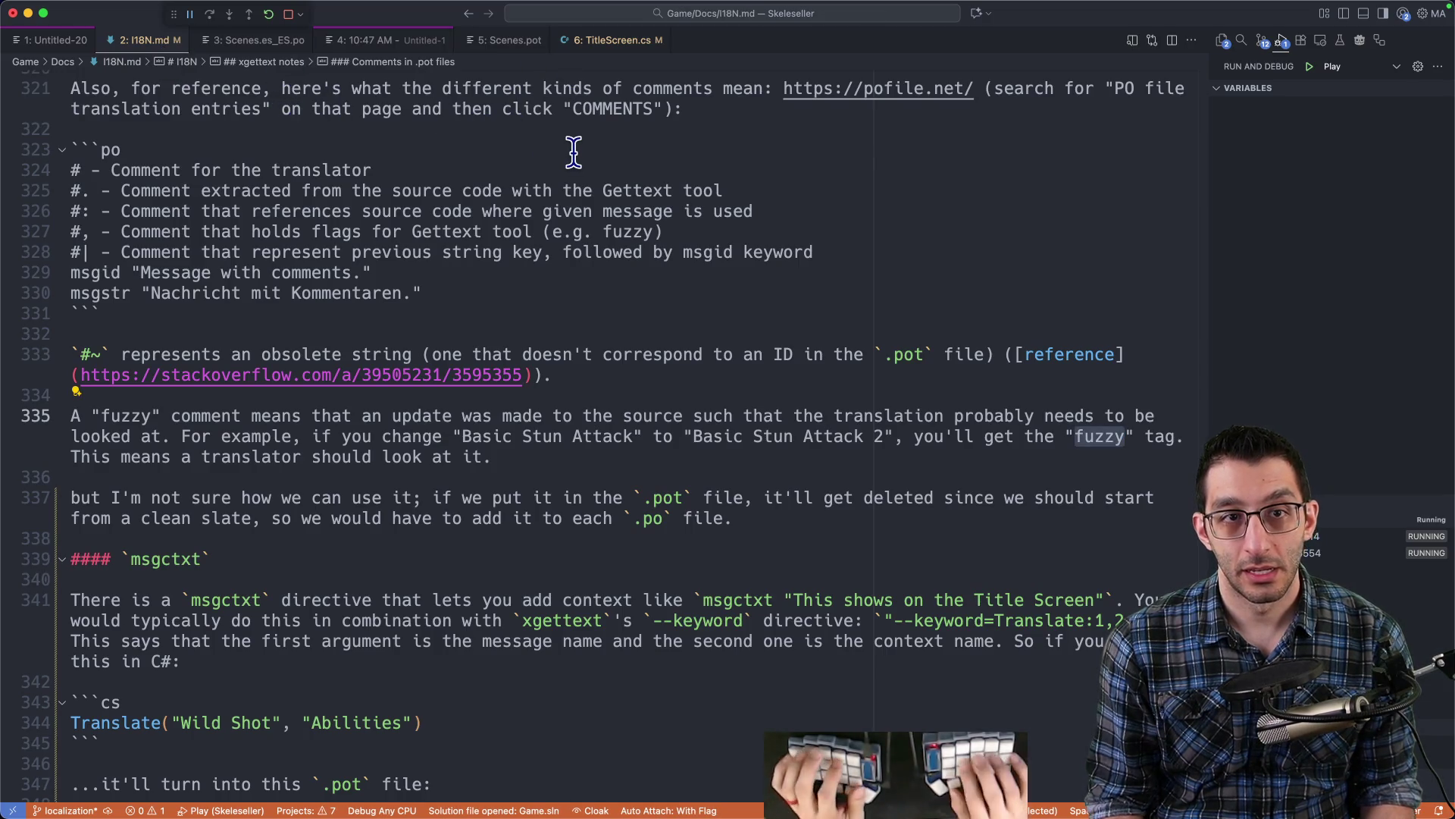
key("ctrl+3")
scroll(426, 212, "down", 5)
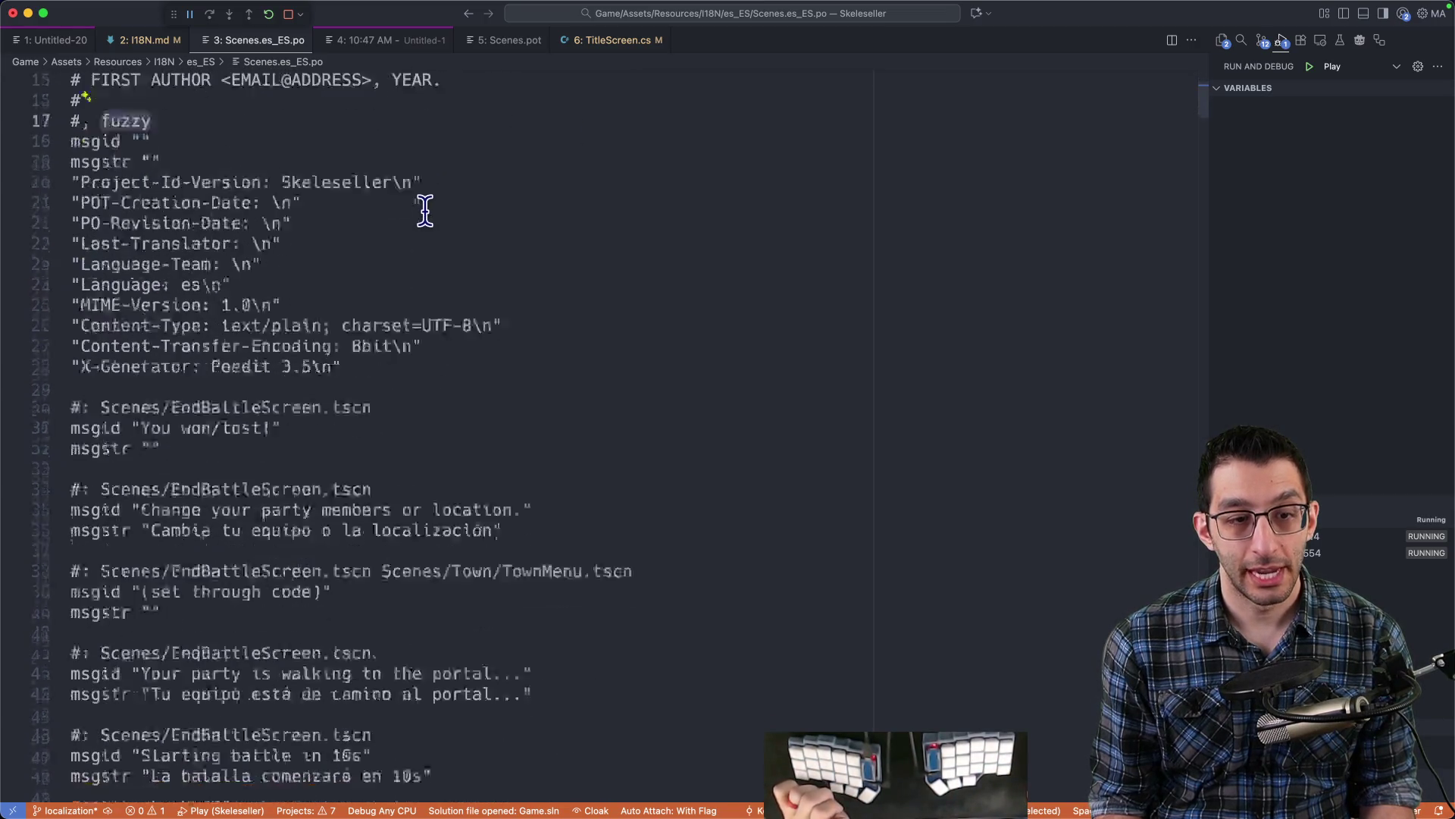
mouse_move(121, 183)
left_mouse_down()
mouse_move(302, 183)
mouse_move(180, 184)
left_mouse_up()
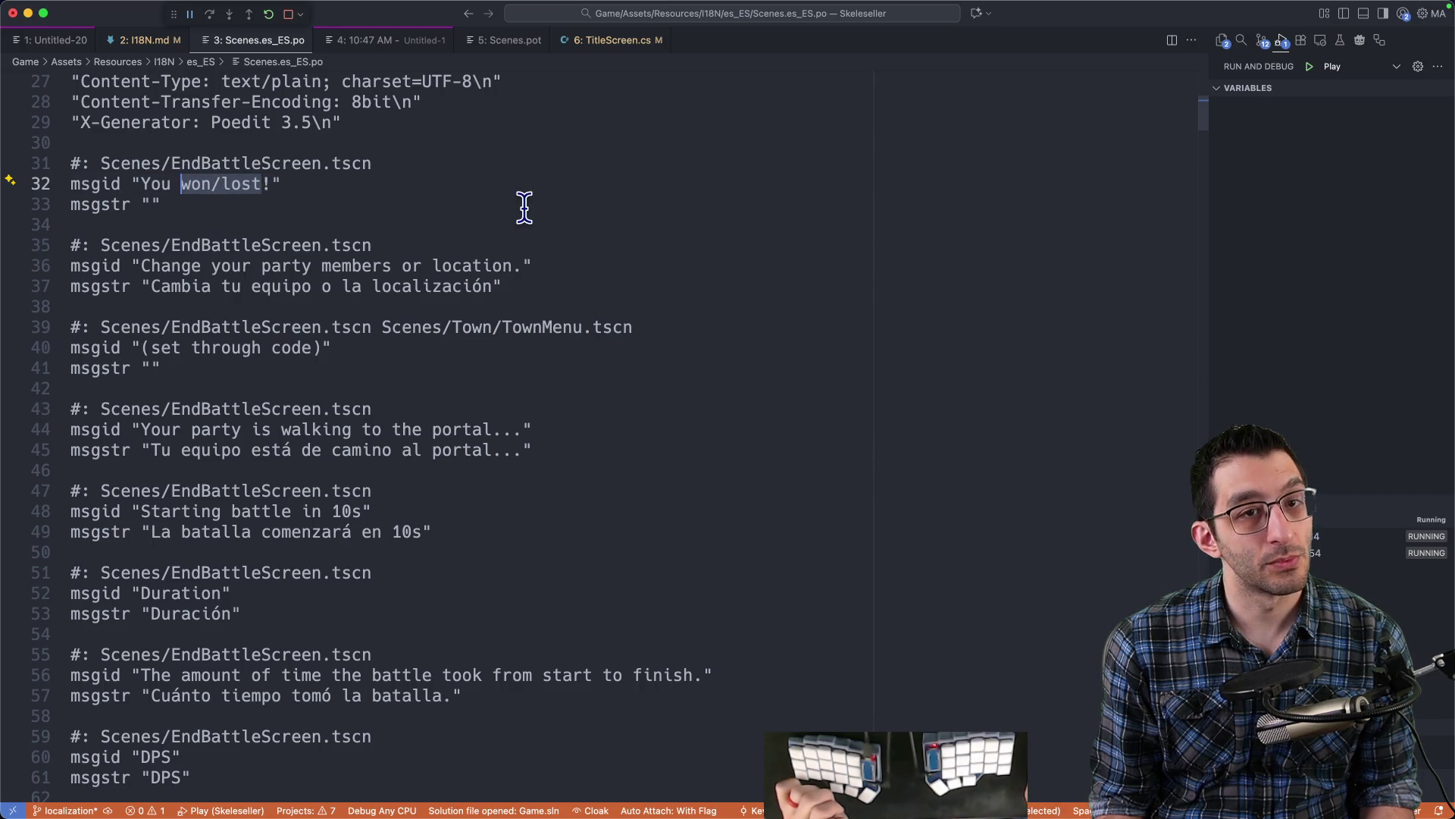
key("super+shift+f")
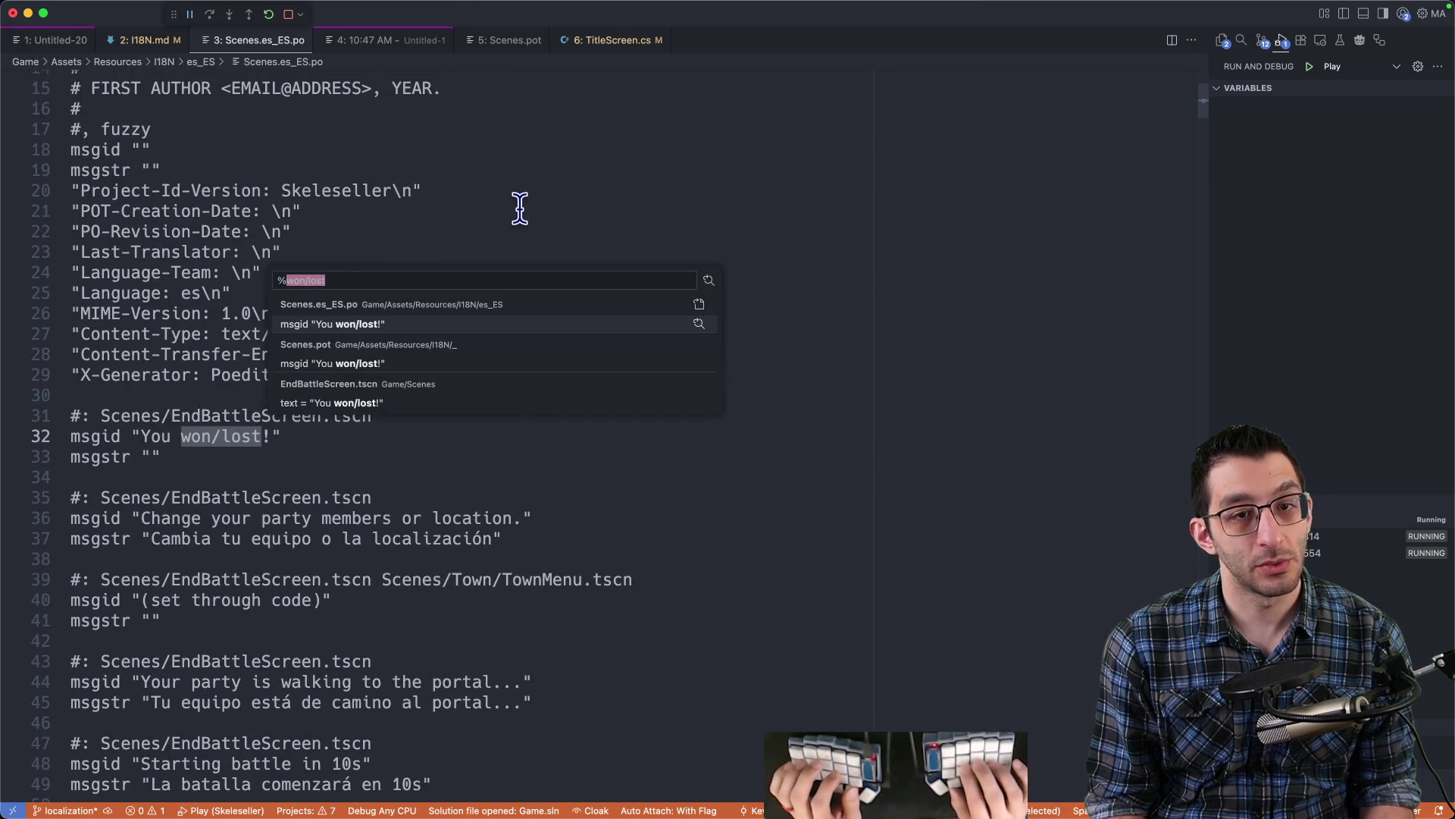
key("Down")
key("Down")
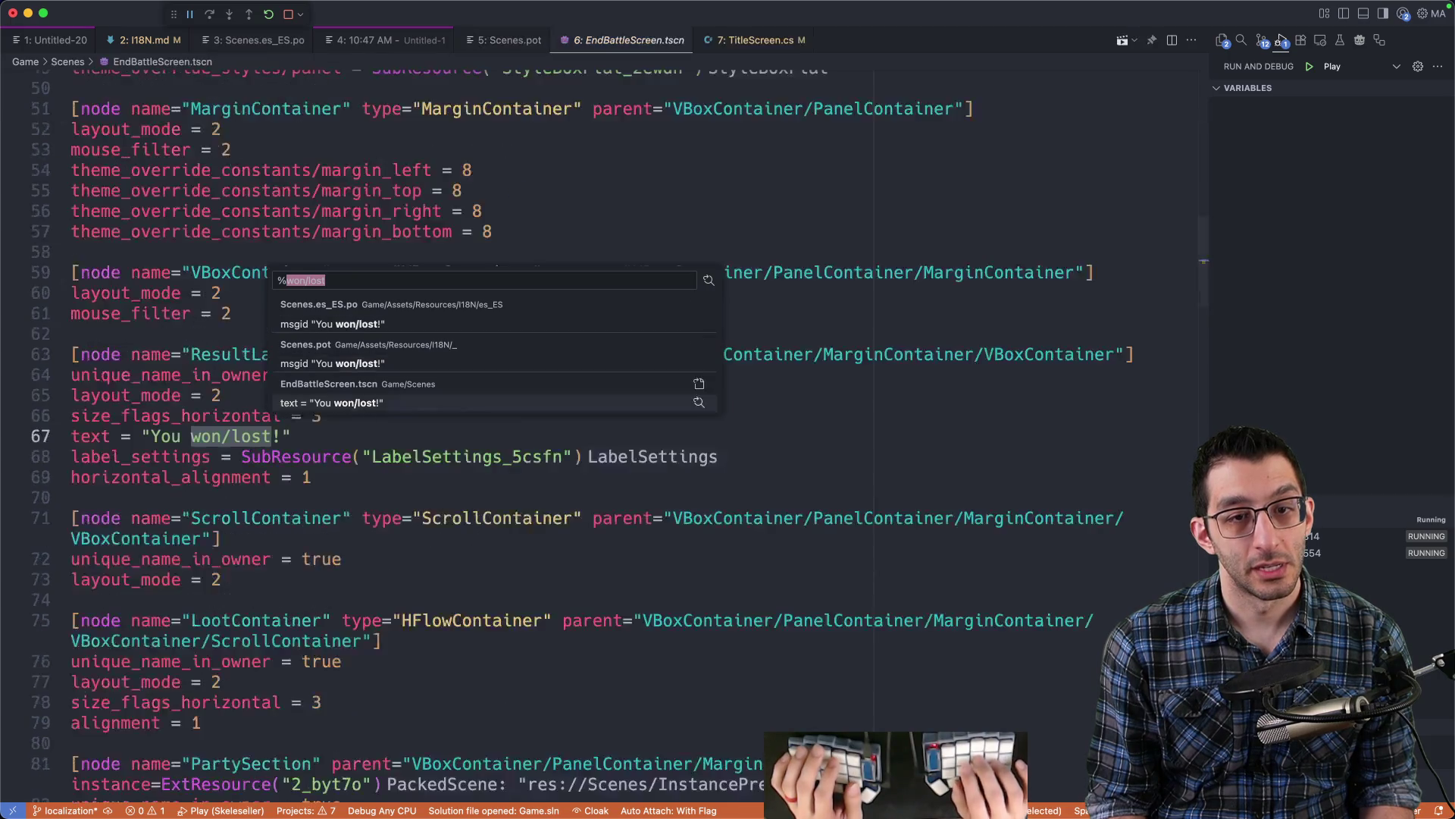
key("Up")
key("Escape")
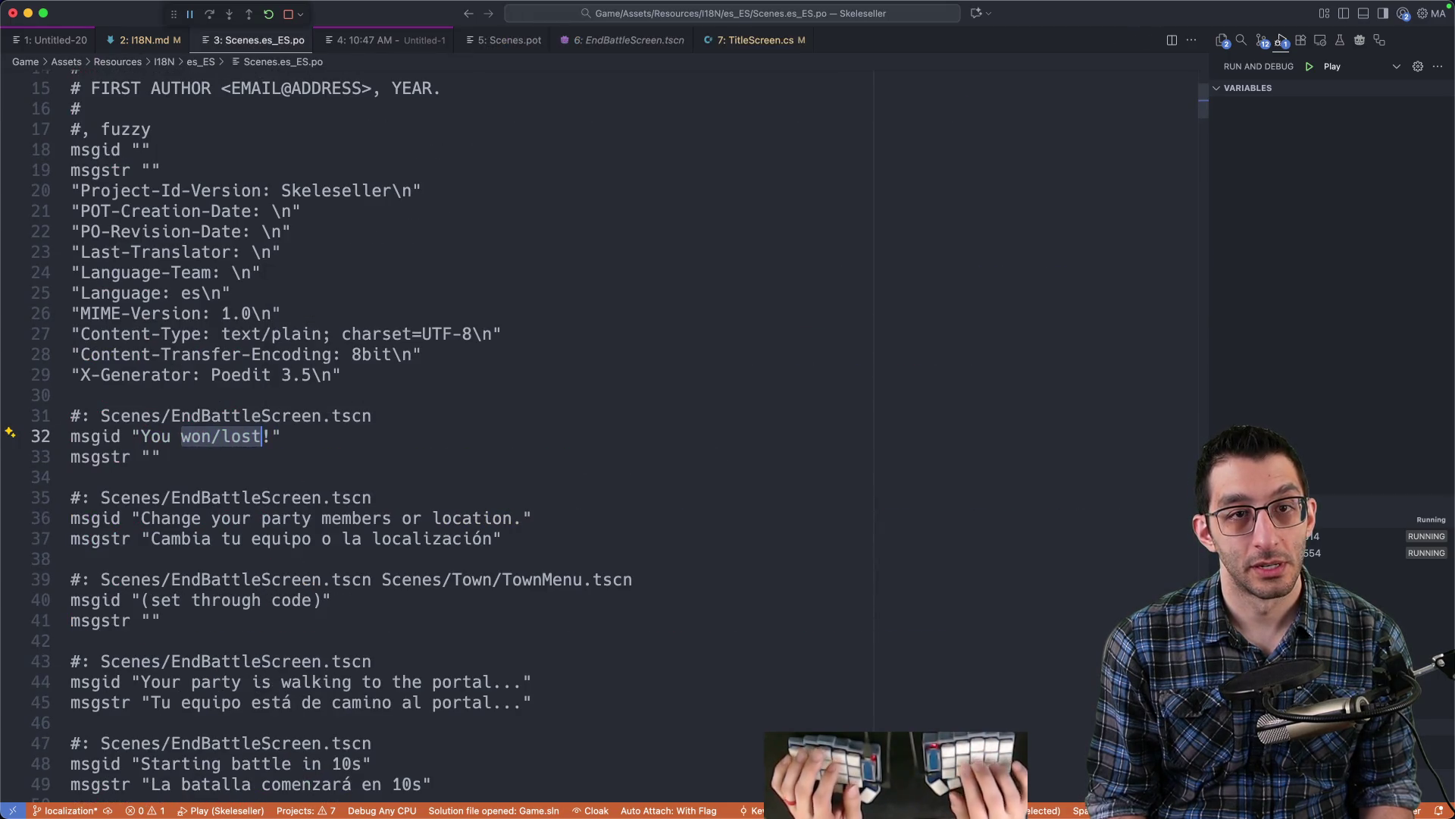
- Open Scripts.pot and select the Wild Shot ability entry
key("super+p")
type("scripts")
key("Return")
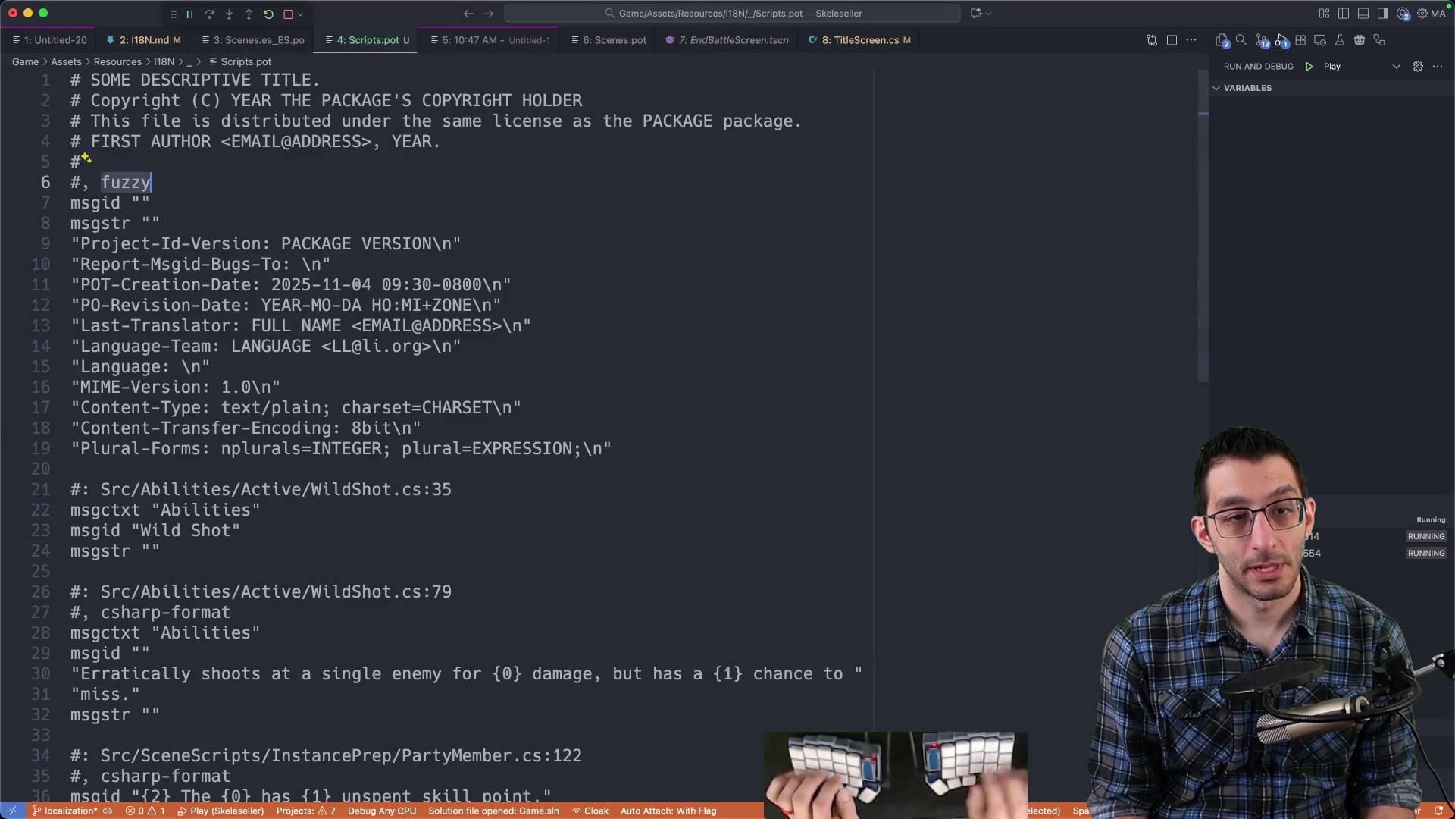
scroll(497, 217, "down", 5)
left_click_drag(141, 228, 229, 227)
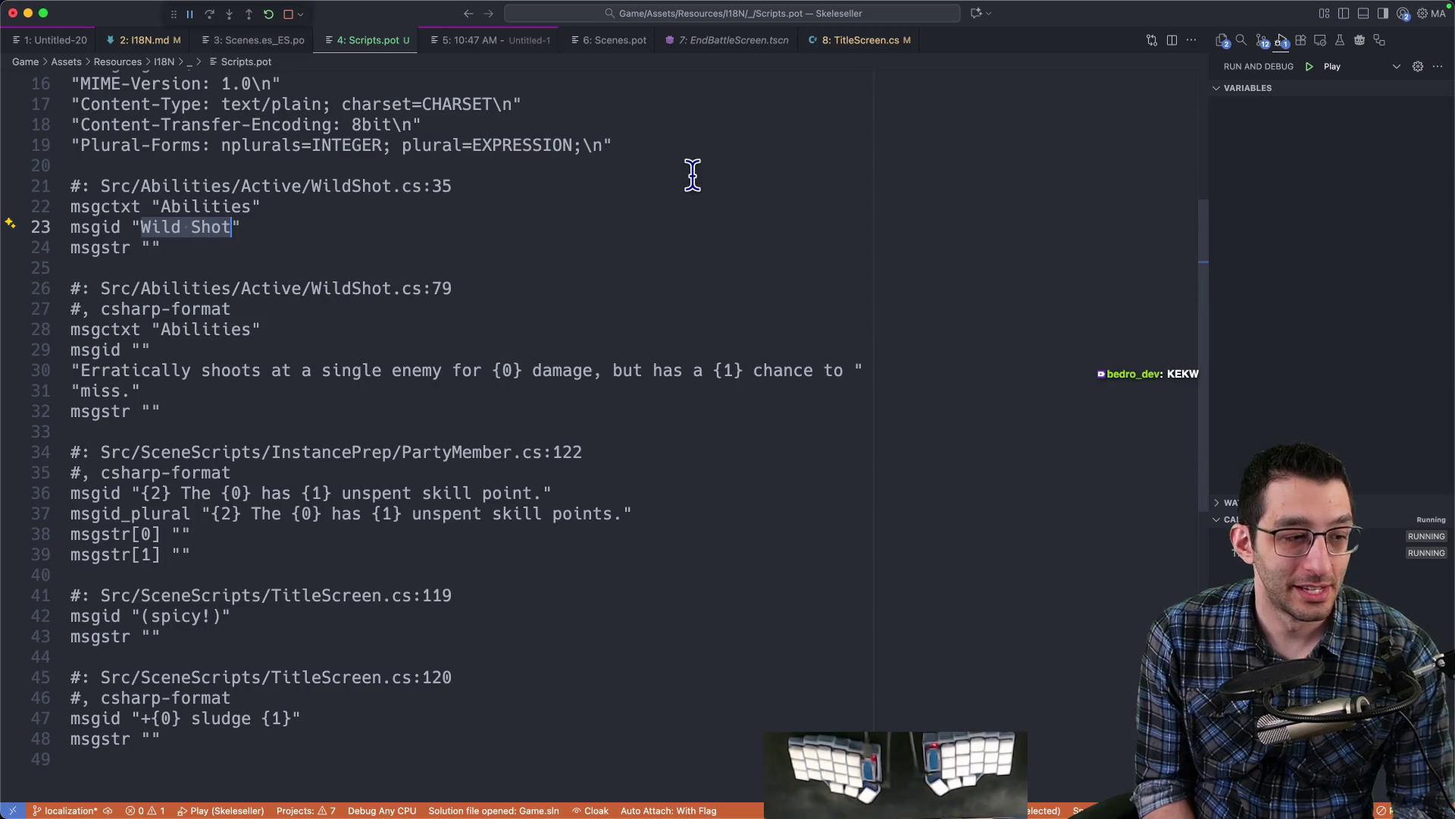
key("super+Tab")
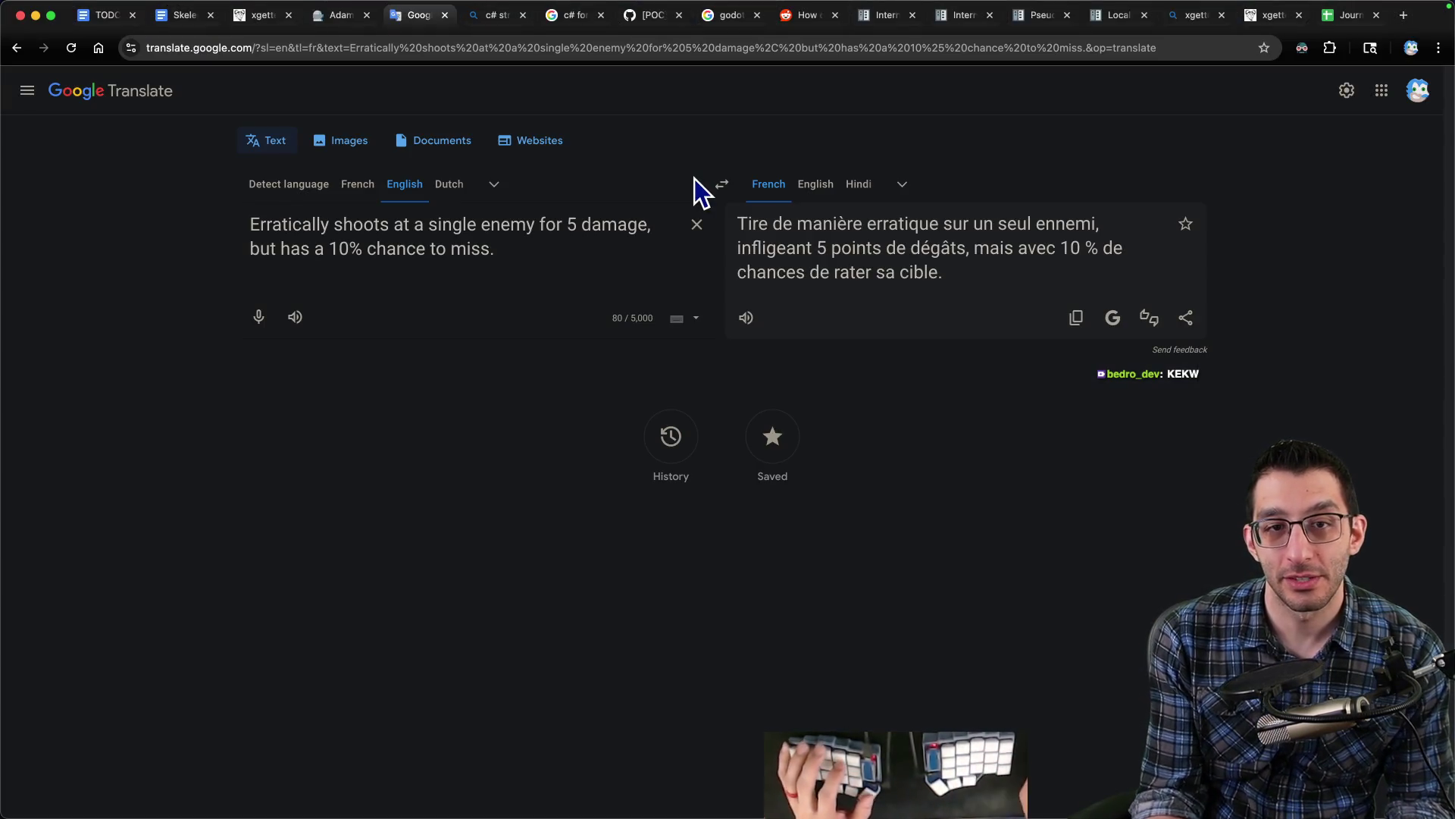
- Translate 'wild shot' into Spanish, getting 'disparo salvaje'
triple_click(513, 225)
type("wild shot")
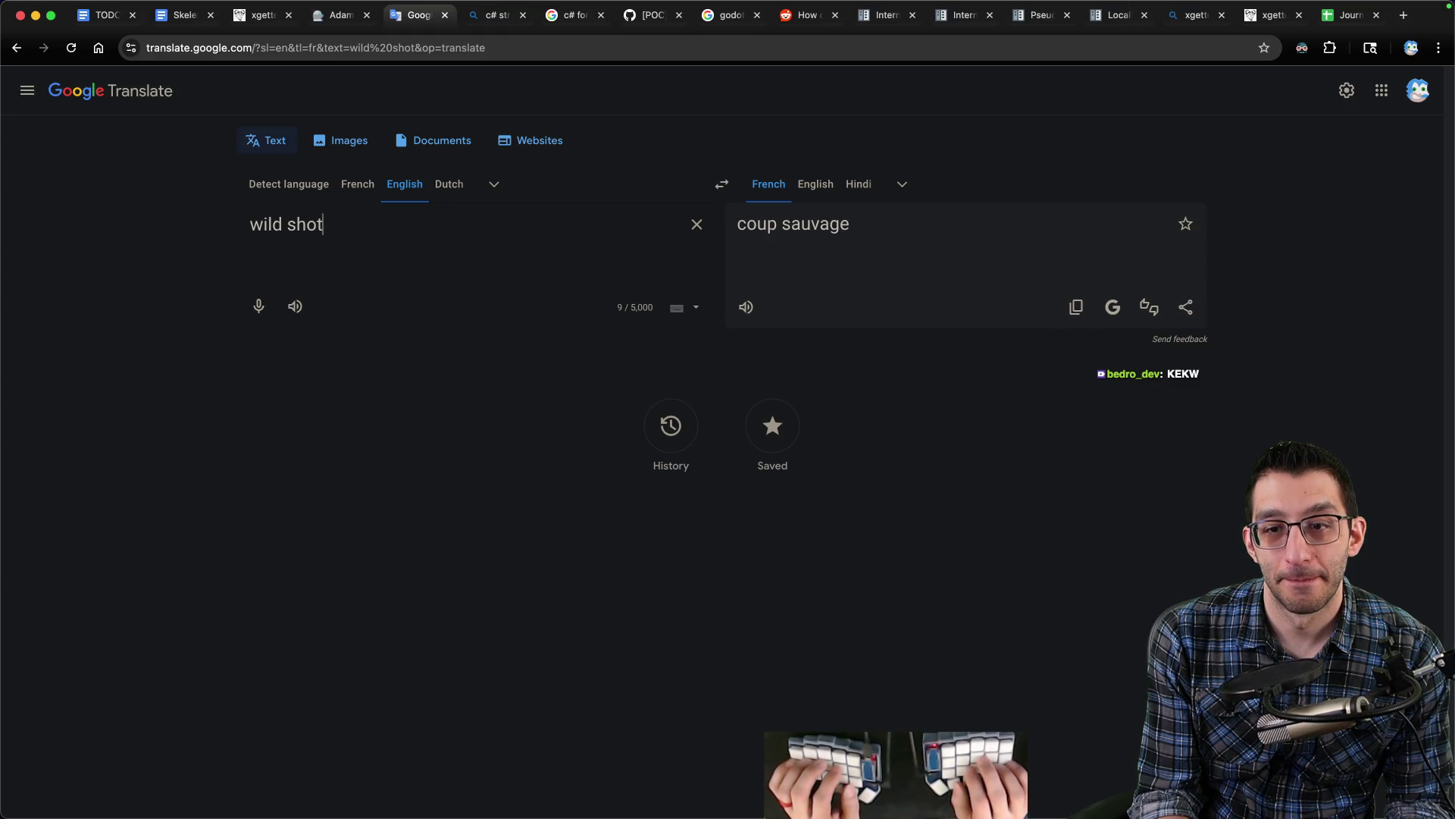
left_click(902, 185)
type("spanish")
key("Return")
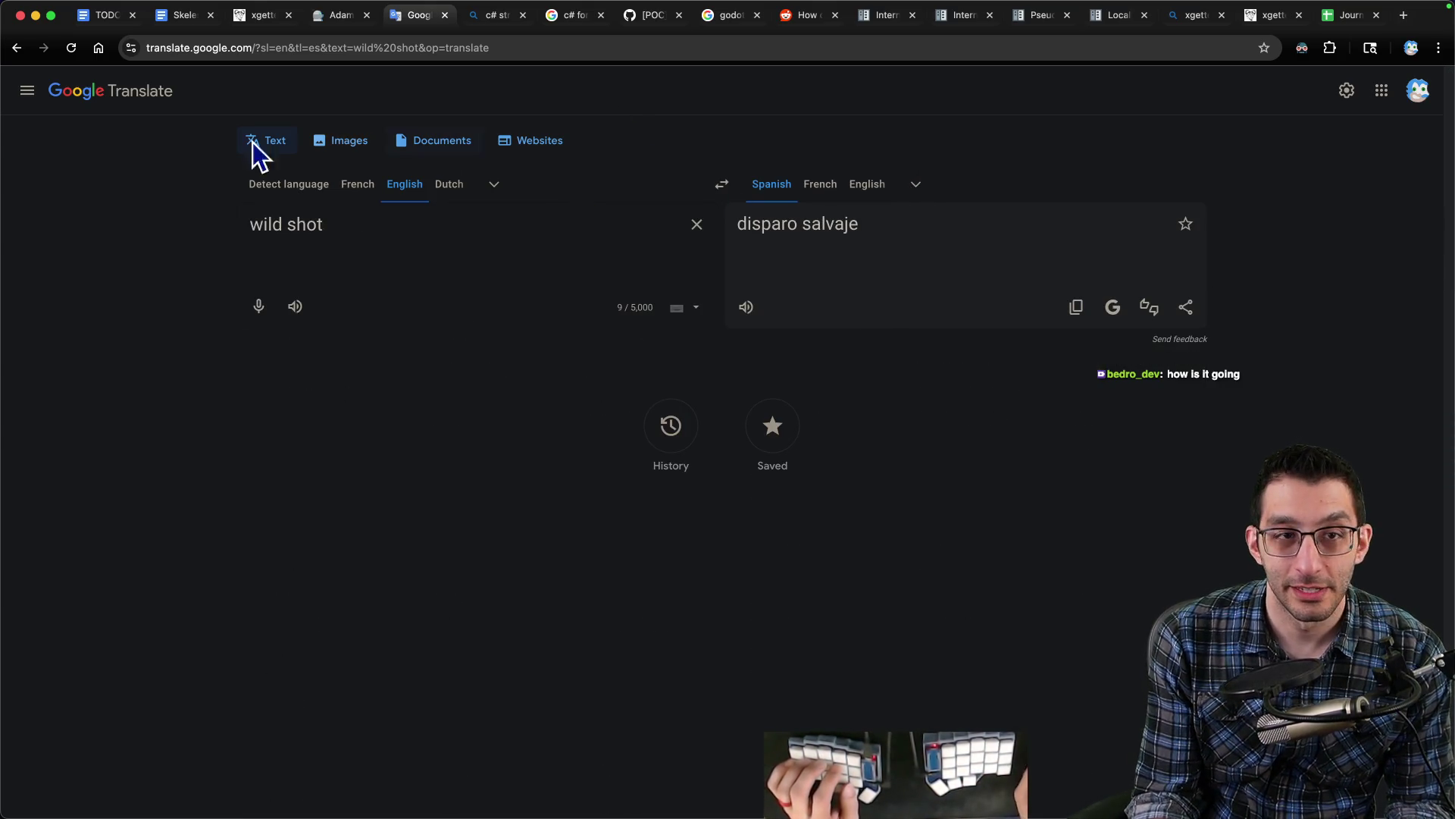
left_click(101, 25)
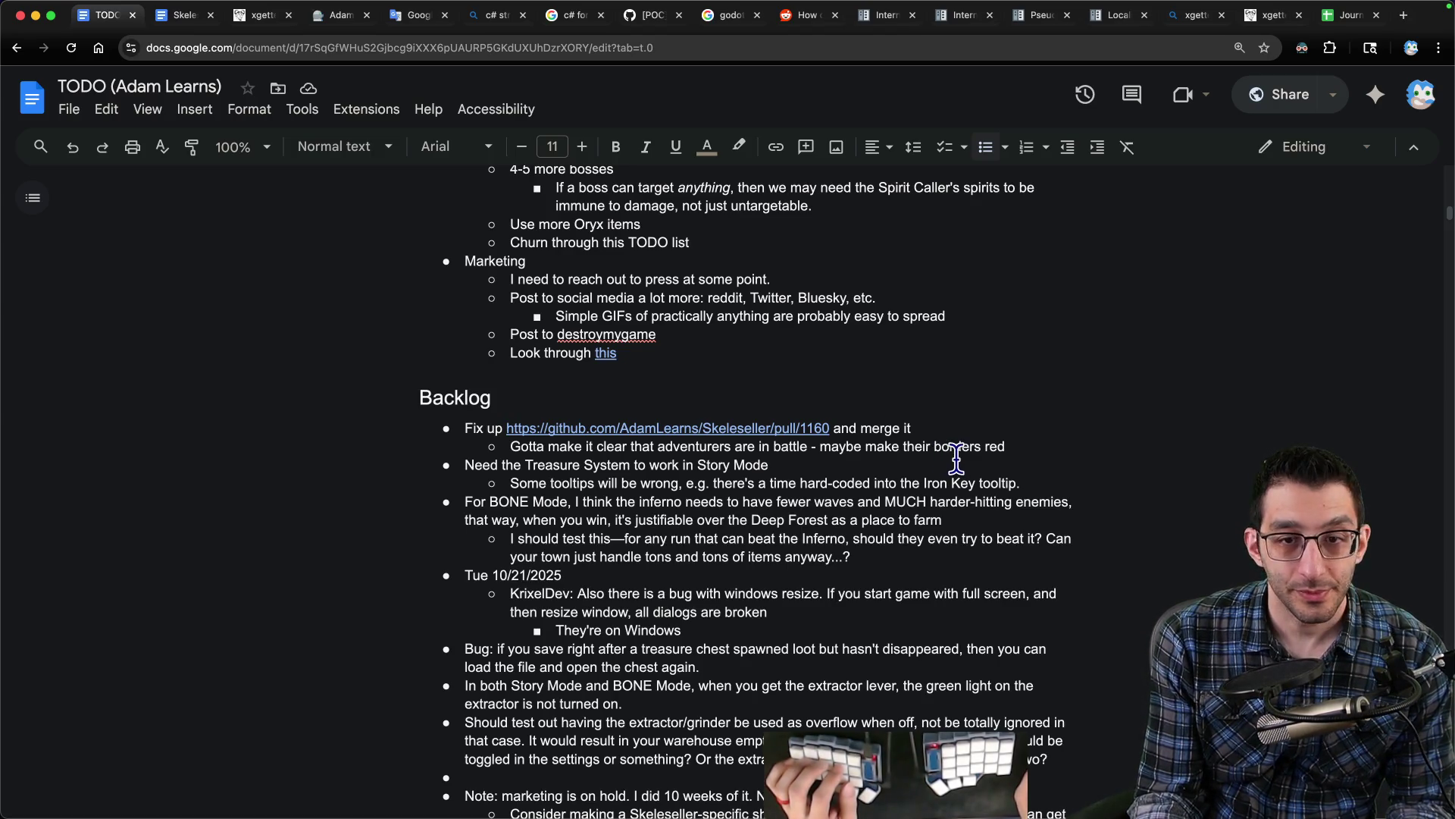
- Insert a Wednesday day entry above Thursday in the TODO list
key("ctrl+g")
key("Escape")
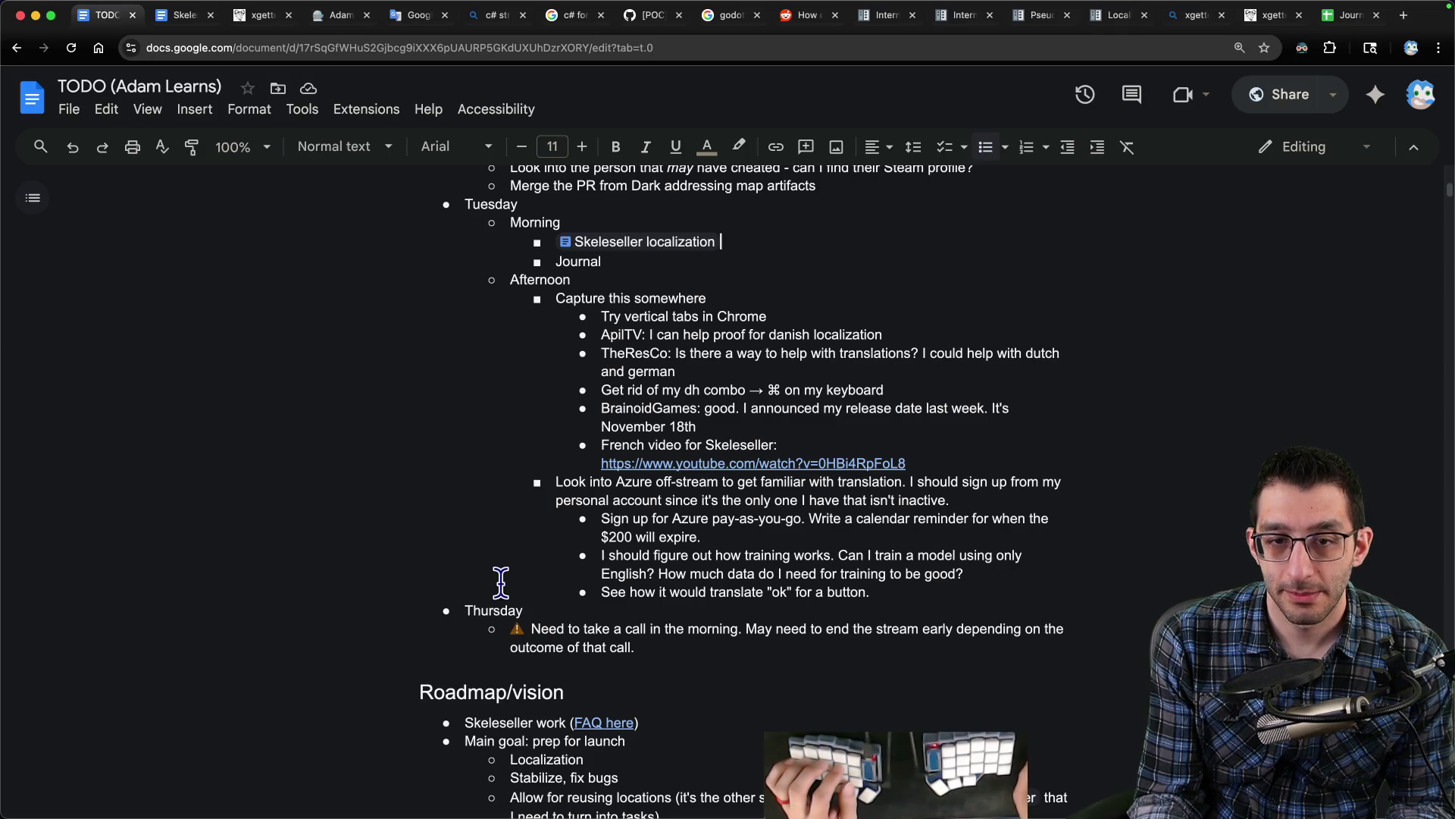
left_click(466, 610)
key("Return")
key("Up")
type("Wednesday")
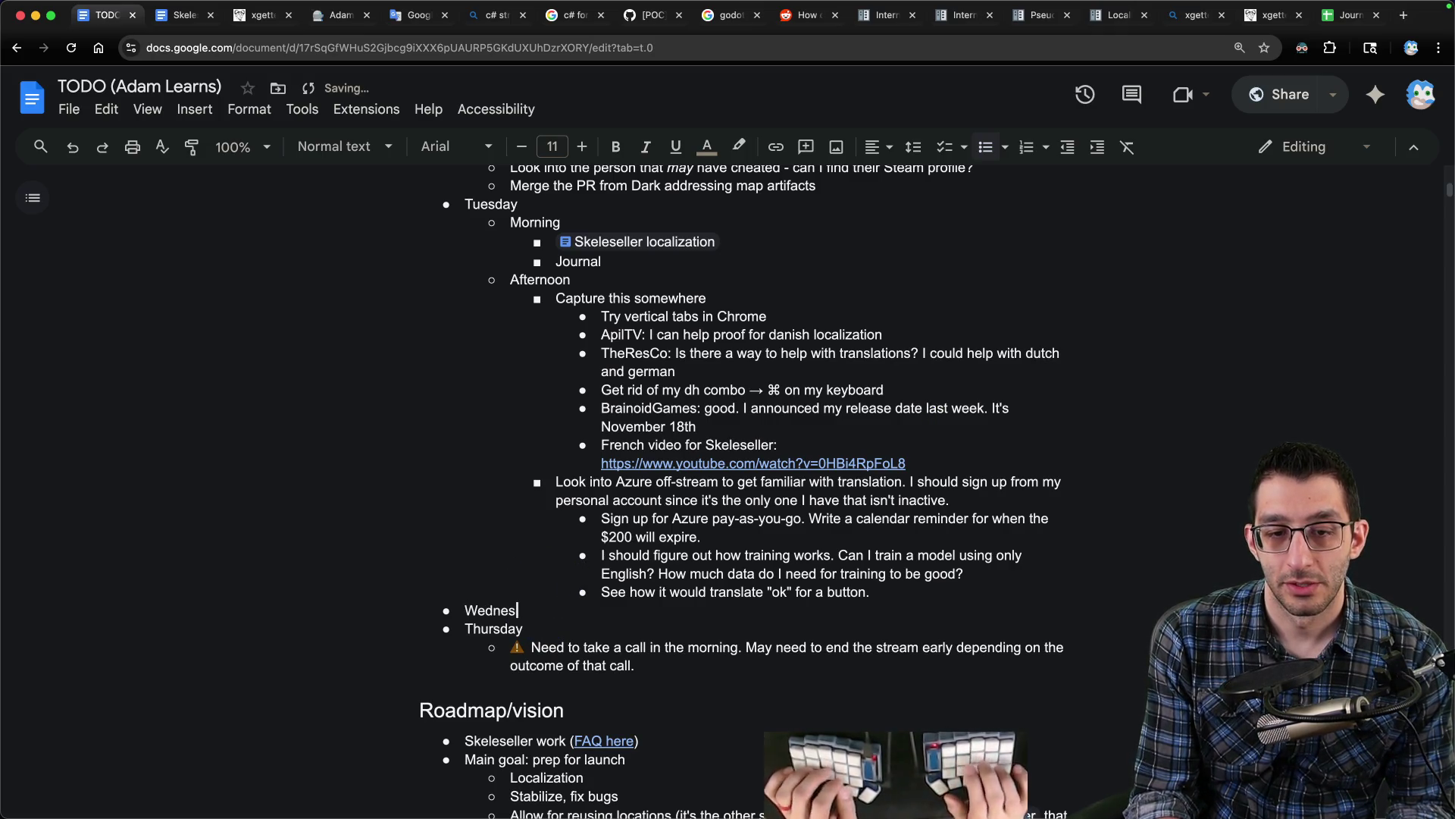
- Move Skeleseller localization and Journal under Wednesday and delete Tuesday's Morning bullet
key("Up")
key("Up")
key("Up")
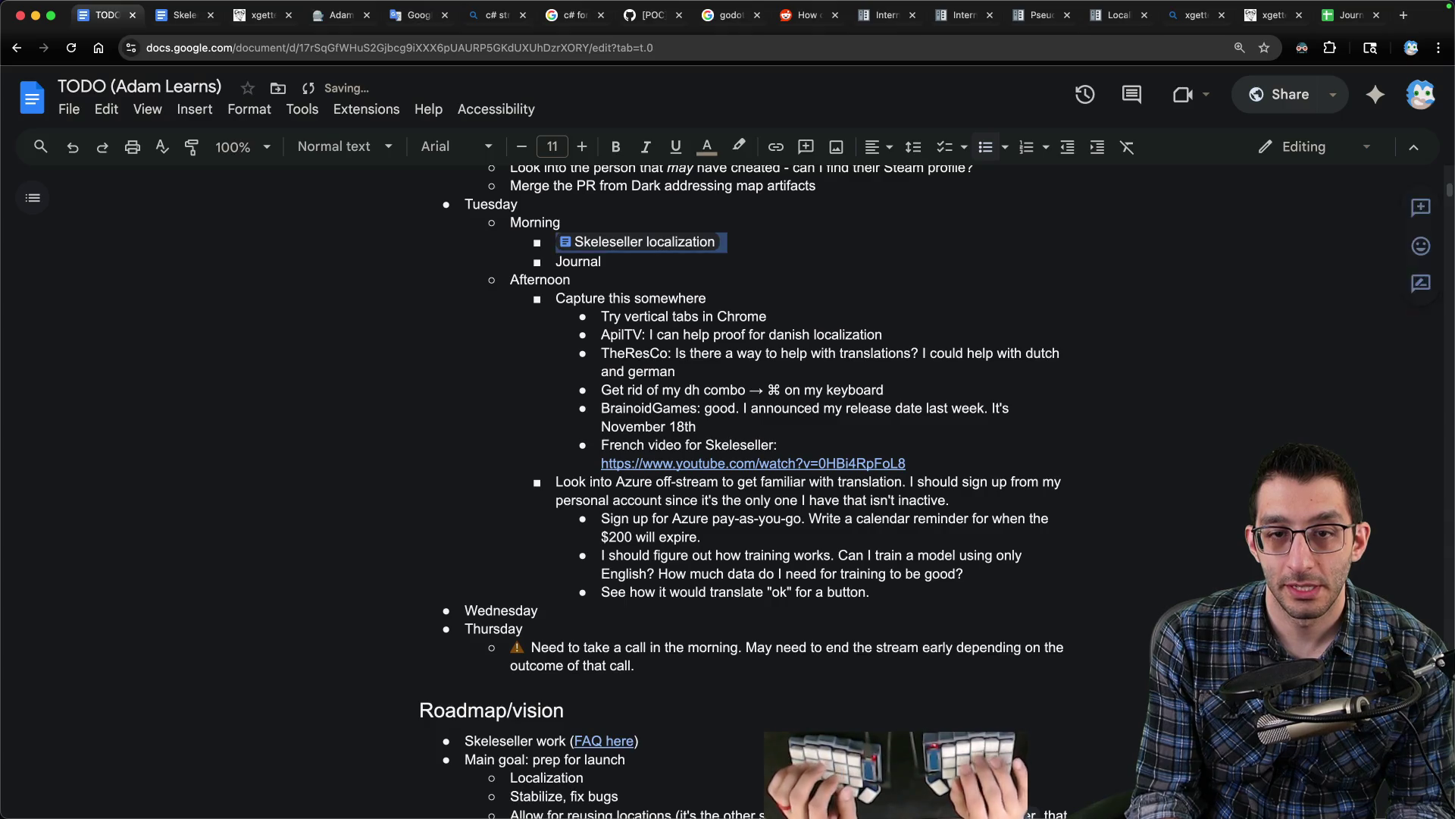
key("shift+Down")
key("shift+Down")
key("ctrl+shift+Down")
key("ctrl+shift+Down")
key("ctrl+shift+Down")
key("ctrl+shift+Down")
key("ctrl+shift+Down")
key("ctrl+shift+Down")
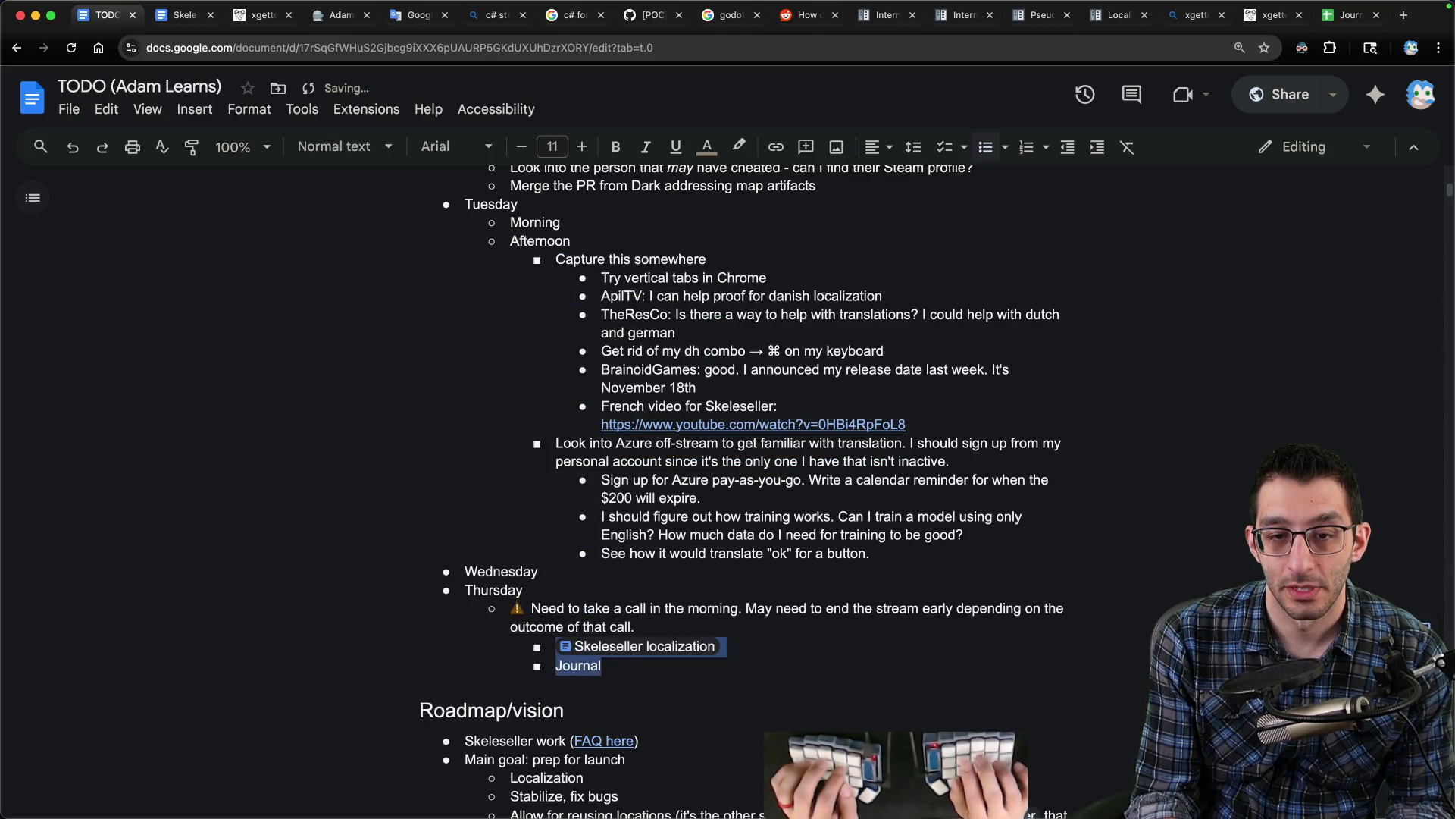
key("ctrl+shift+Up")
key("ctrl+shift+Up")
key("Up")
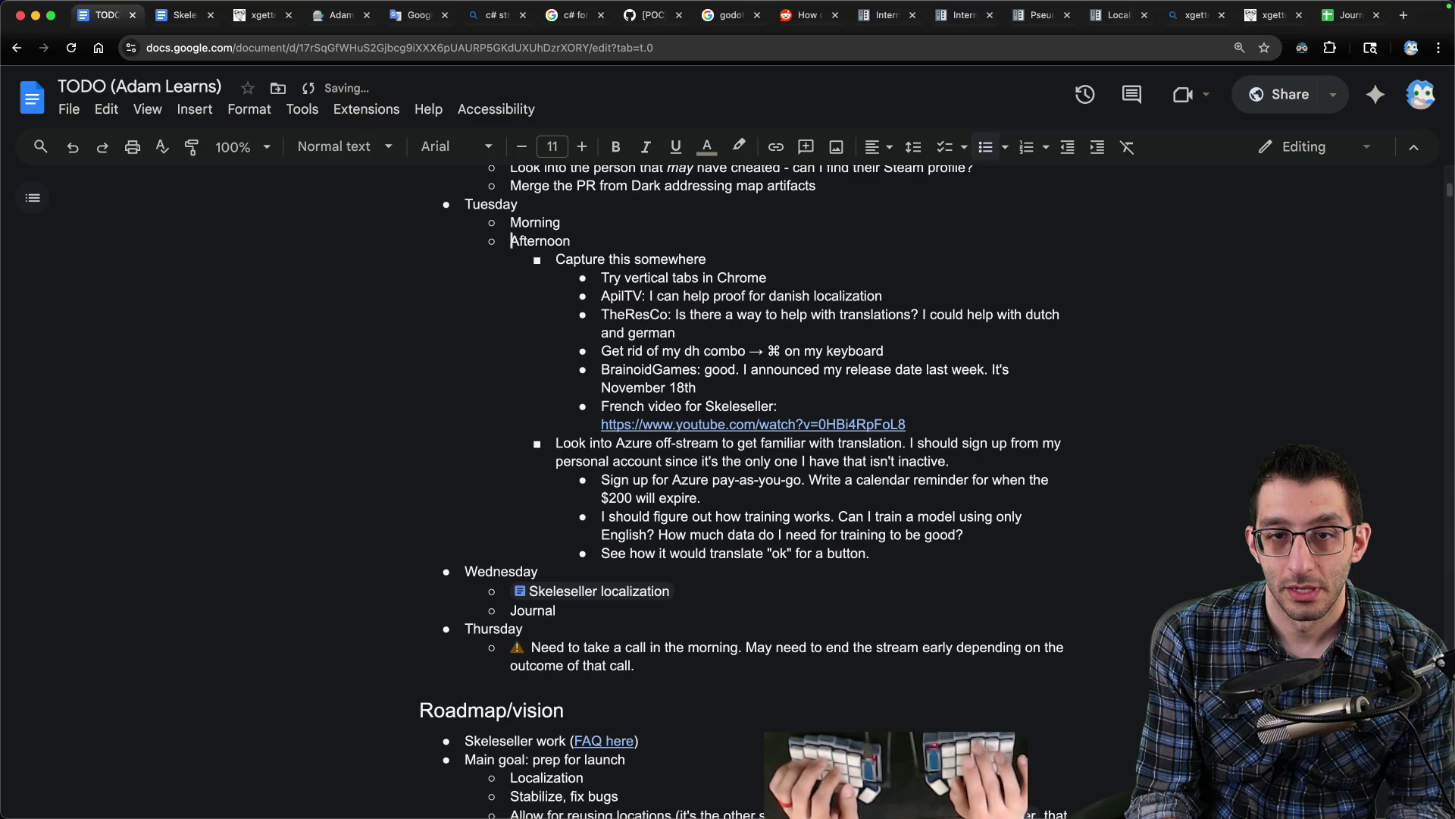
key("Up")
key("Up")
key("End")
key("shift+Down")
key("BackSpace")
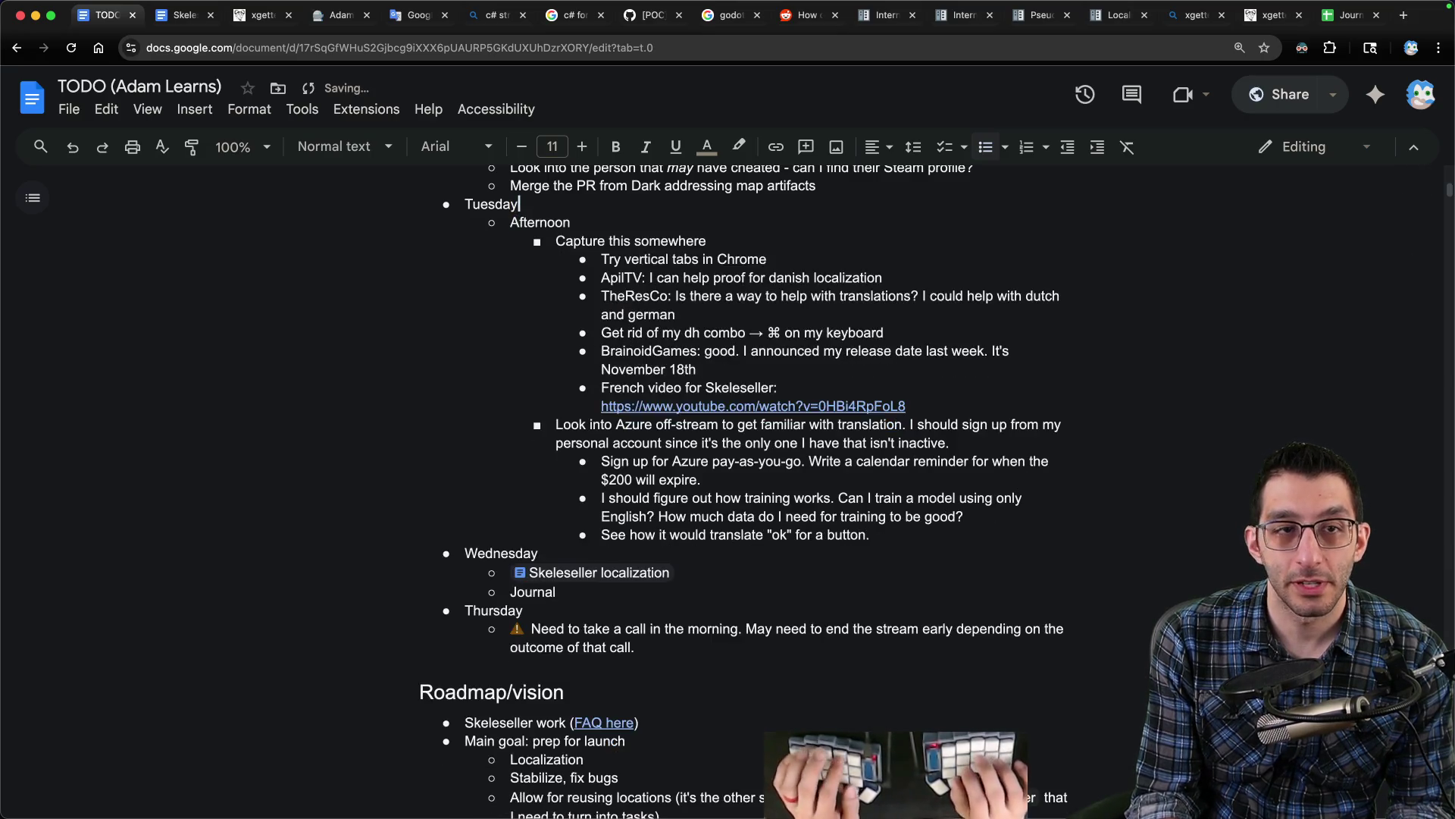
key("ctrl+2")
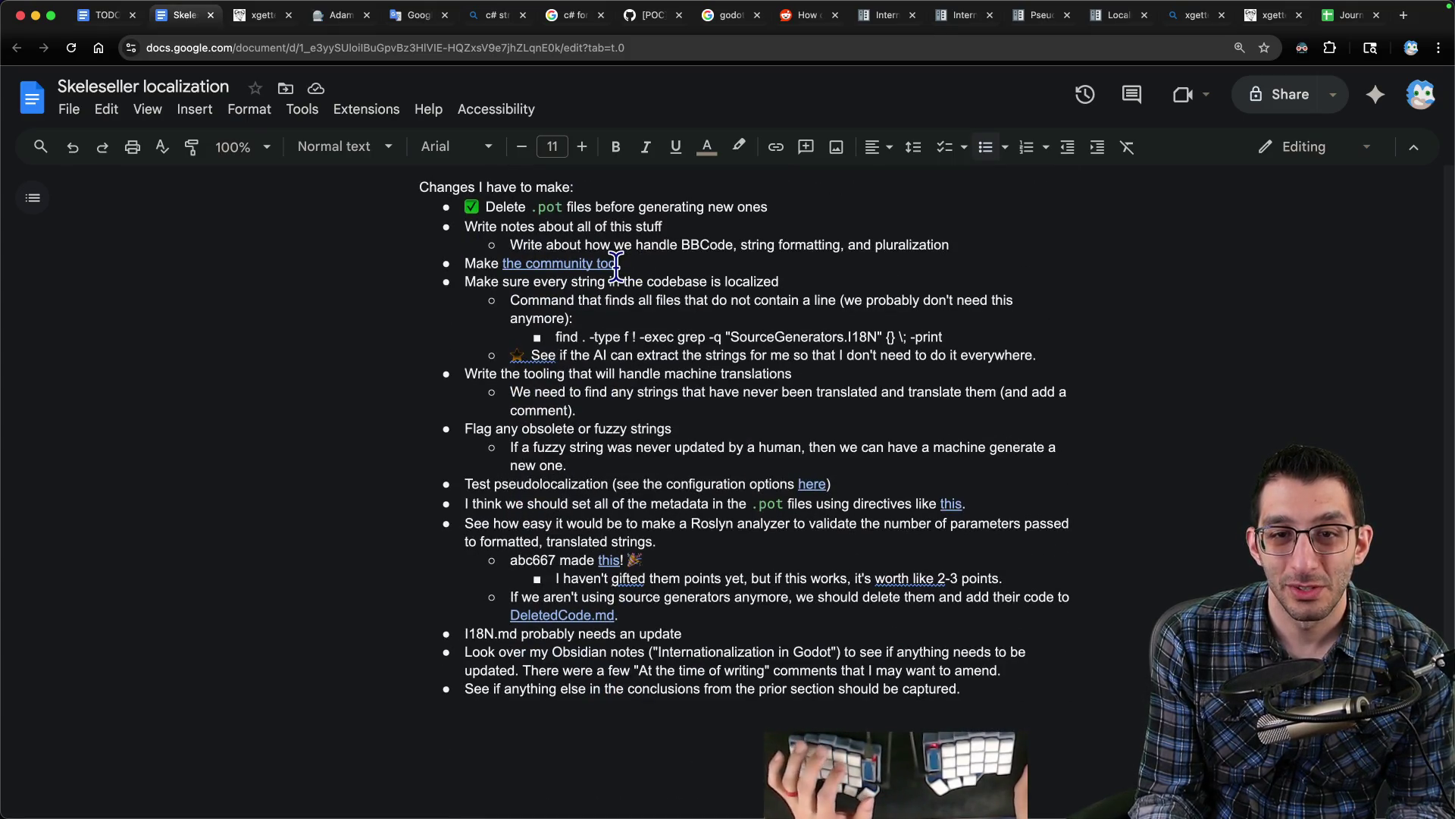
- Move the machine-translation tooling task up and raise the Roslyn analyzer block to second place
triple_click(682, 373)
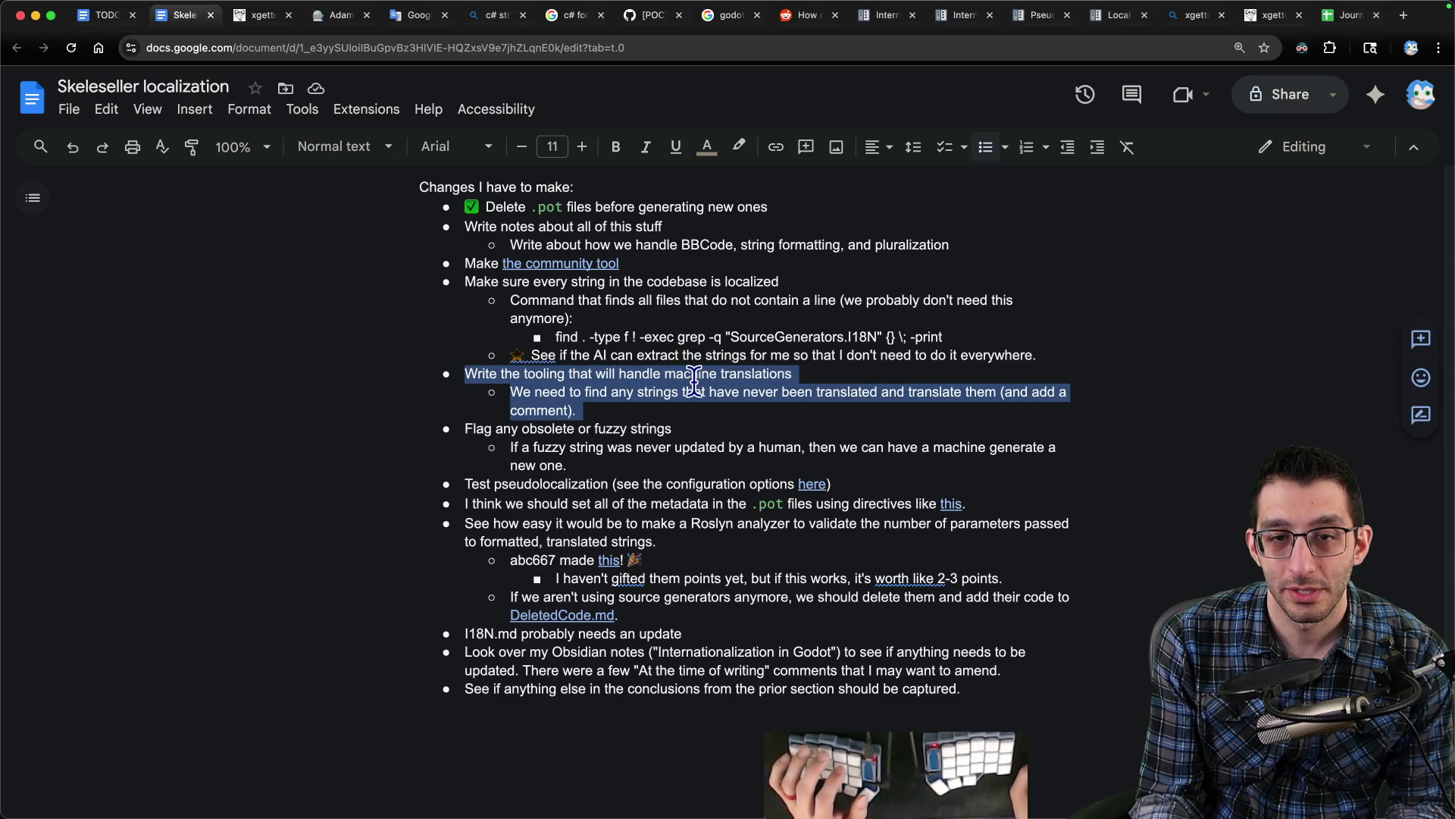
key("ctrl+shift+Up")
key("ctrl+shift+Up")
key("ctrl+shift+Up")
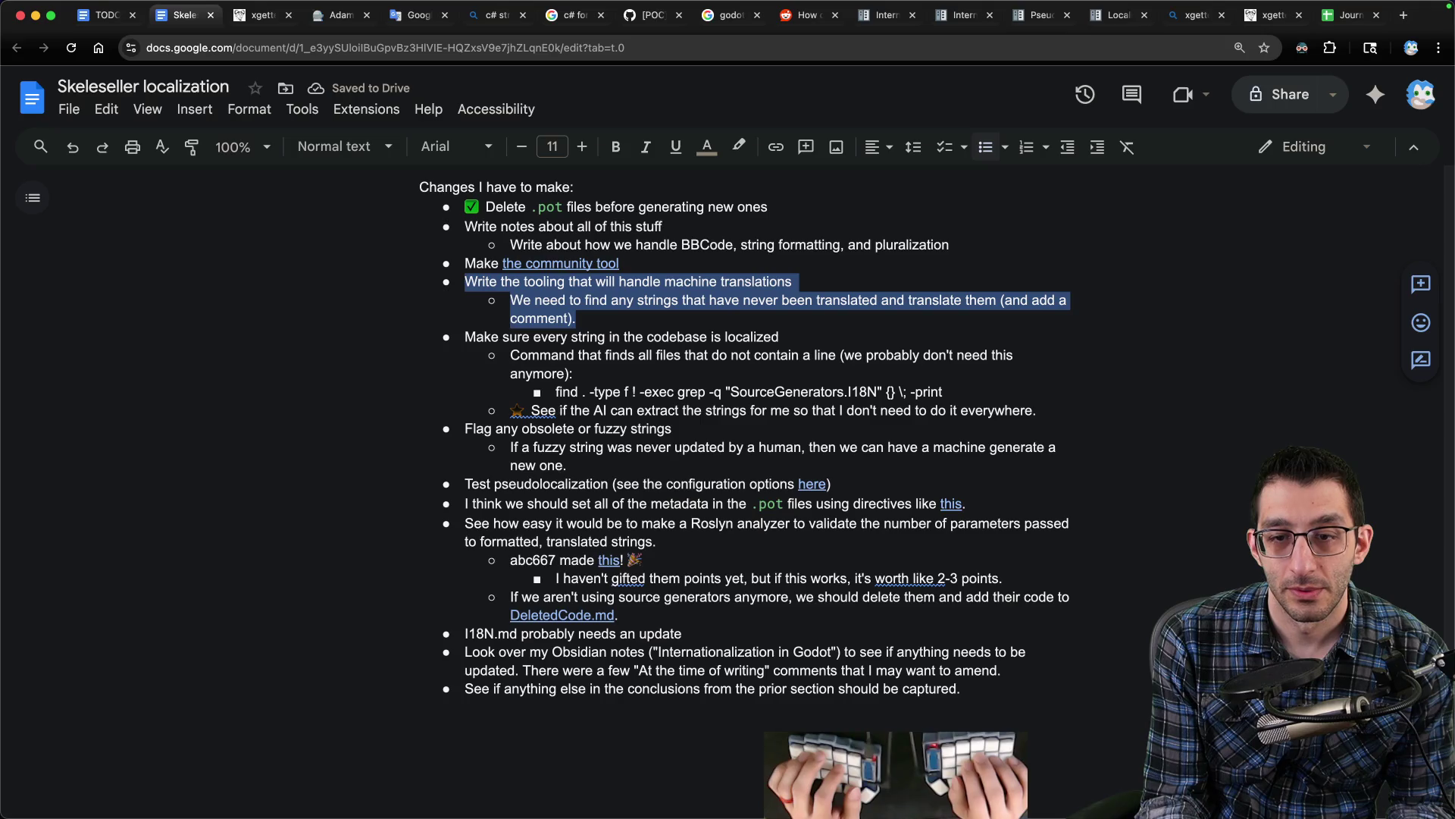
left_click(578, 523)
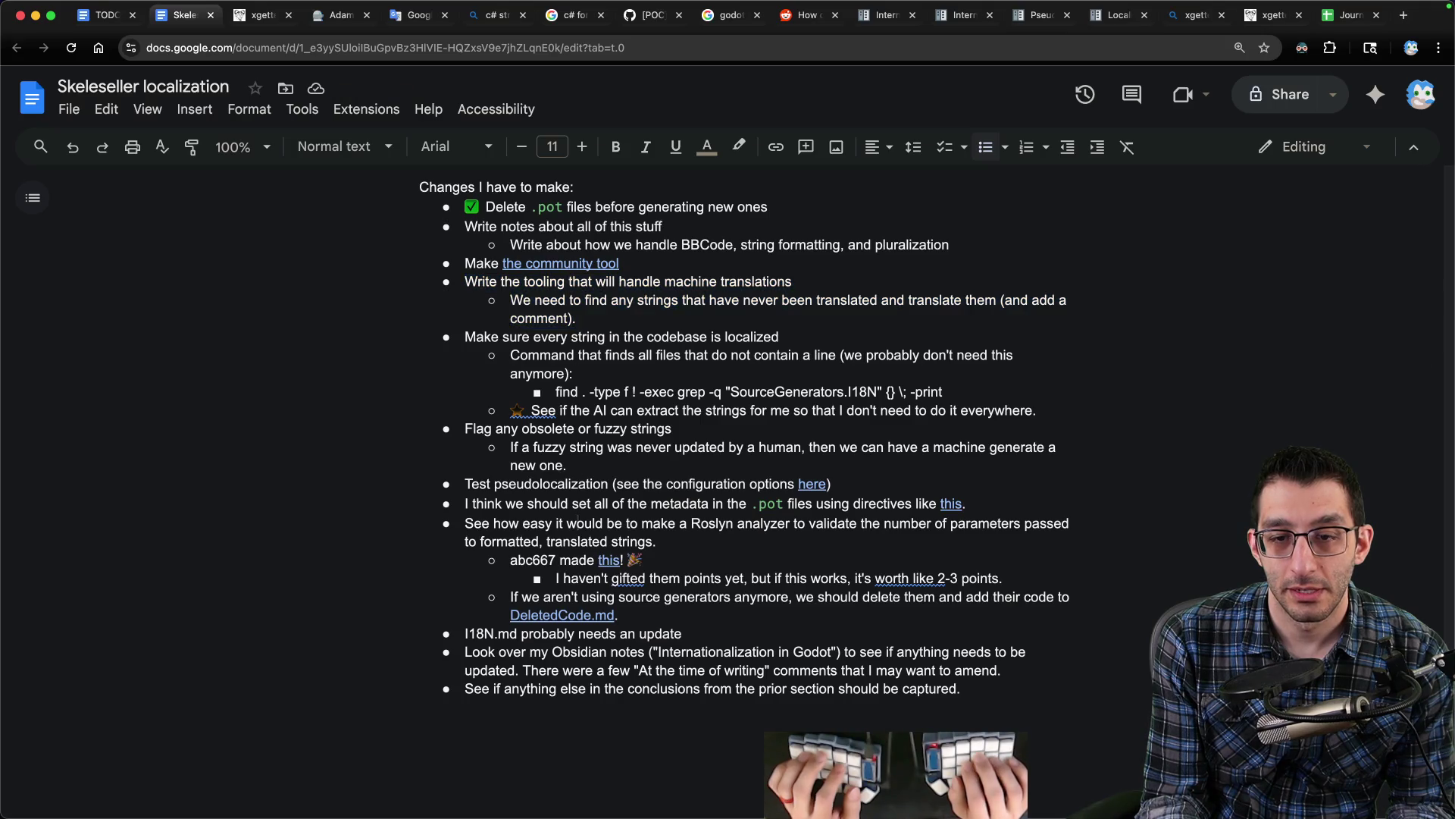
key("shift+Down")
key("shift+Down")
key("shift+Down")
key("ctrl+shift+Up")
key("ctrl+shift+Up")
key("ctrl+shift+Up")
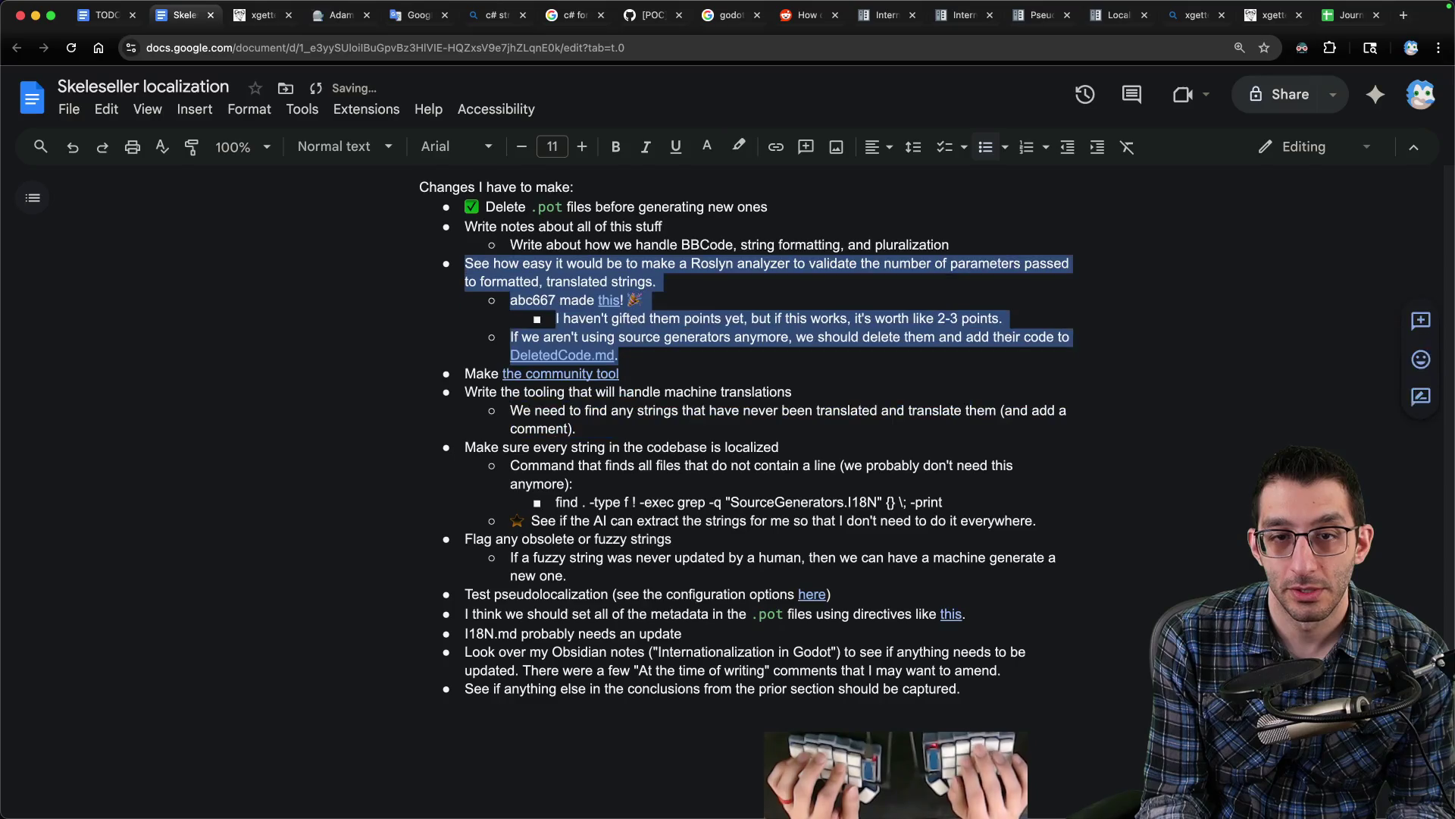
key("ctrl+shift+Up")
key("ctrl+shift+Up")
left_click(623, 337)
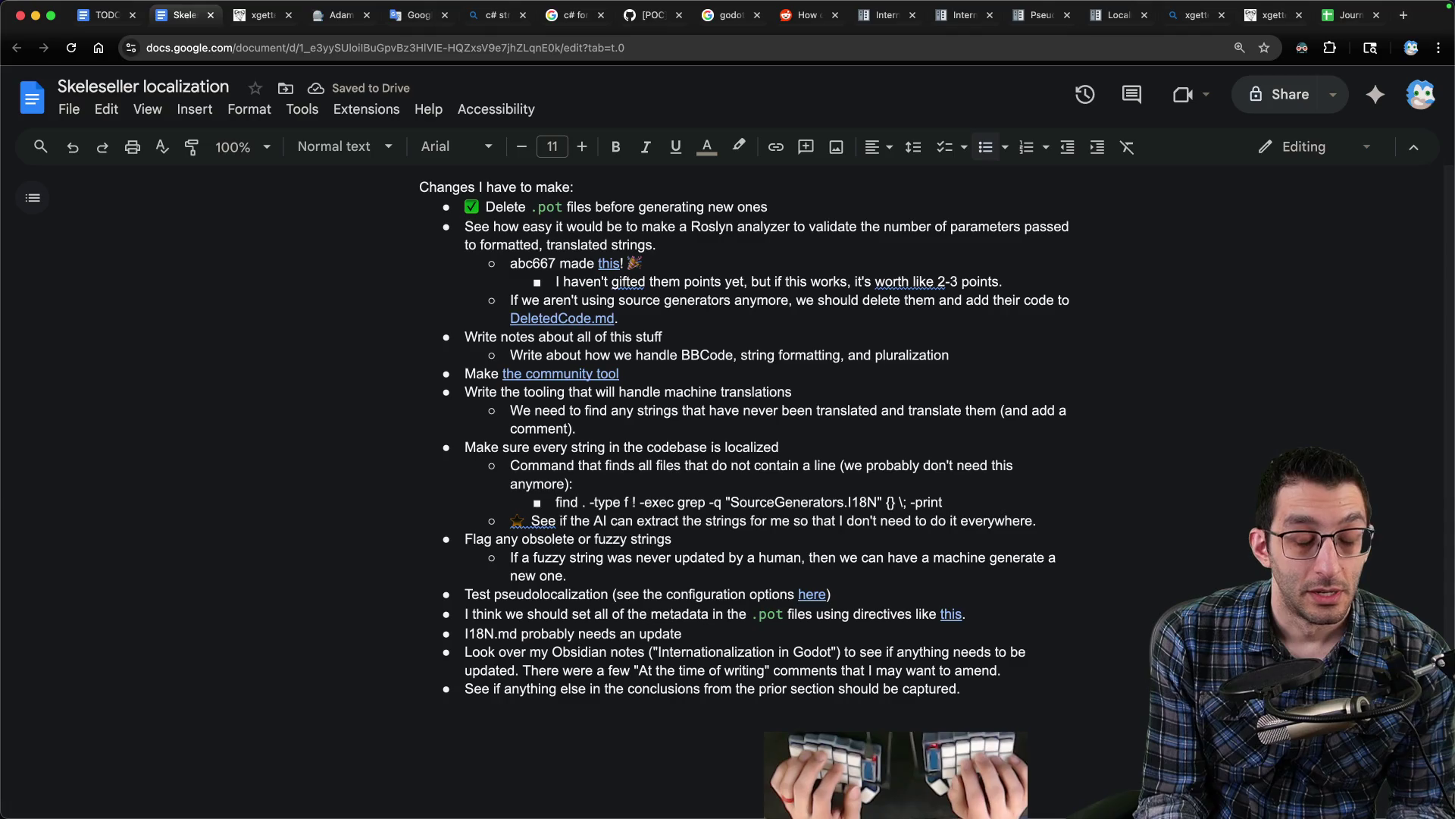
key("ctrl+shift+Tab")
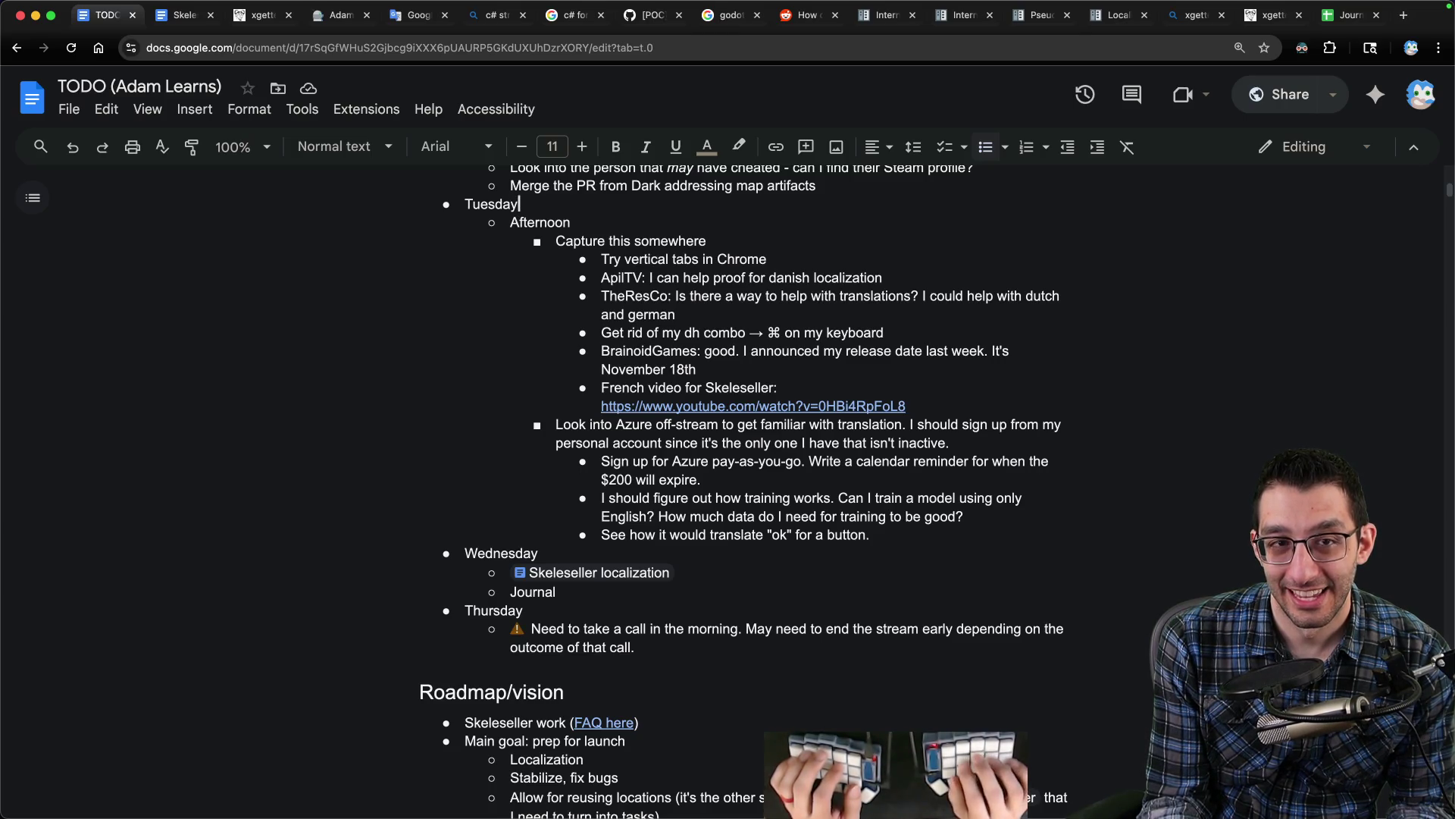
- Below the I18N.md bullet, note that localization should be exposed by default for playtesters
key("ctrl+Tab")
key("End")
key("Return")
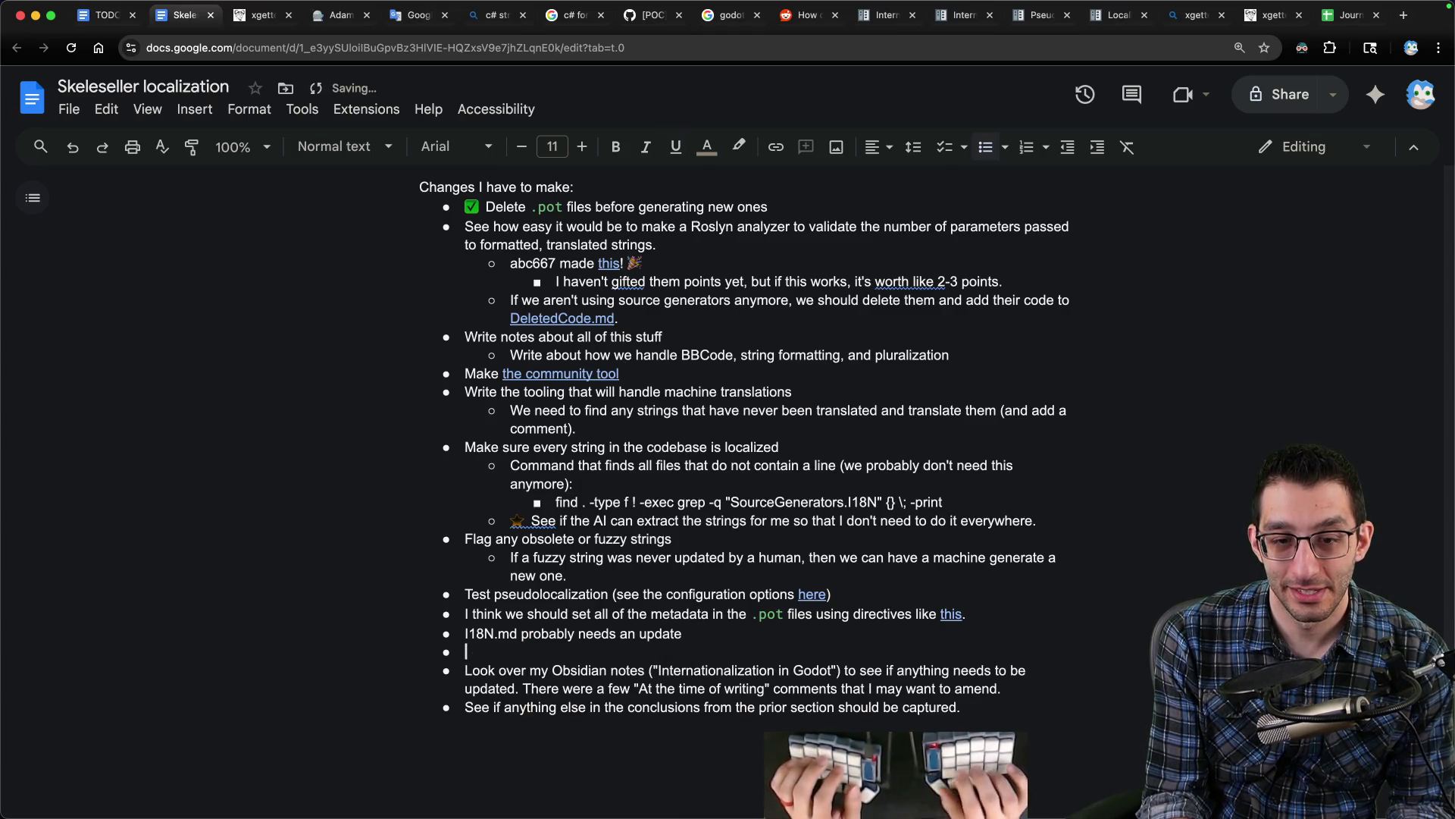
type("Make sure localization is exposed by")
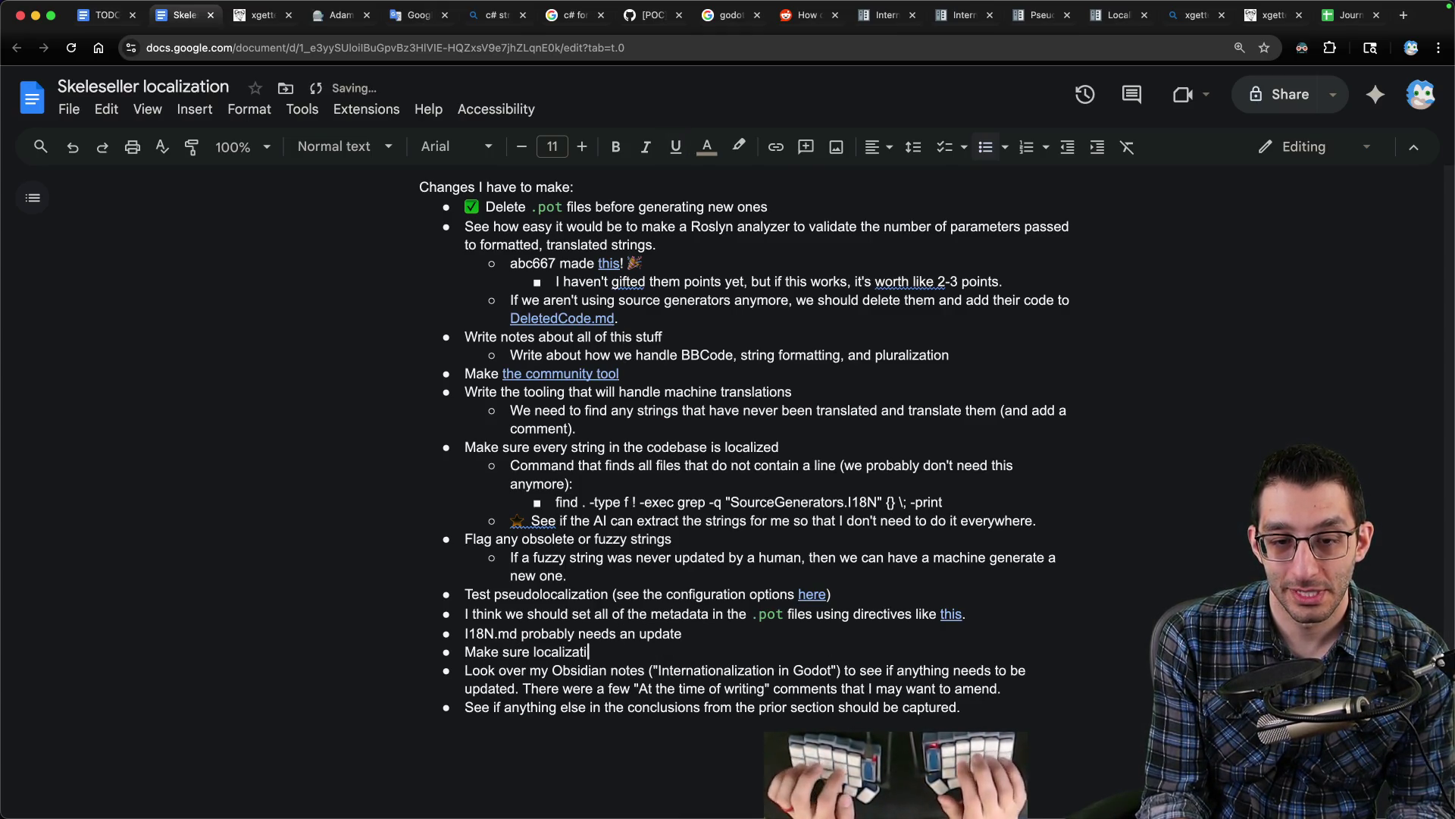
type(" default for playtesters.")
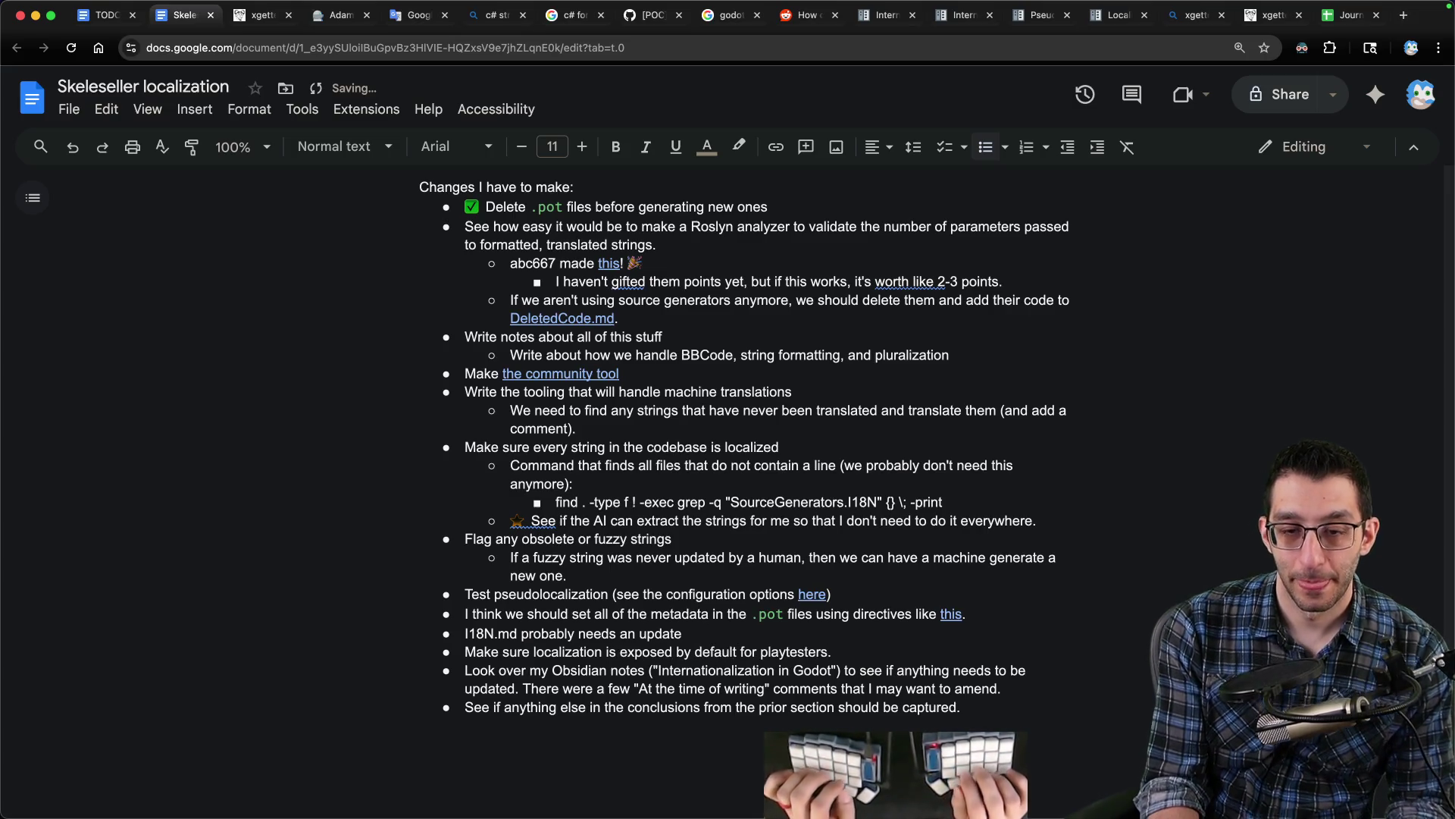
type(" I think there's a ")
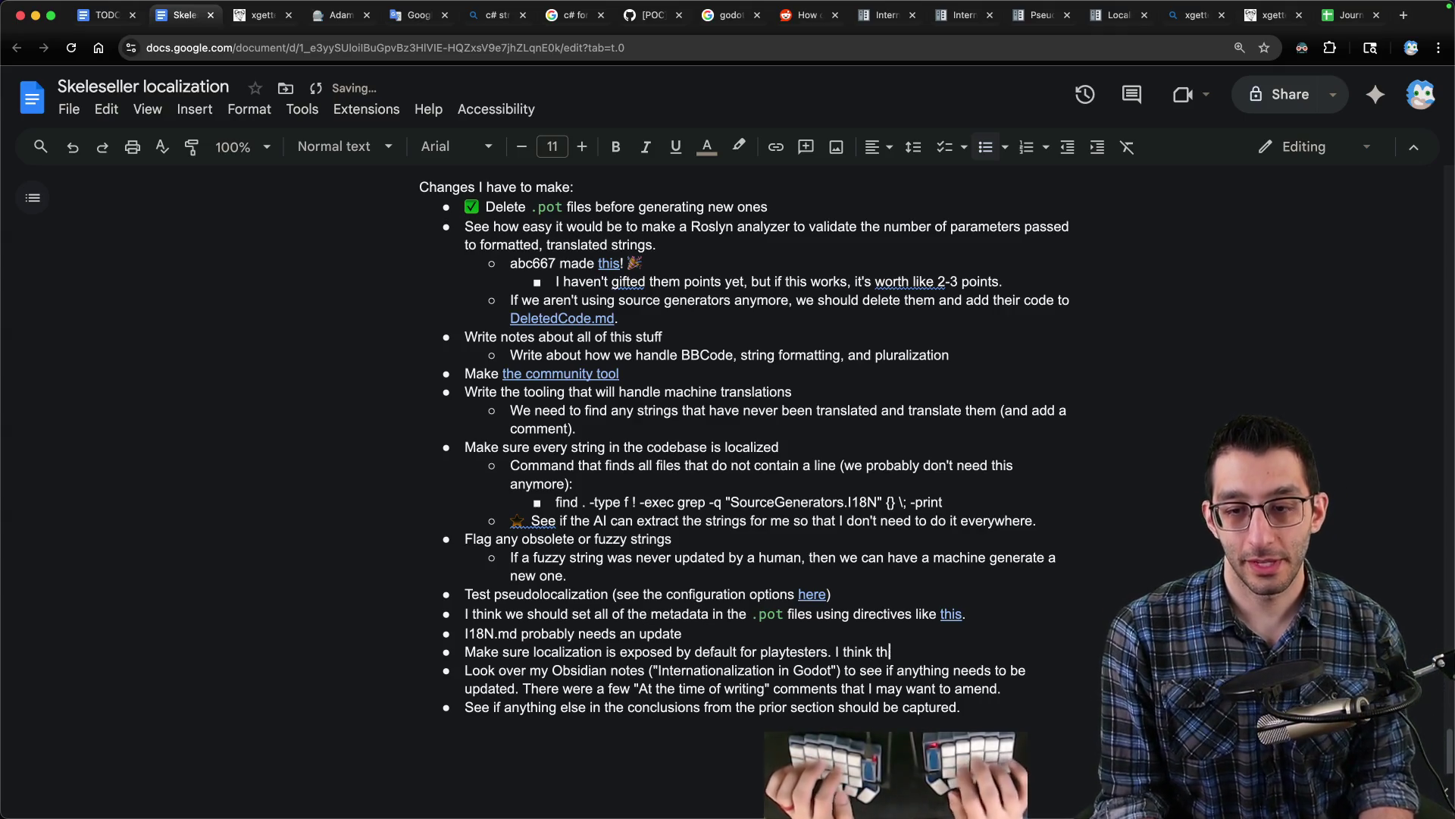
type("flag hiding it for now.")
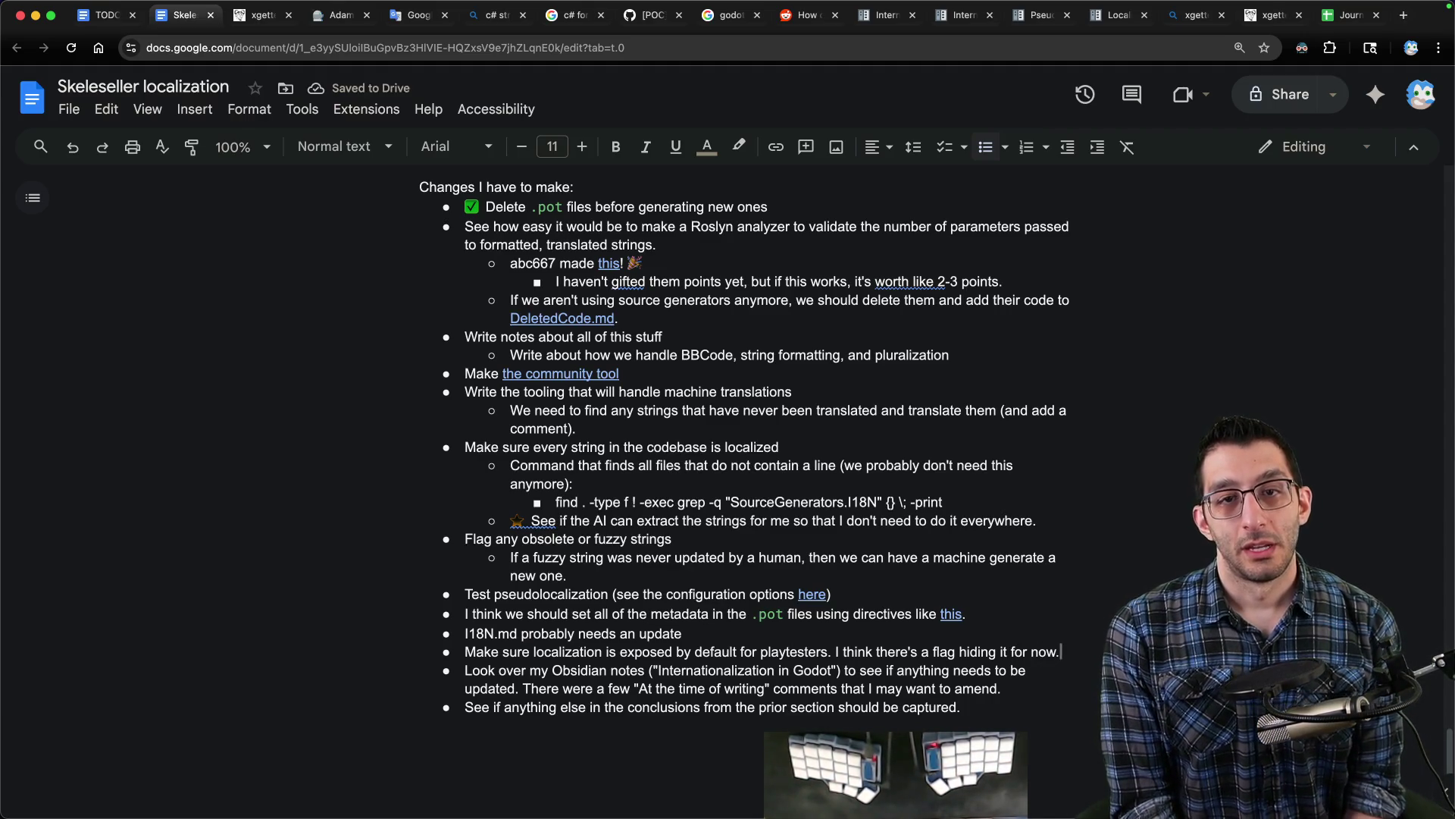
- Scroll through the diff of all 12 changed files, including project.godot's translation list, in VS Code
key("super+Tab")
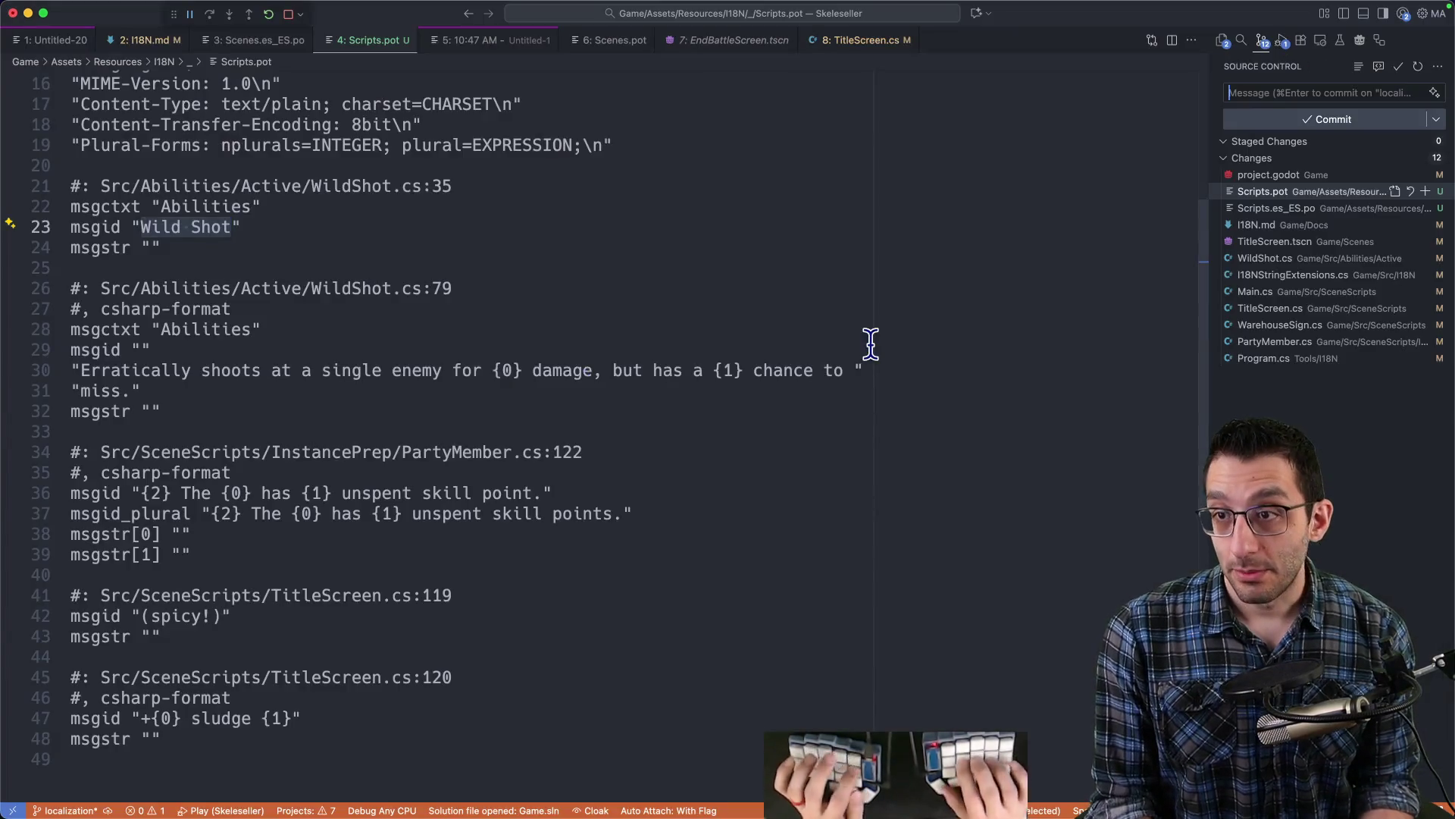
left_click(1384, 160)
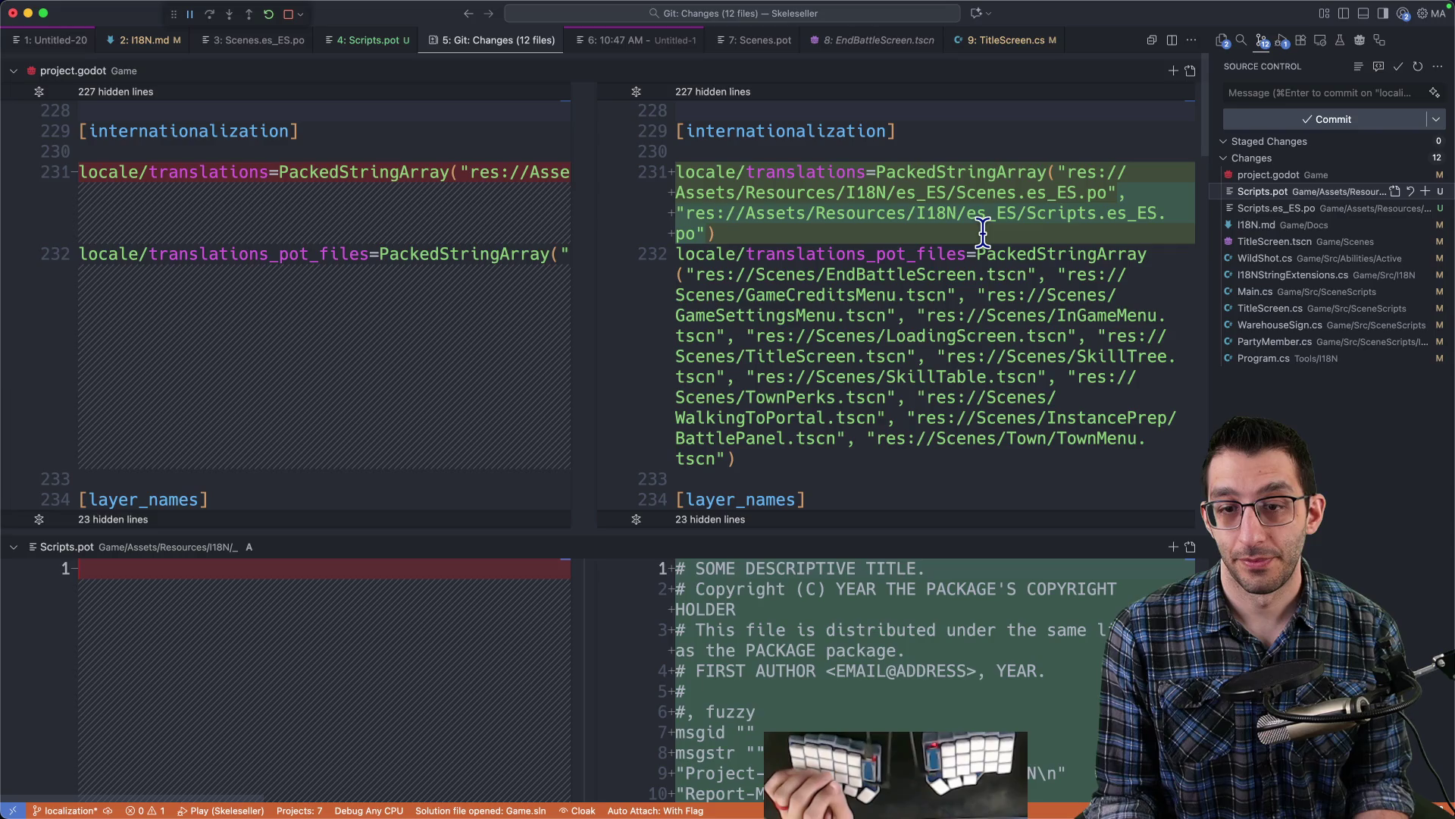
scroll(982, 231, "down", 5)
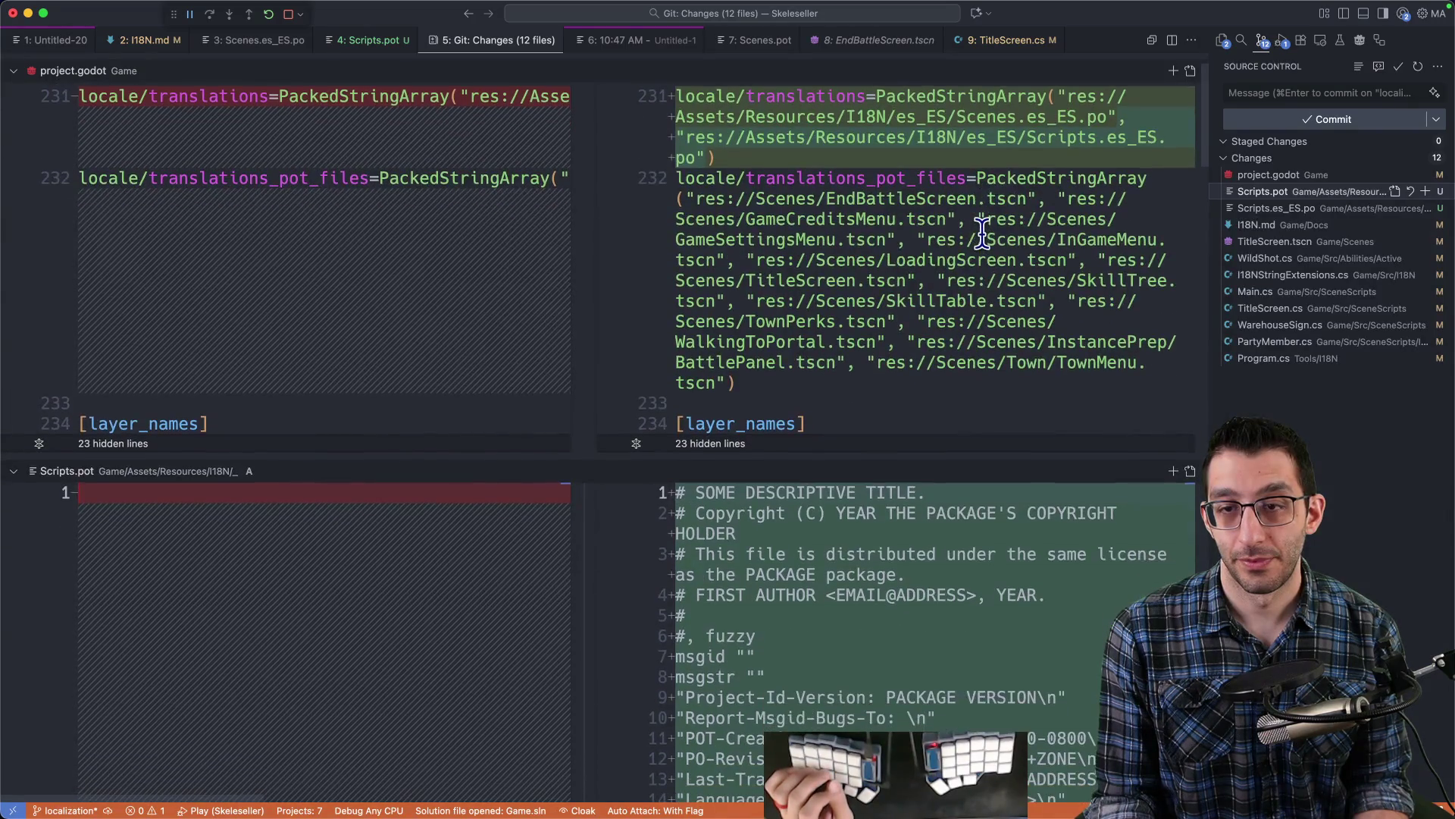
scroll(983, 232, "down", 2)
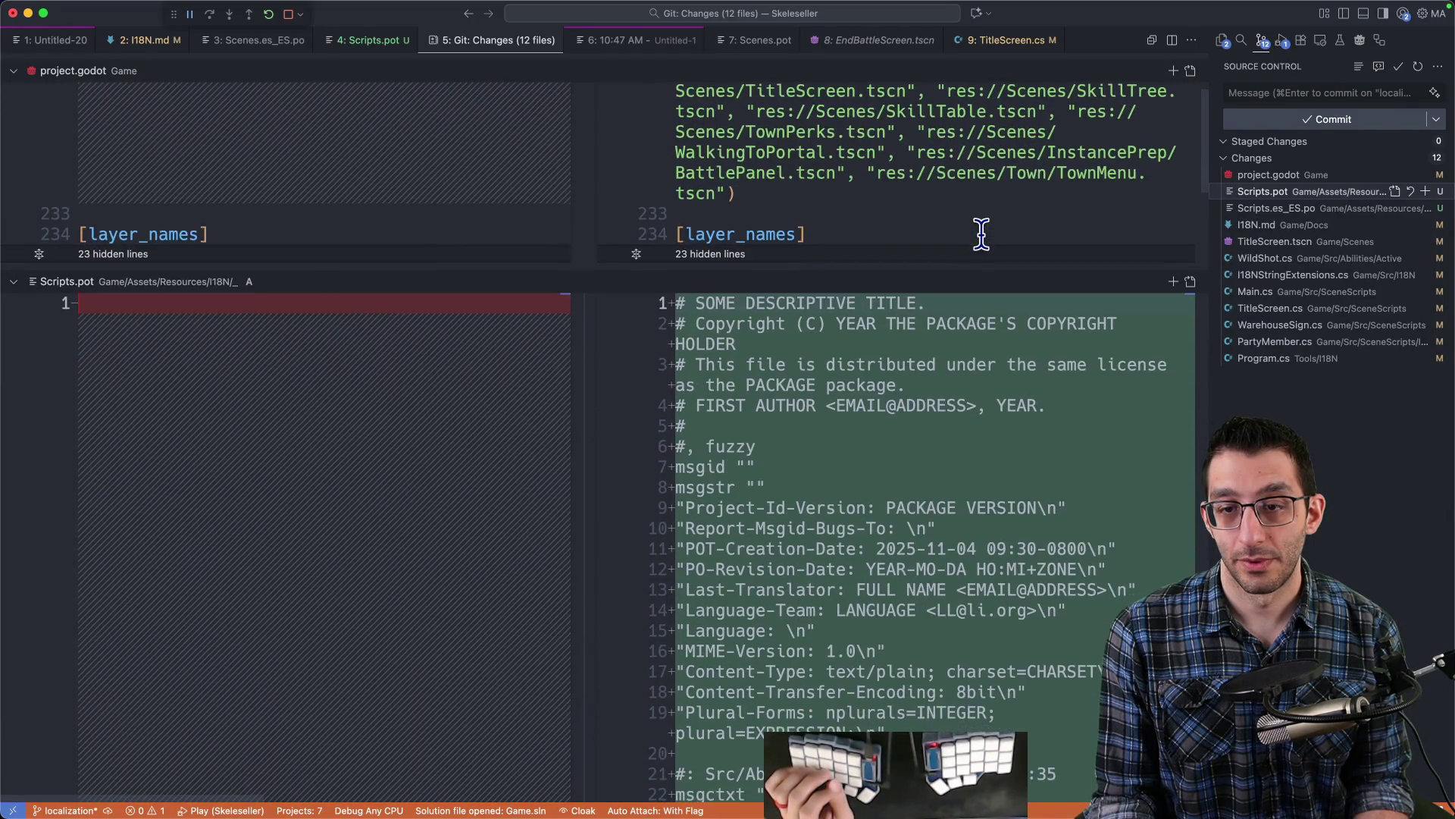
scroll(982, 232, "up", 4)
scroll(983, 232, "up", 2)
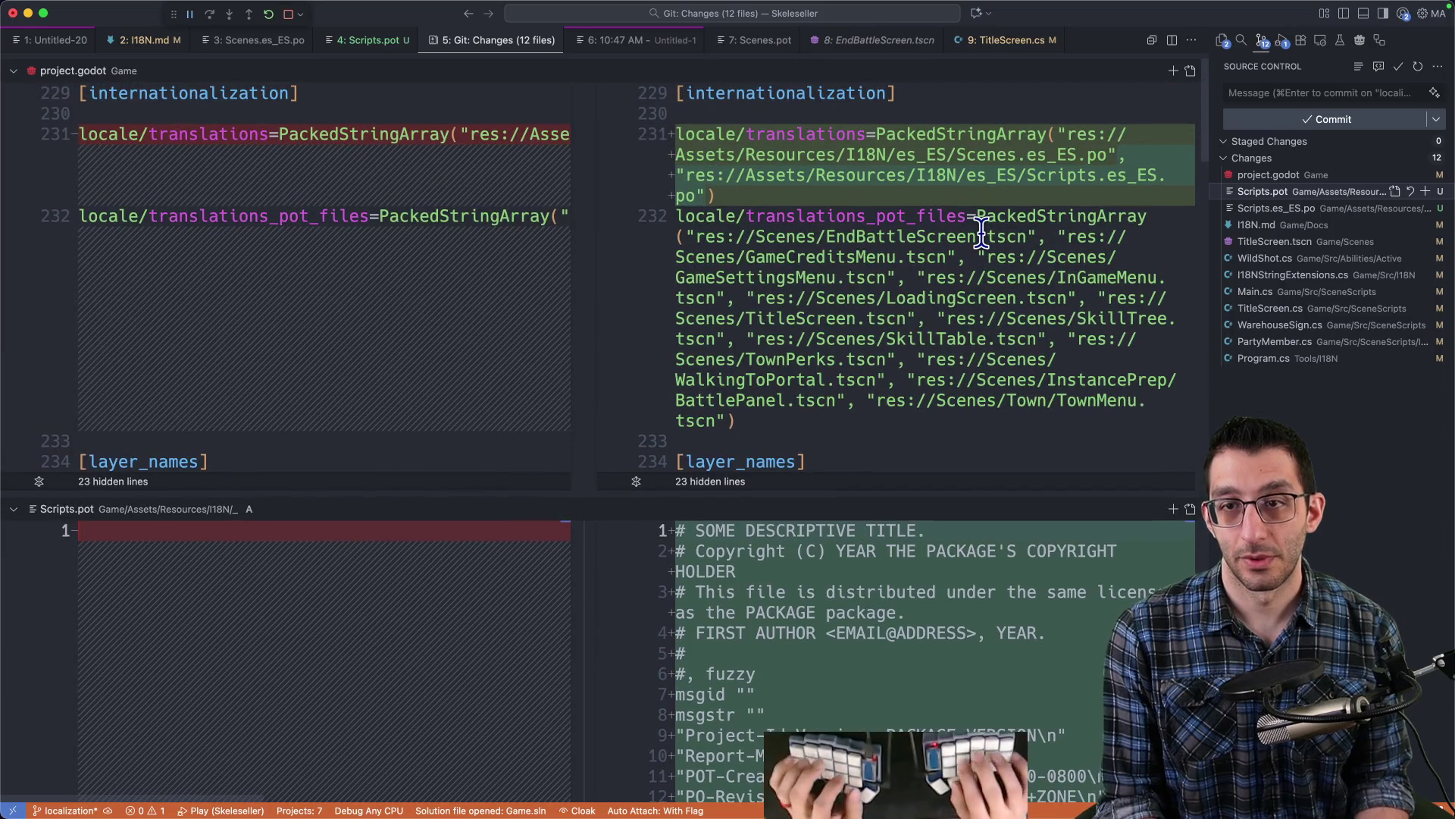
key("super+Tab")
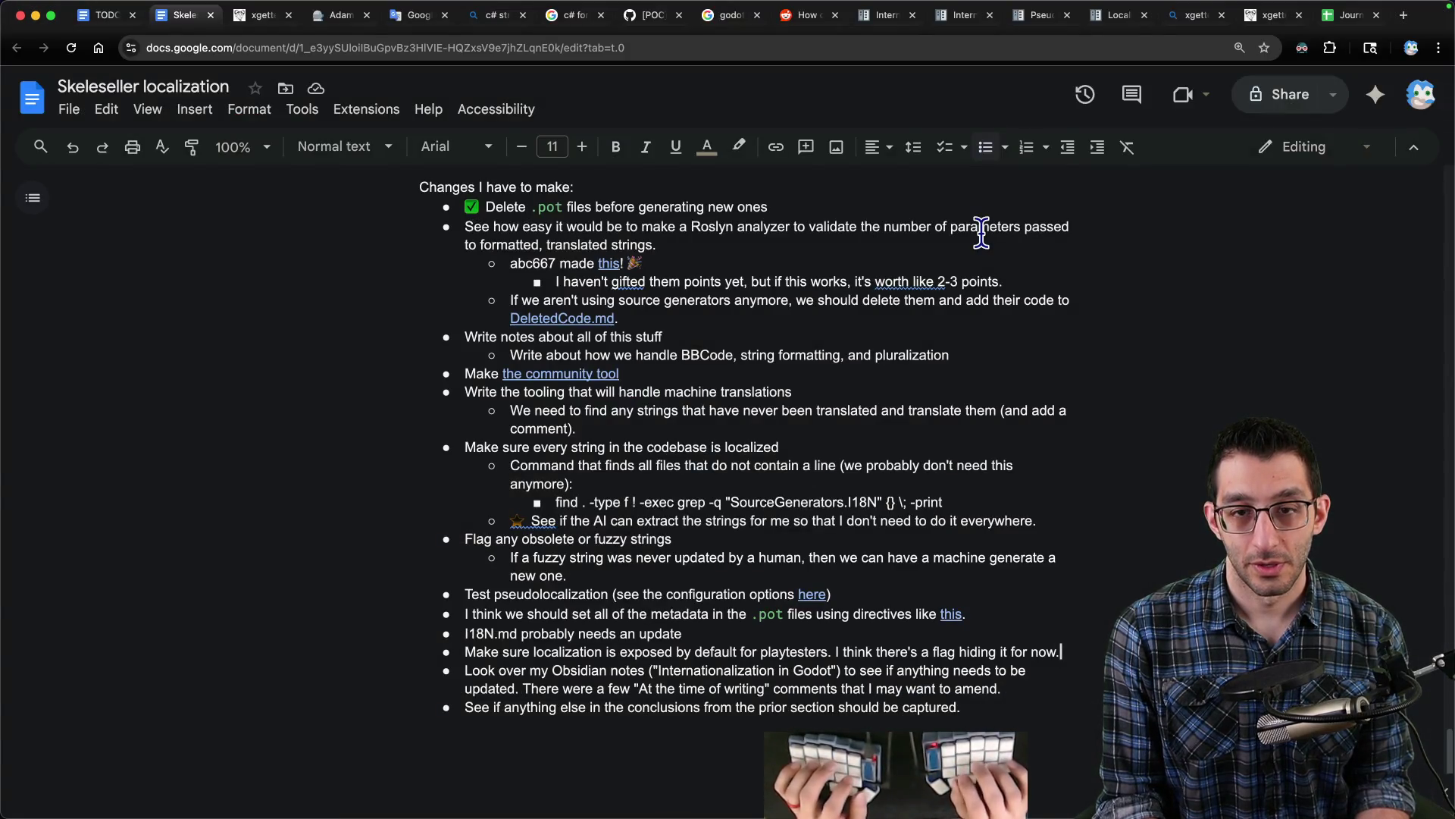
- After the pseudolocalization task, add a bullet about adding all languages to Godot's project settings, with a sub-bullet about writing instructions
key("super+Tab")
key("super+Tab")
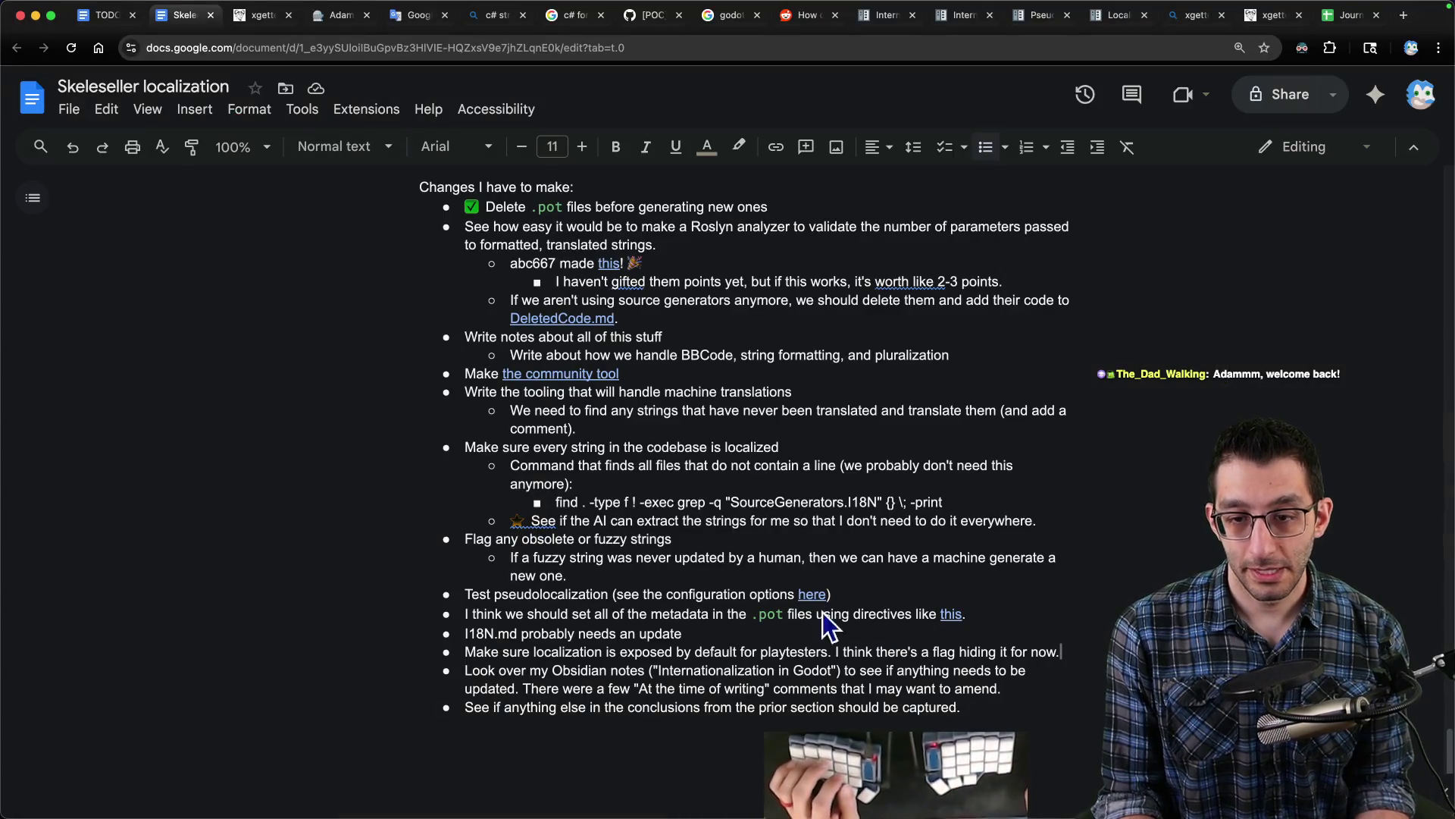
left_click(876, 597)
key("Return")
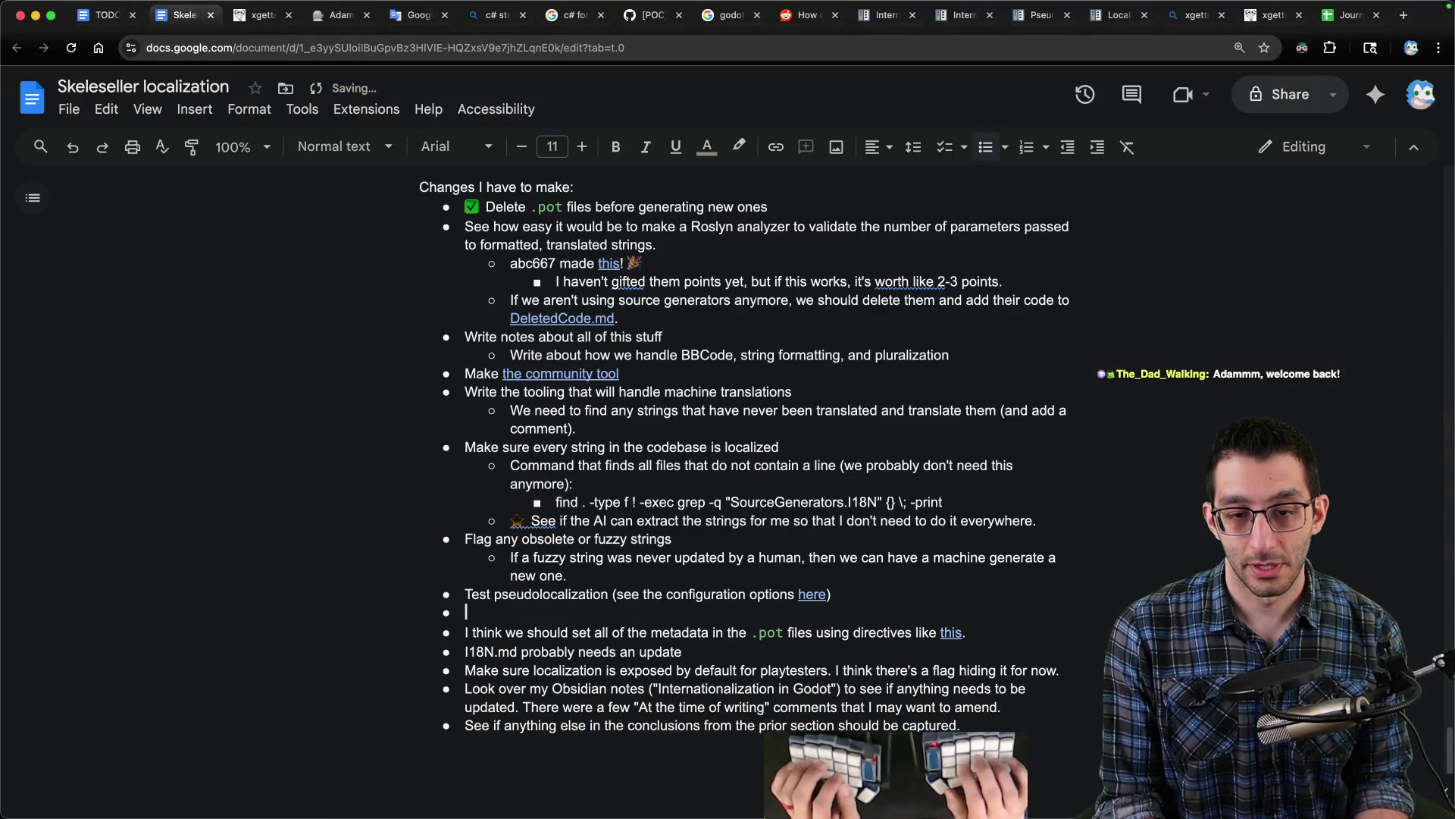
type("Make sure all of the languages e")
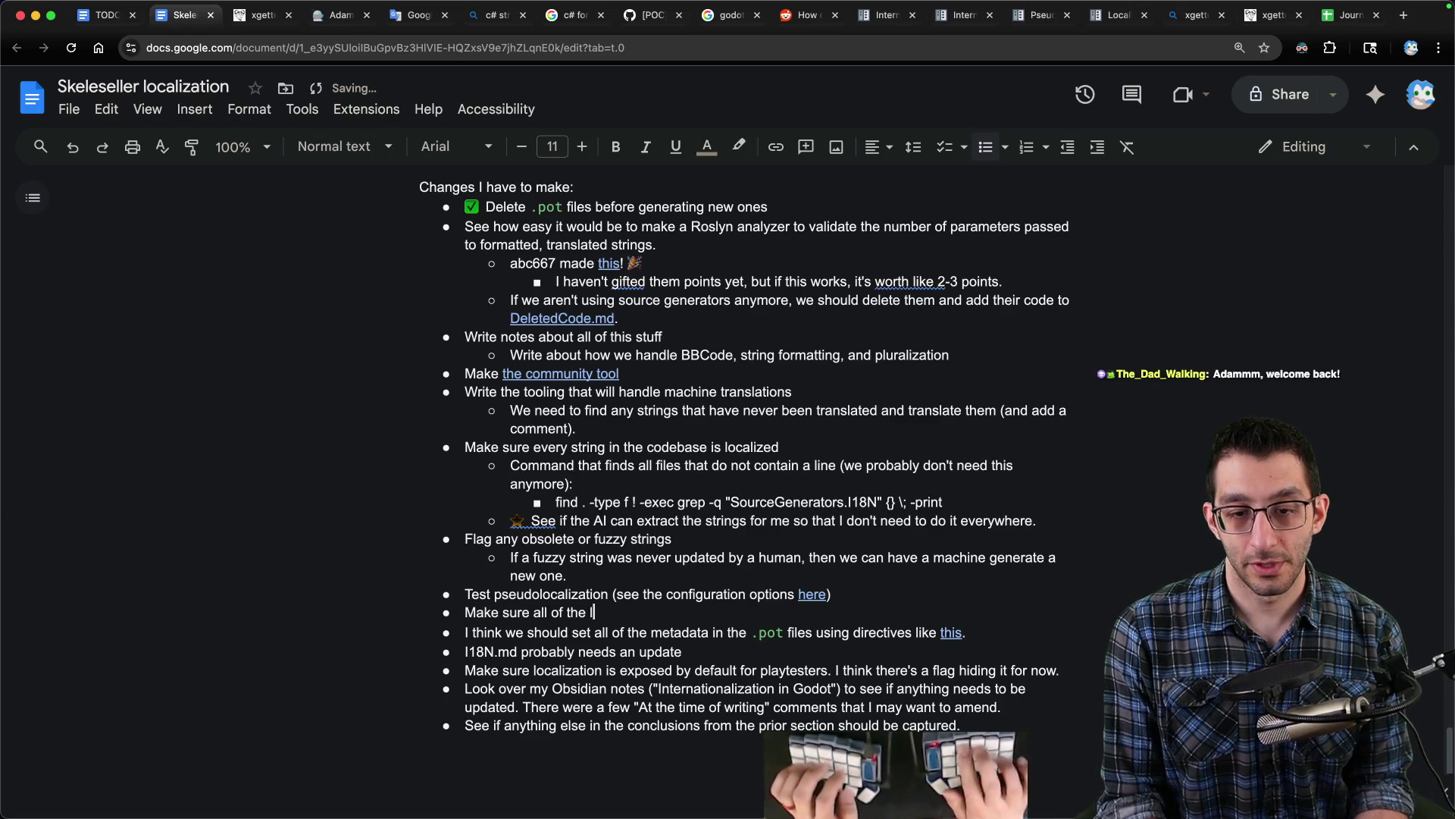
type(" and have been added to ")
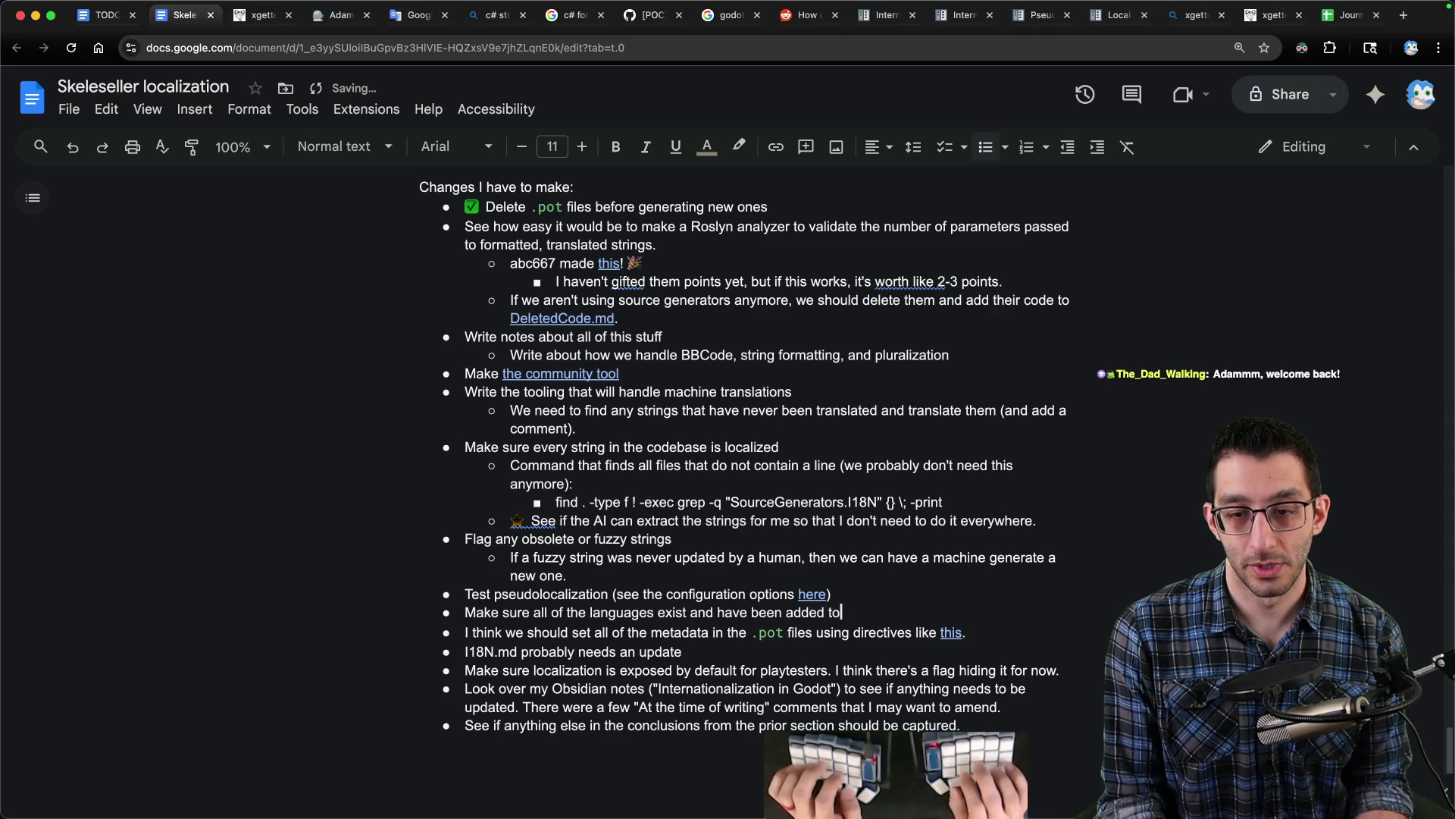
type(" the project sett")
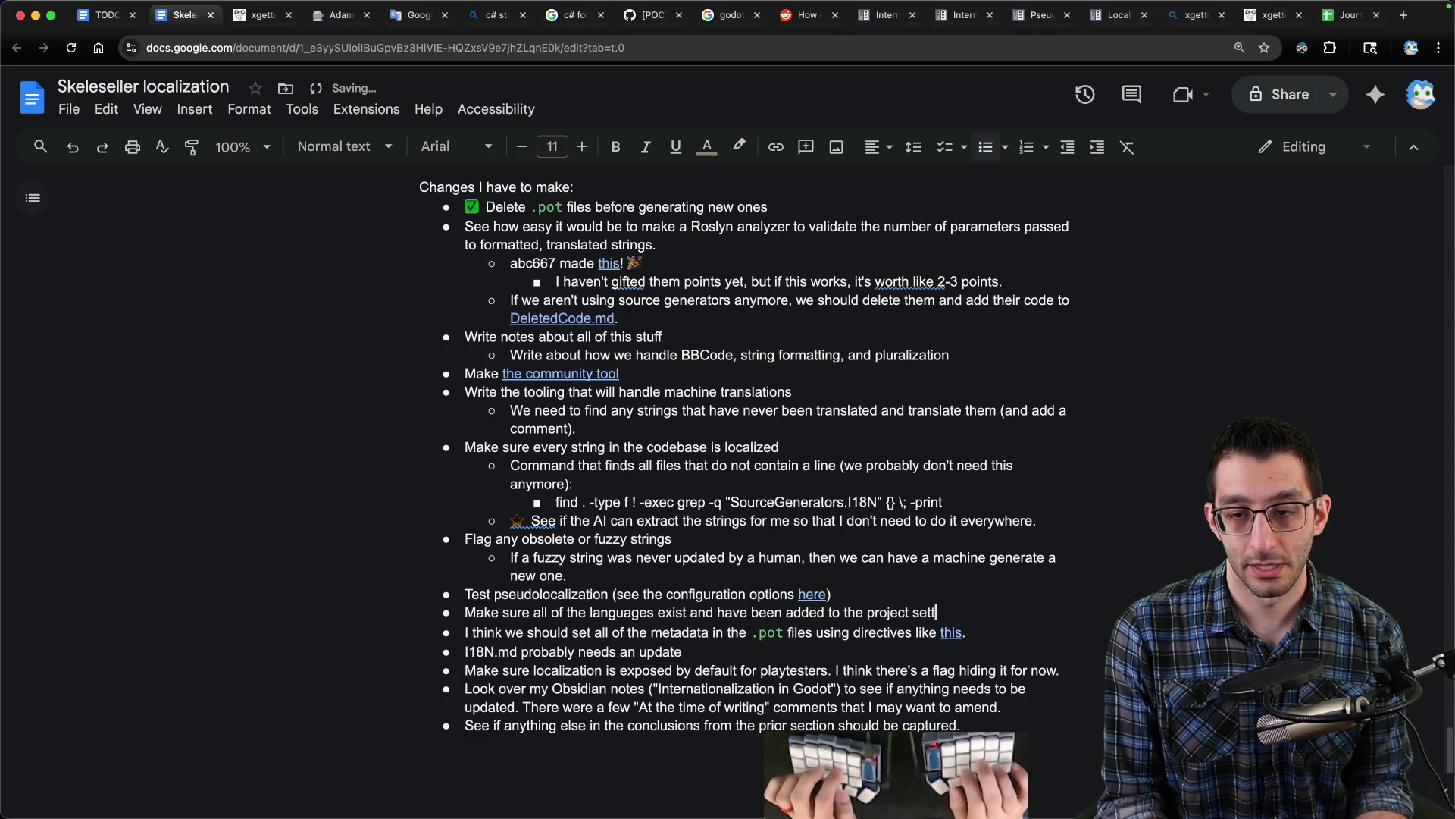
type("ings of Godot.")
key("Return")
key("Tab")
type("We s")
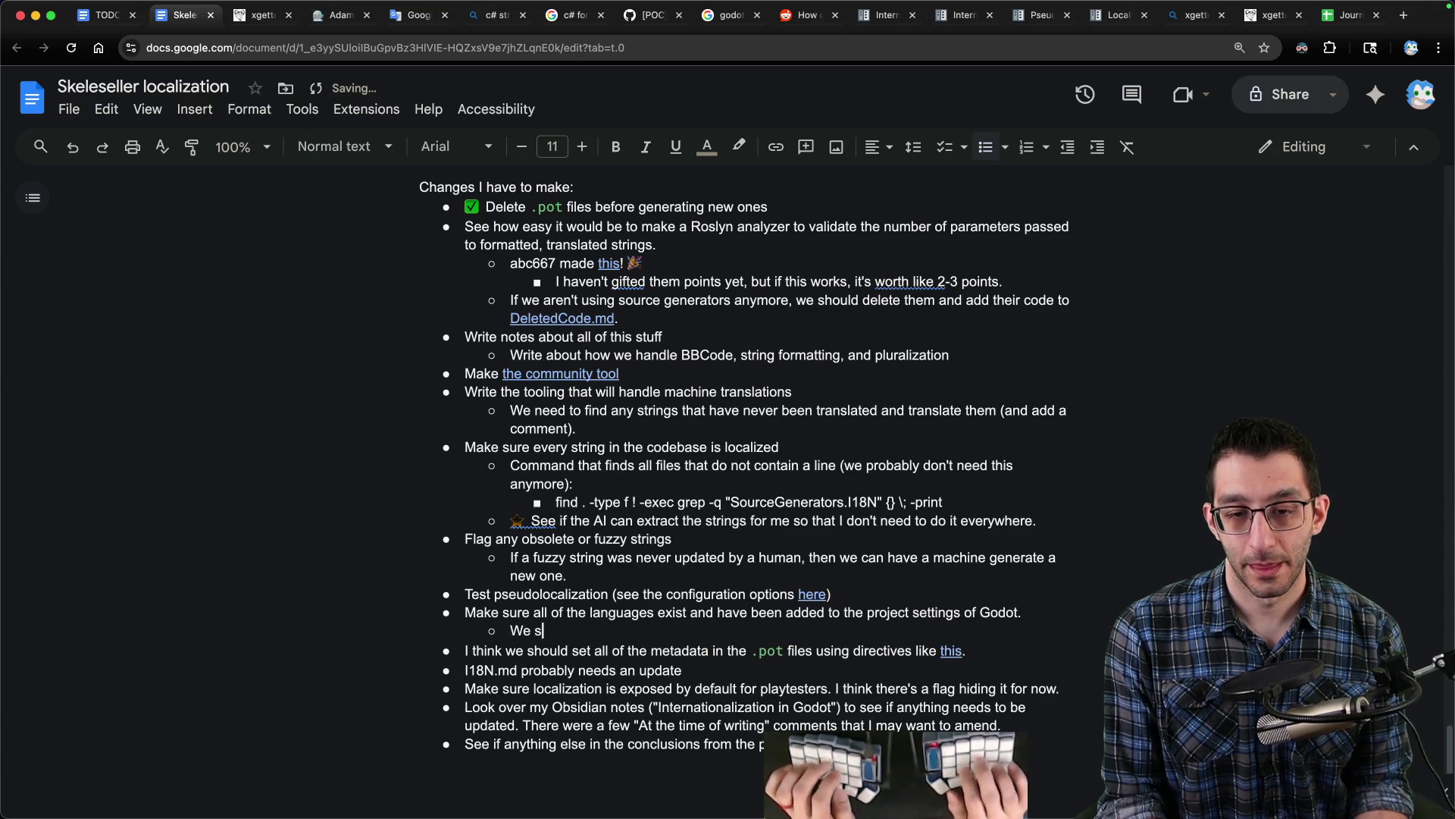
type("hould probably write instructions about this.")
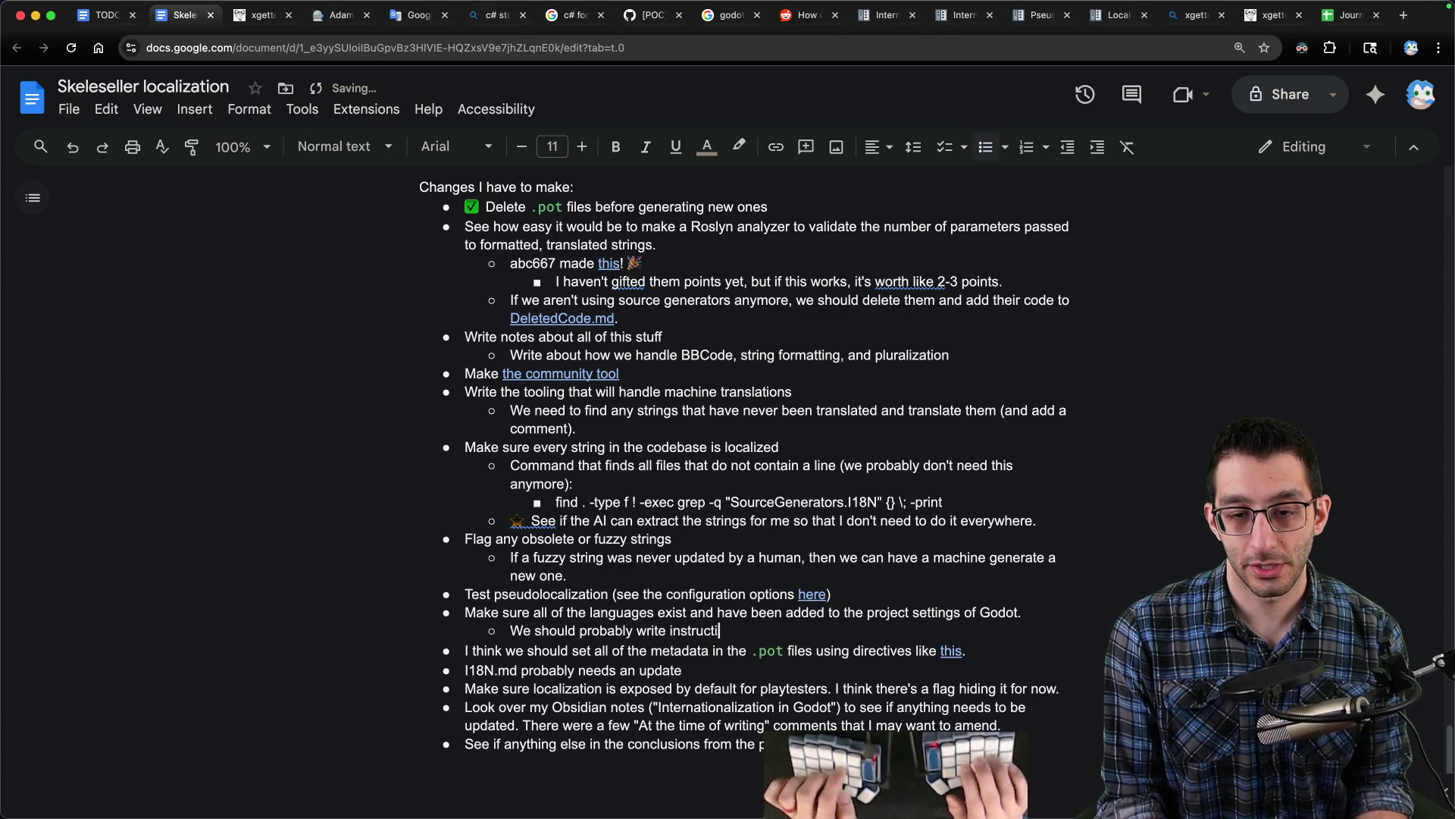
- Above Write notes, add a bullet about accessing ability display names dynamically for language changes
key("Up")
key("Up")
key("Up")
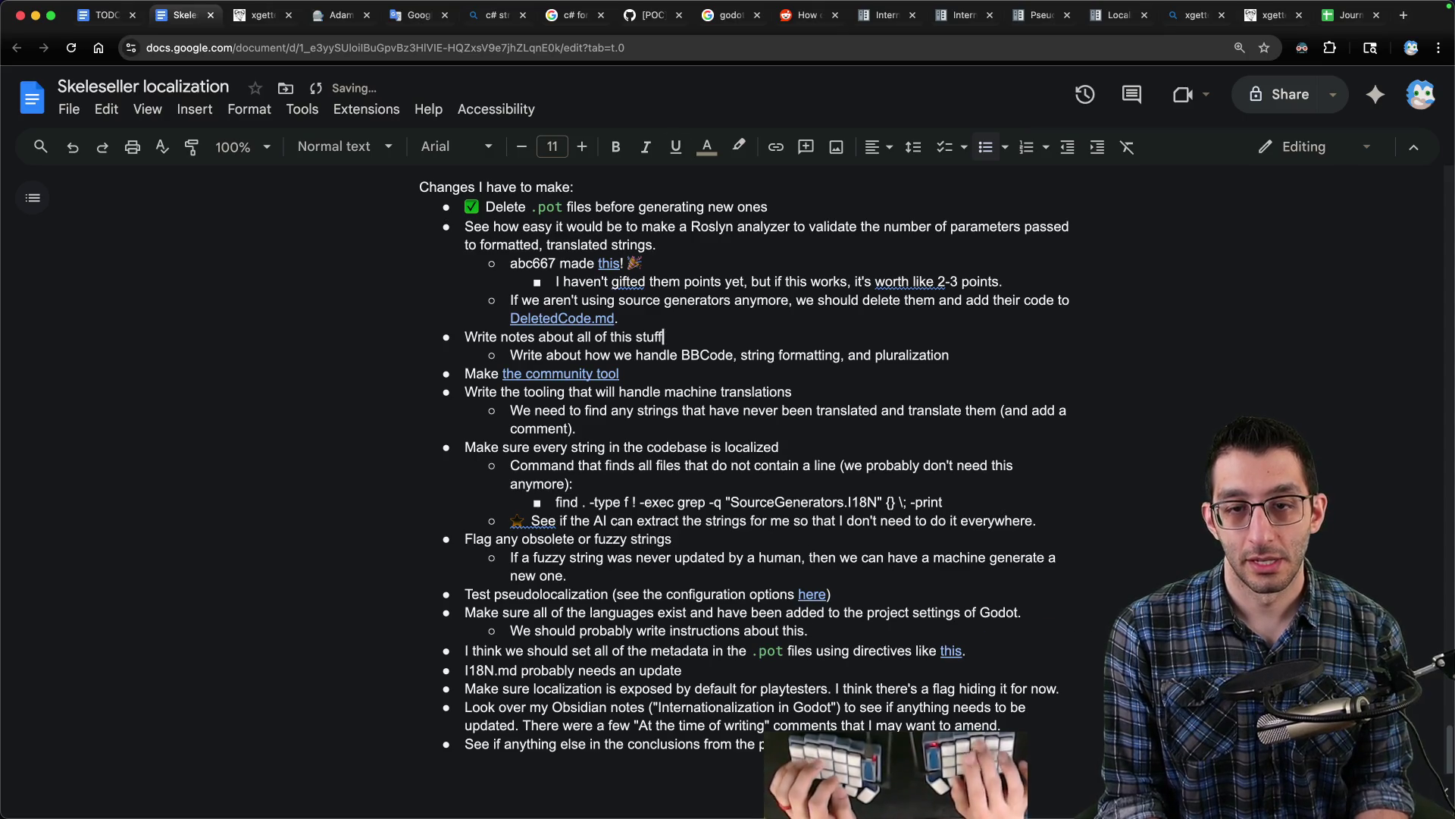
key("super+Left")
key("Return")
key("Up")
type("Make sure ")
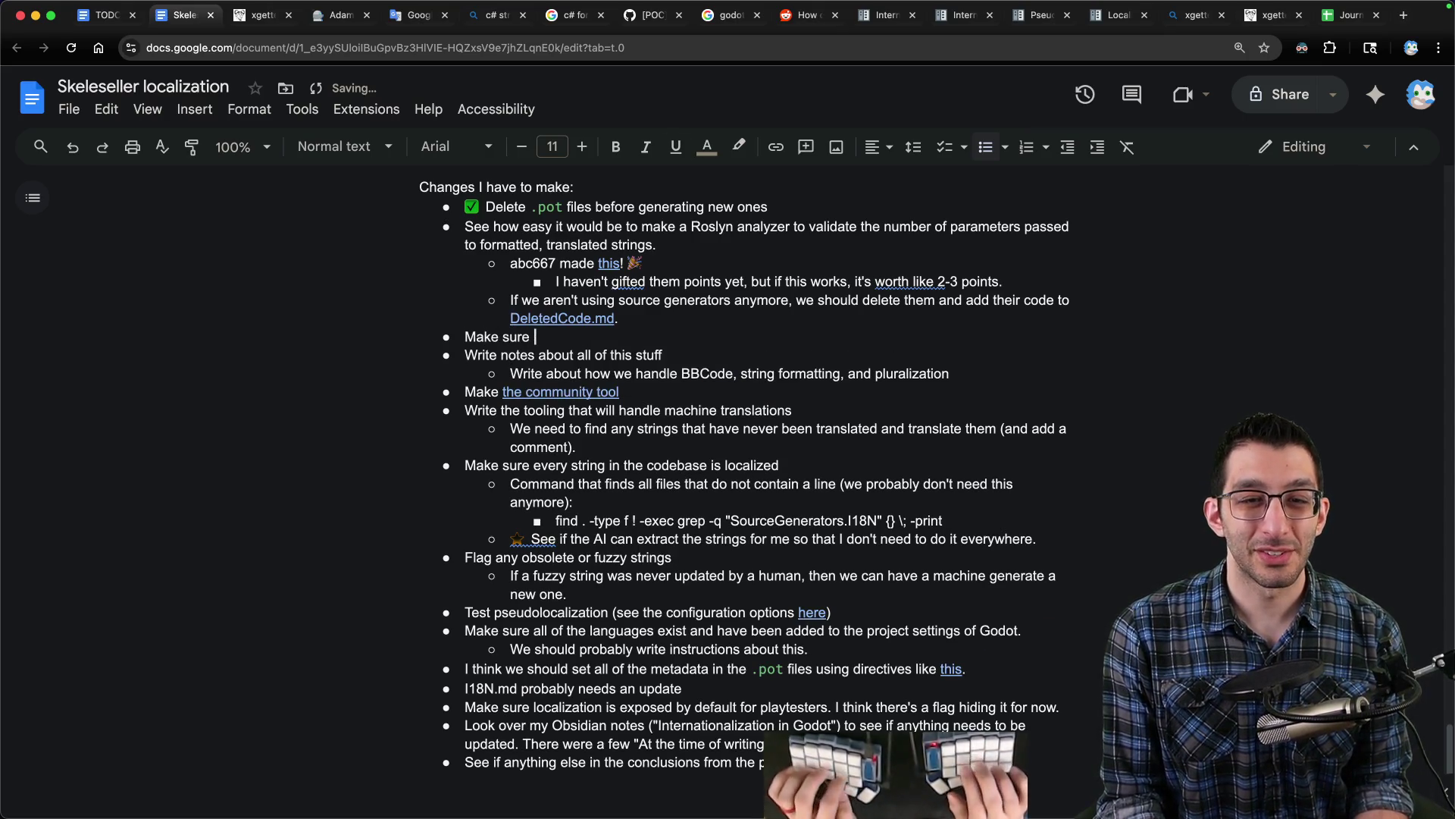
type("display names of abilities are ")
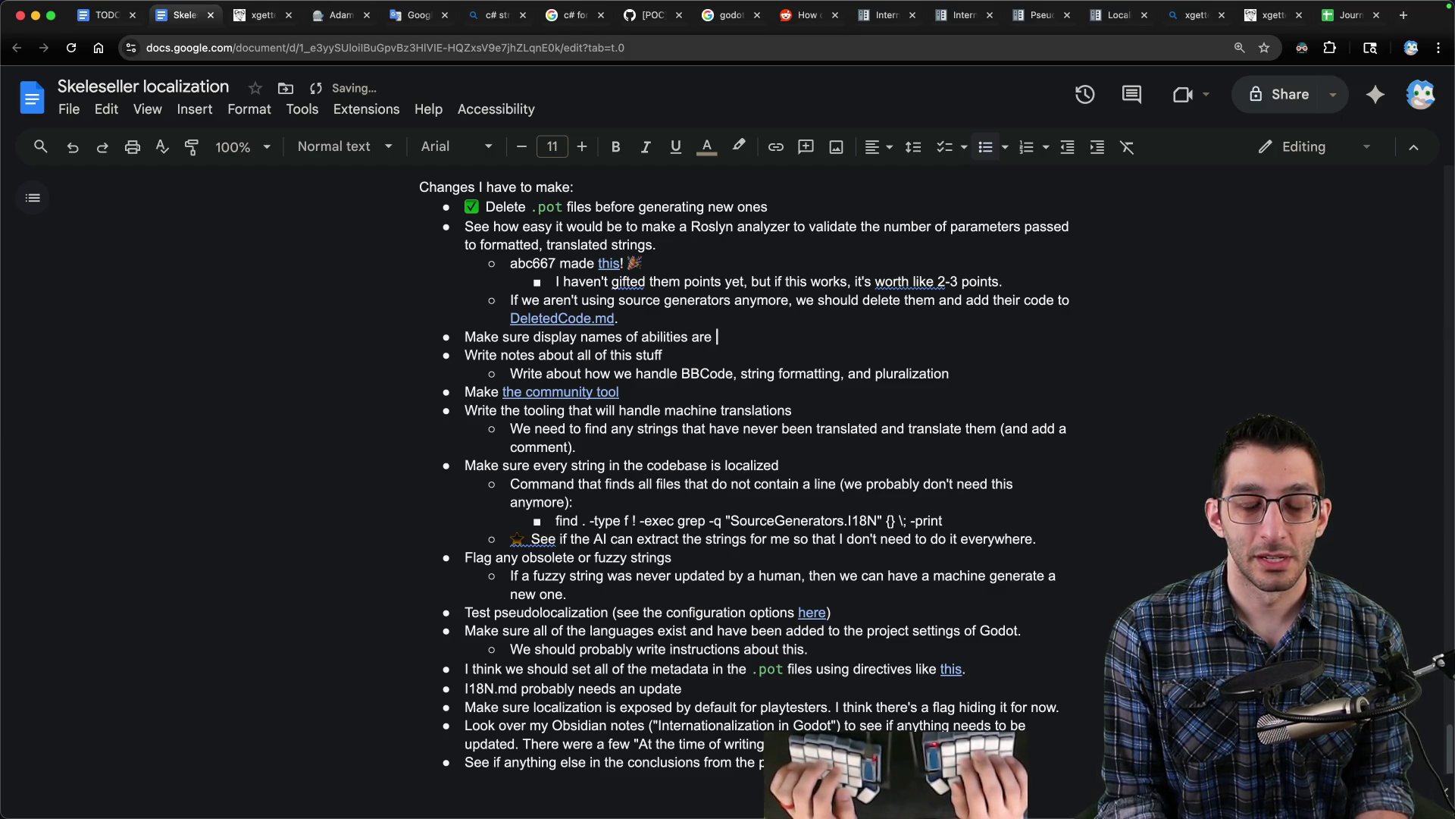
type("accessed dynamical")
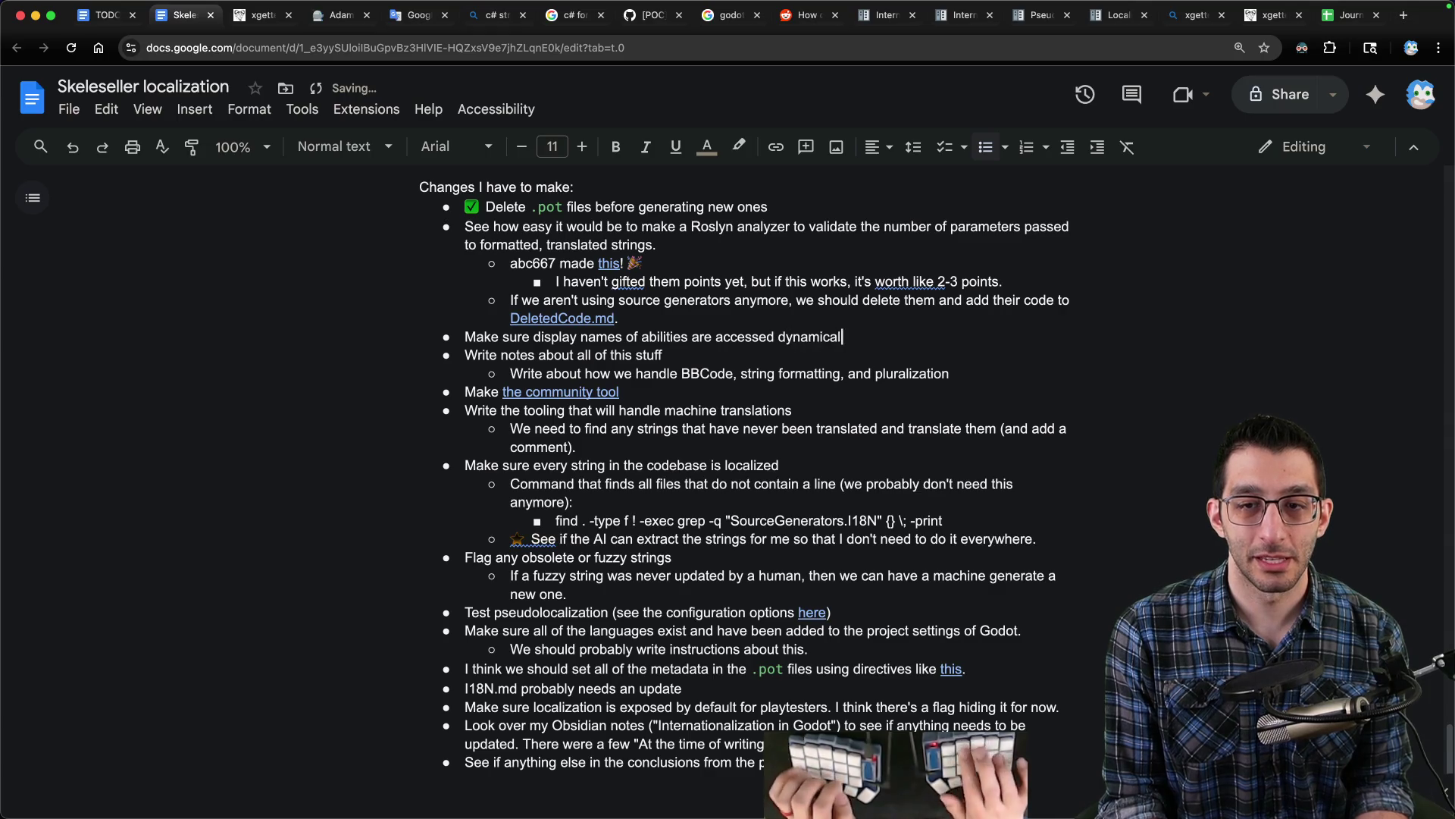
type("ly so that the ")
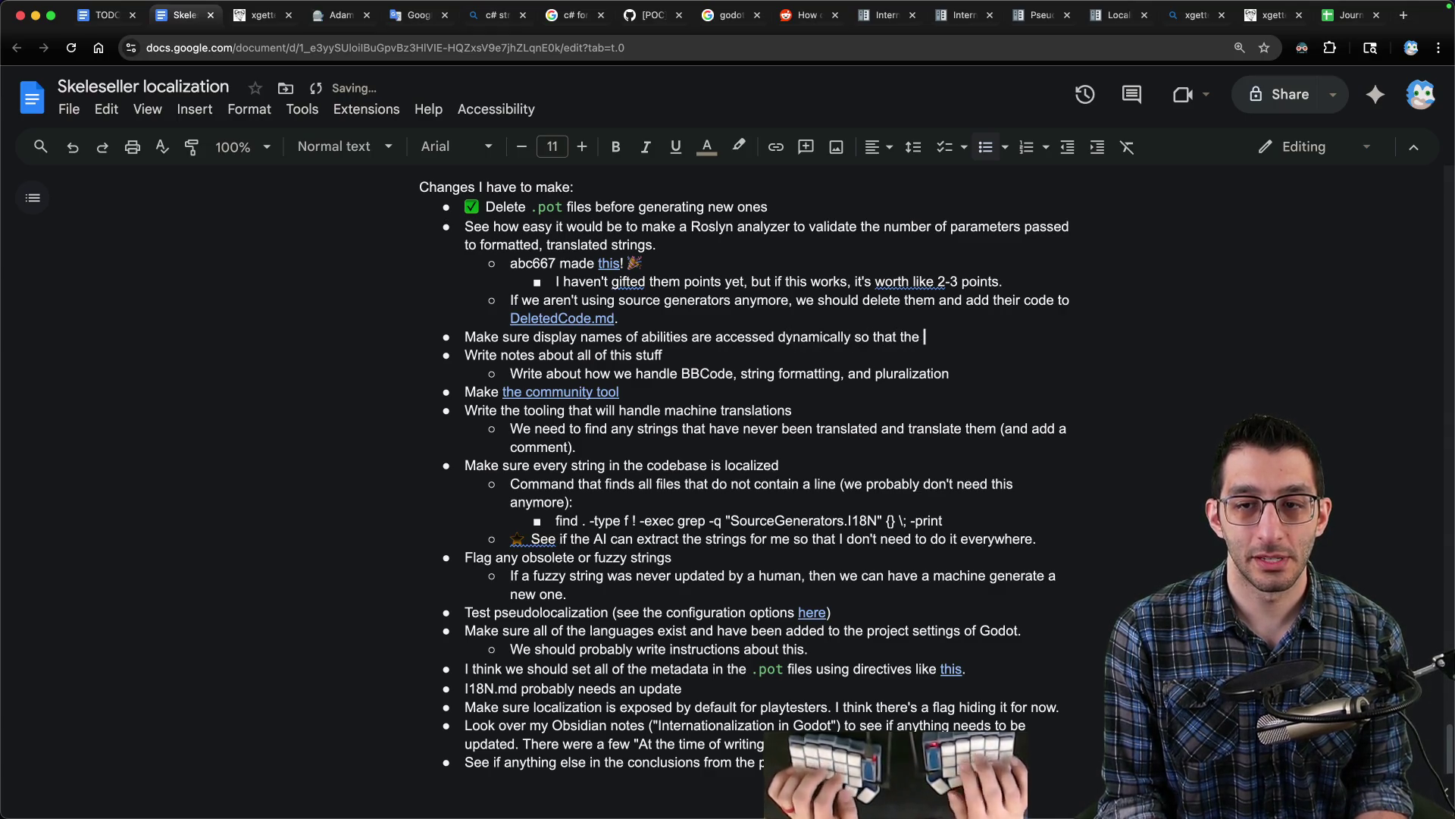
type("language can be changed on the fly.")
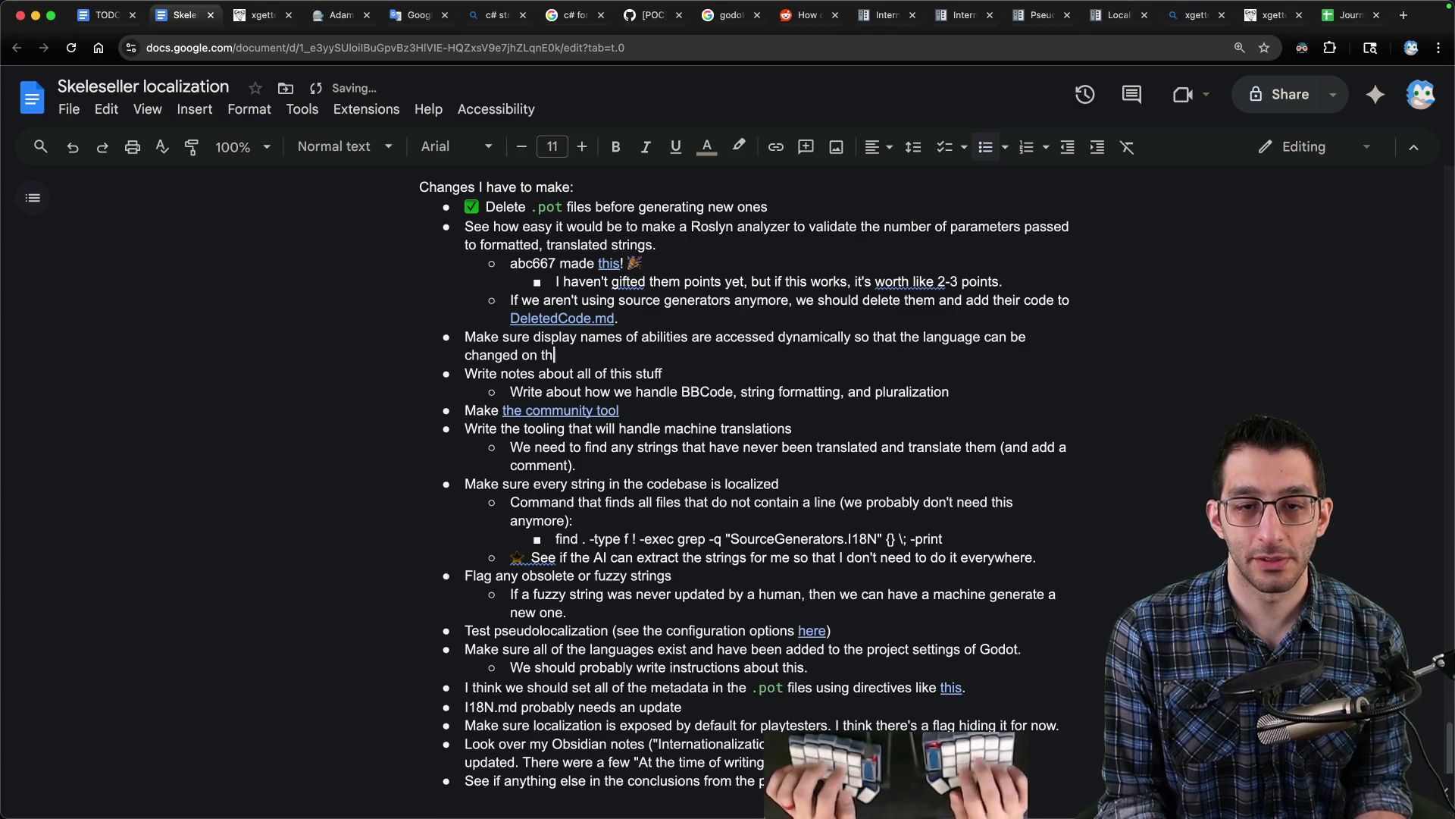
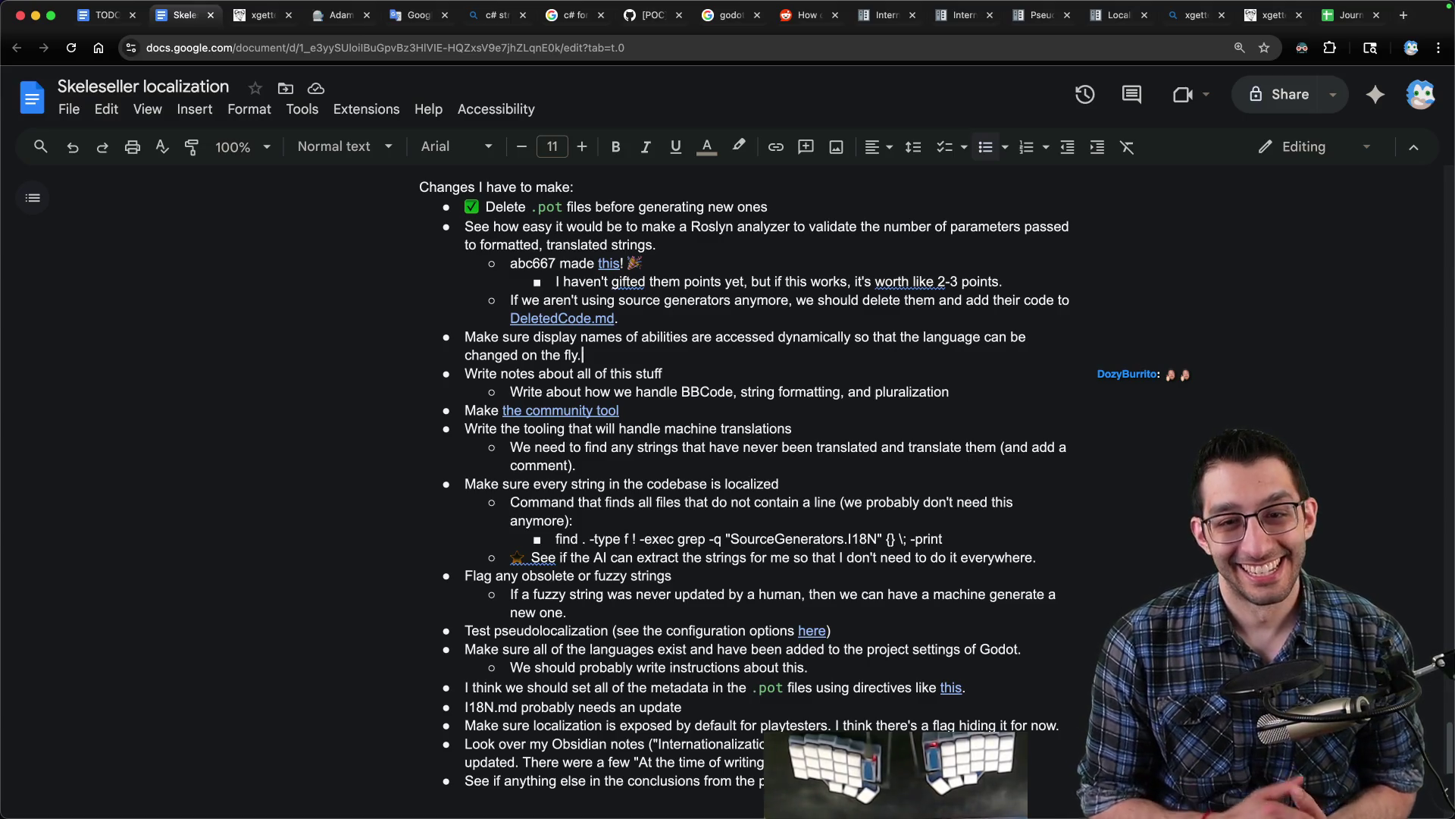
- Switch to the TODO document tab and scroll up to its POST-VACATION task list
key("super+Tab")
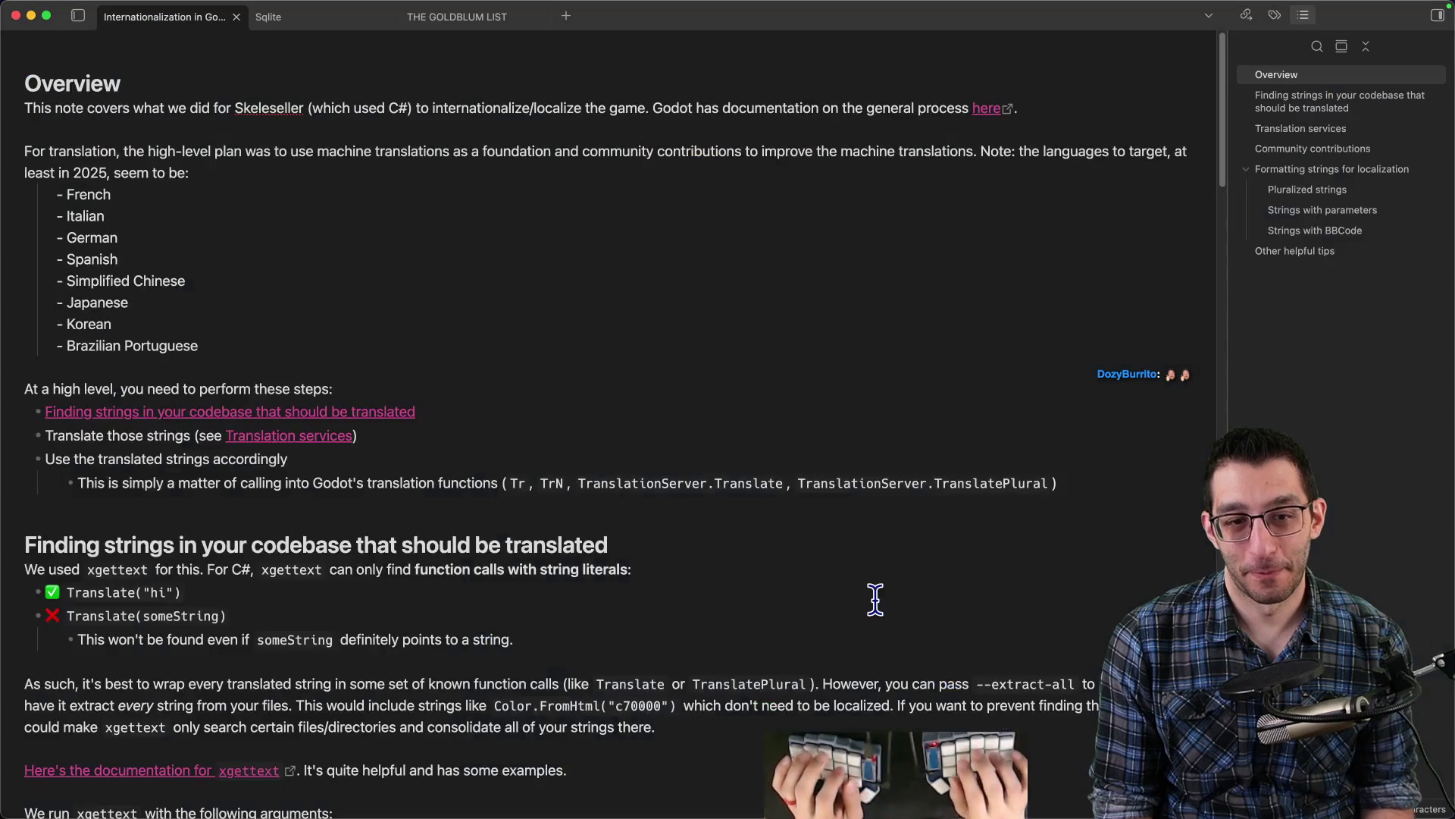
key("super+Tab")
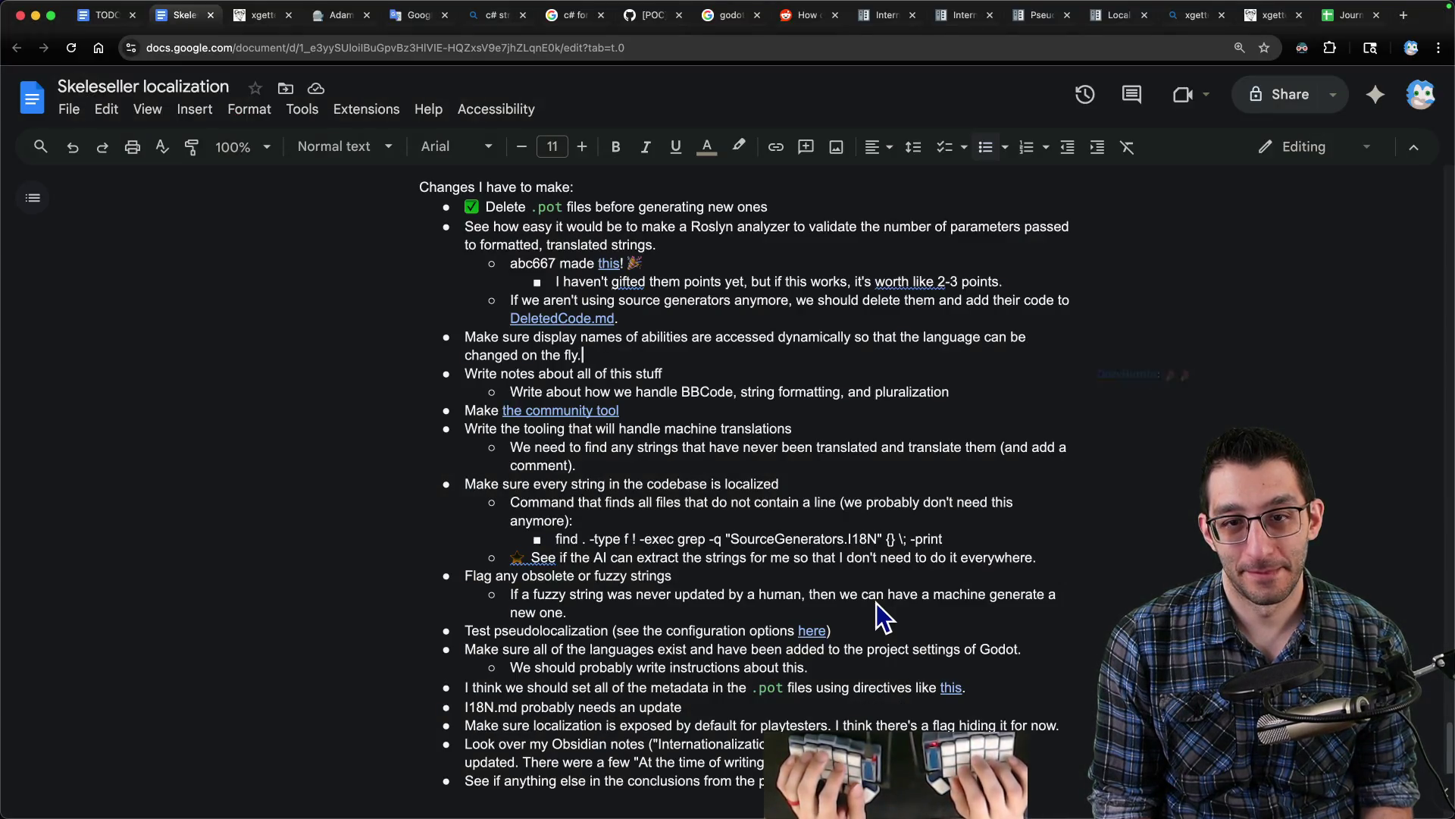
key("ctrl+shift+Tab")
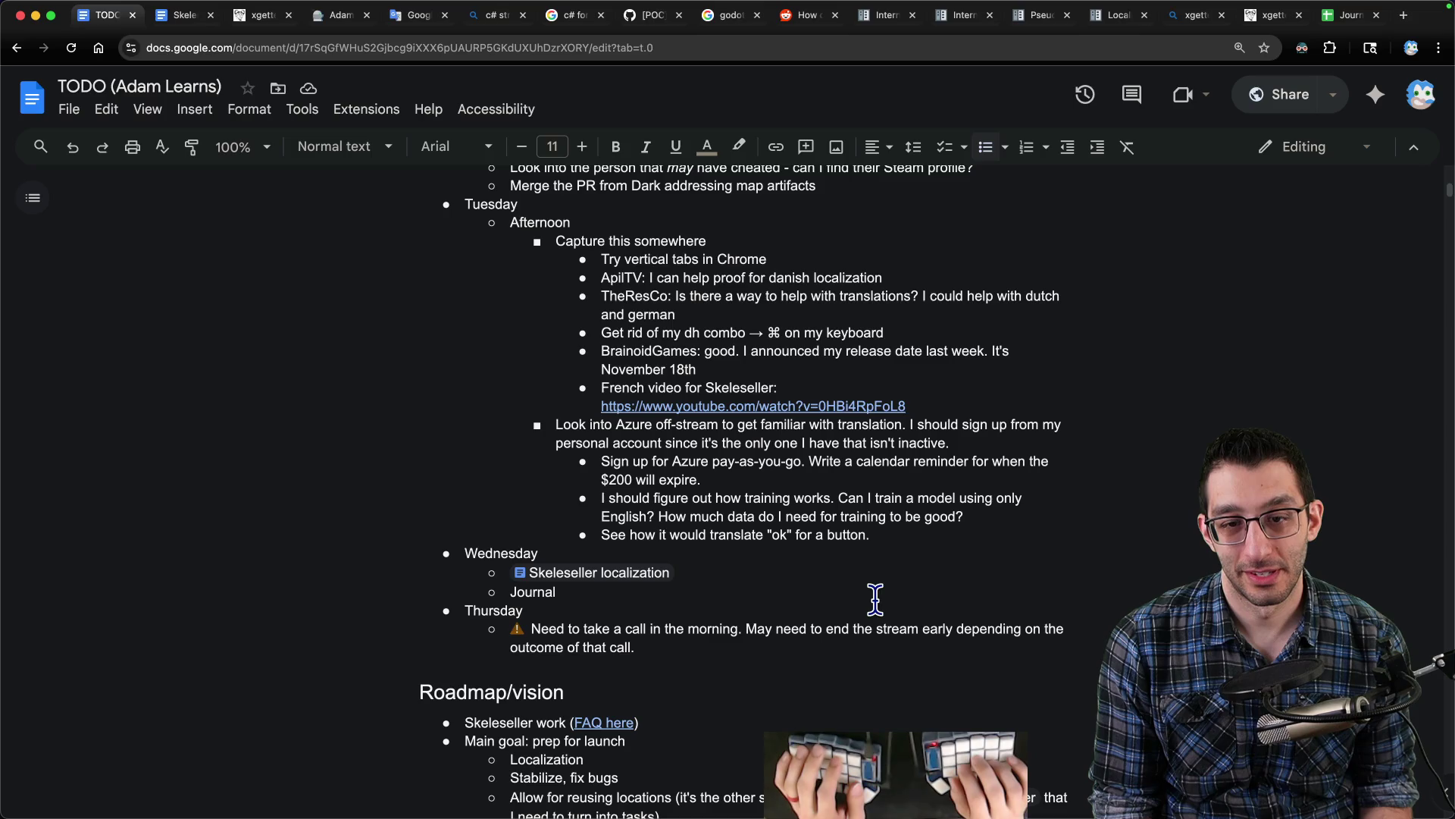
scroll(872, 591, "up", 4)
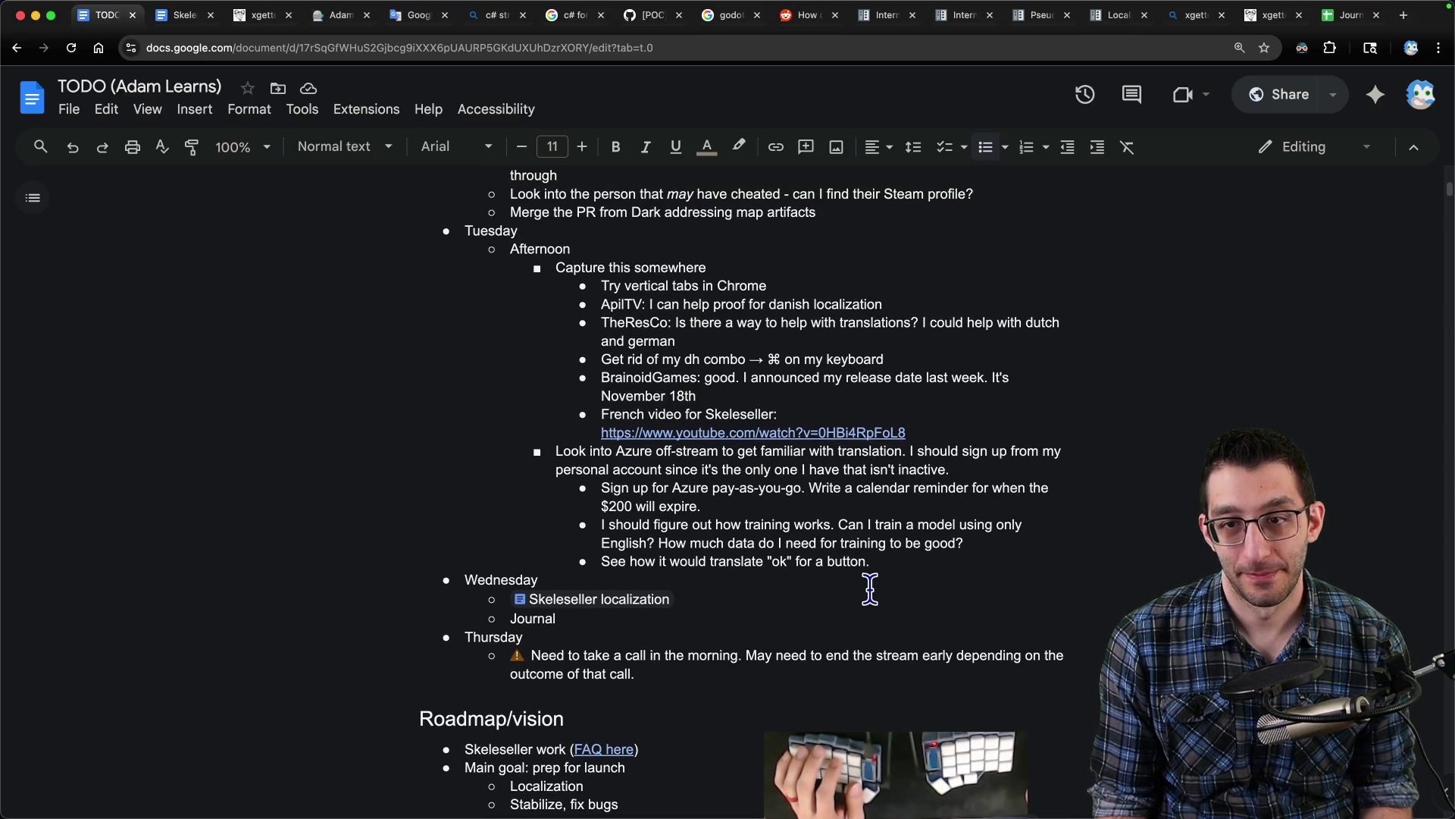
scroll(870, 589, "up", 2)
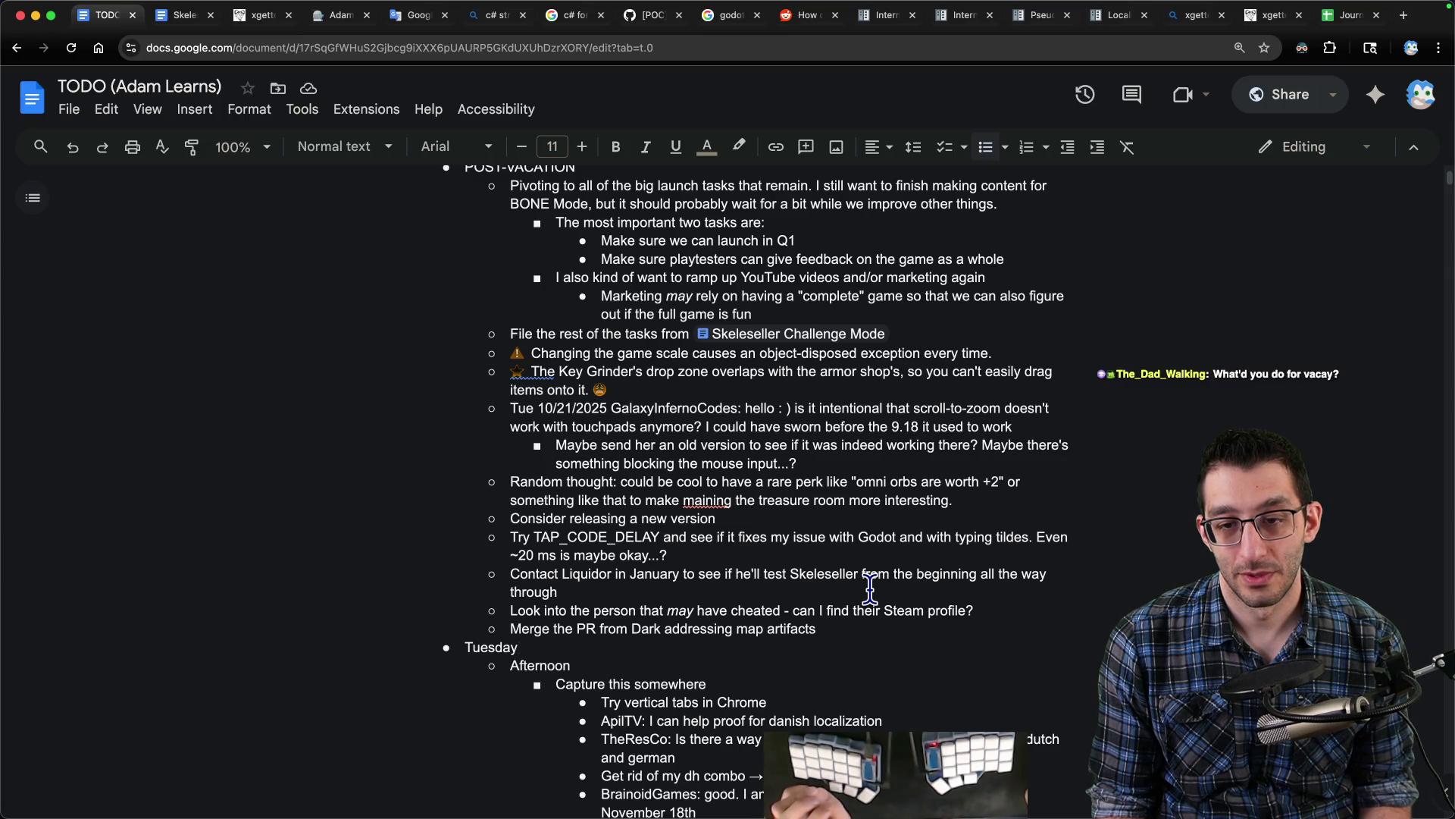
- Delete the 'Look into the person…' cheater follow-up line from the TODO list
triple_click(900, 610)
key("BackSpace")
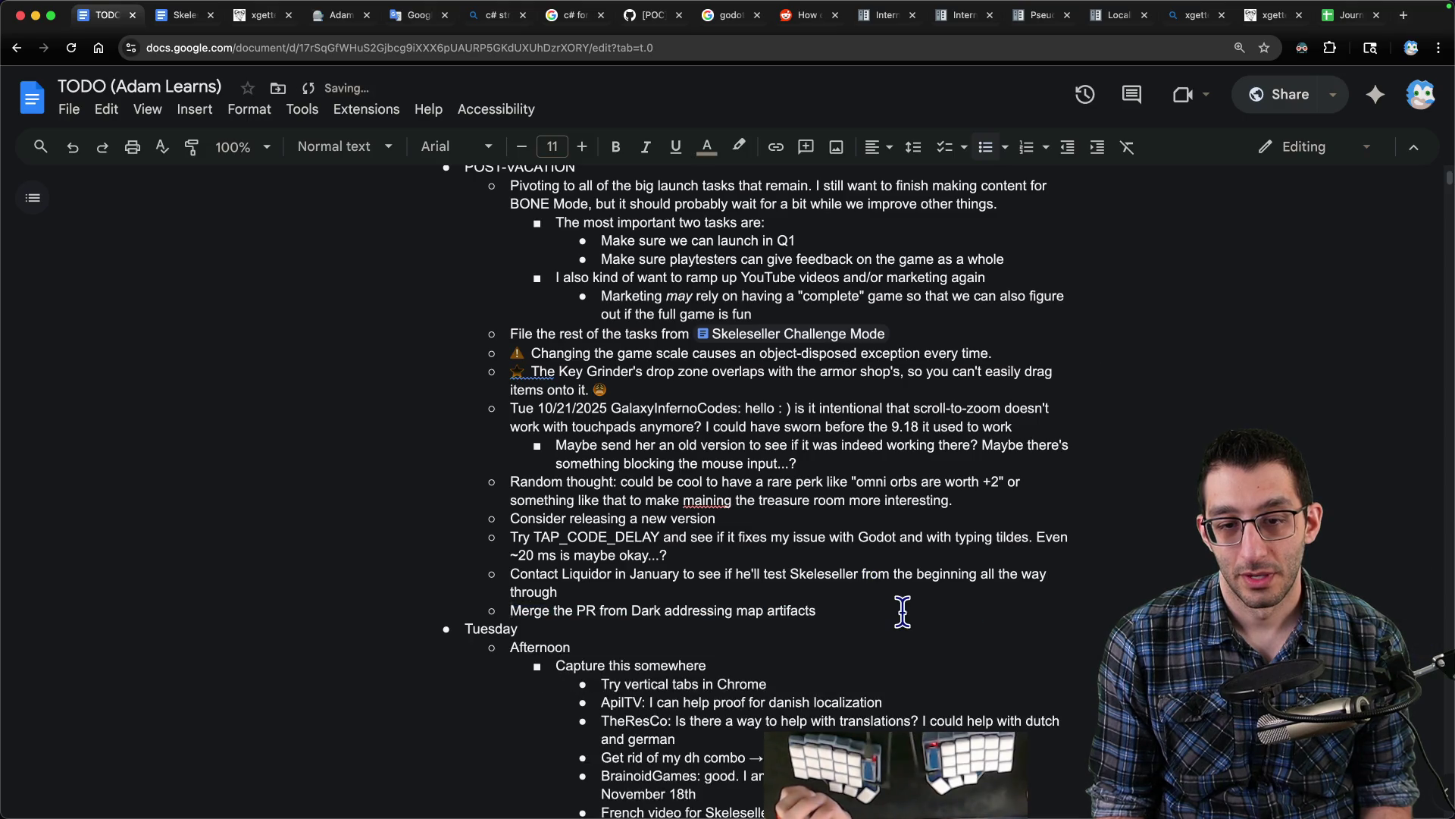
scroll(891, 603, "up", 3)
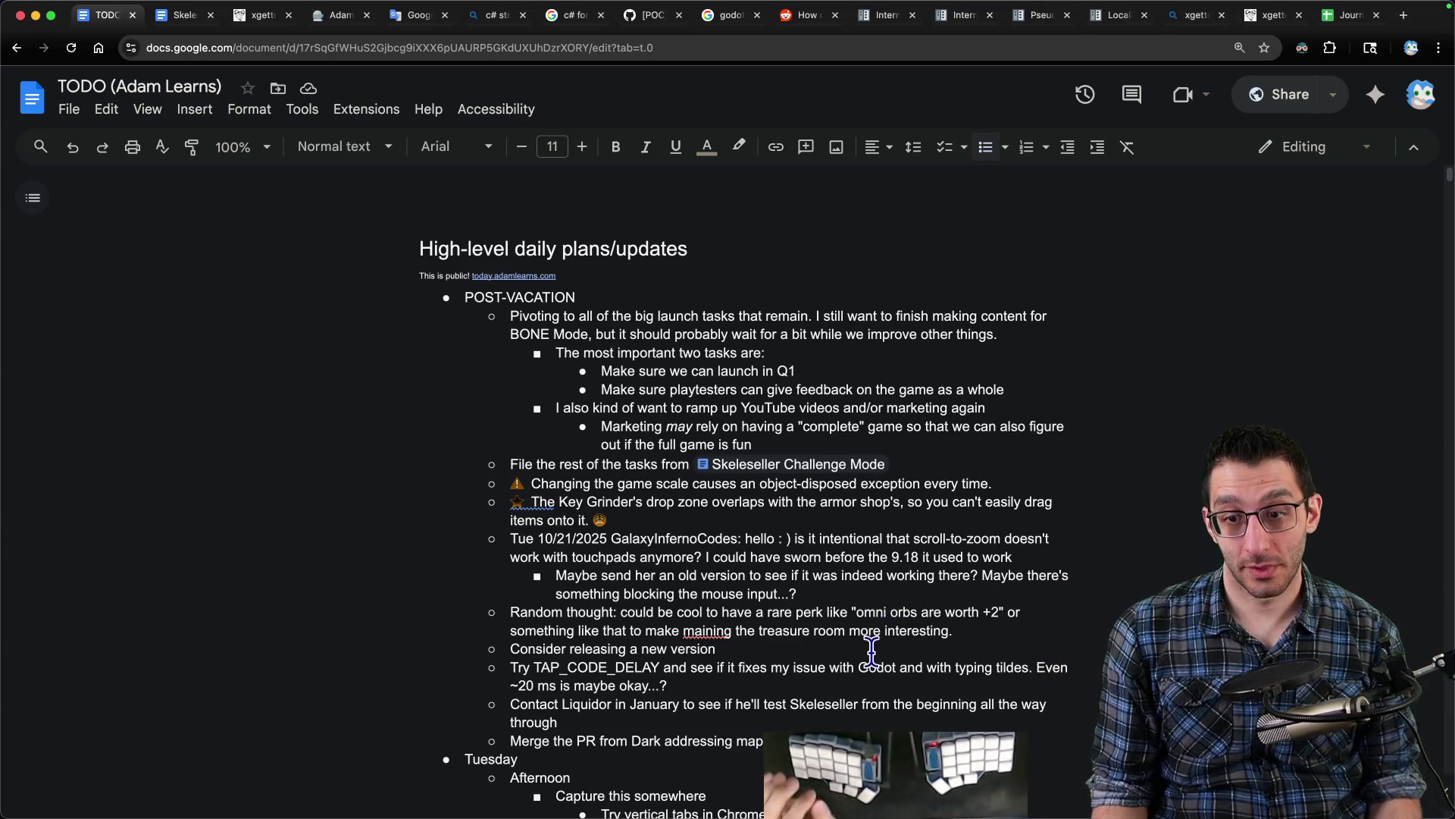
scroll(1059, 588, "down", 5)
- Move TAP_CODE_DELAY under Tuesday and nest it and the dh combo item under a new 'Keyboard' bullet
key("ctrl+shift+Down")
key("ctrl+shift+Down")
key("ctrl+shift+Down")
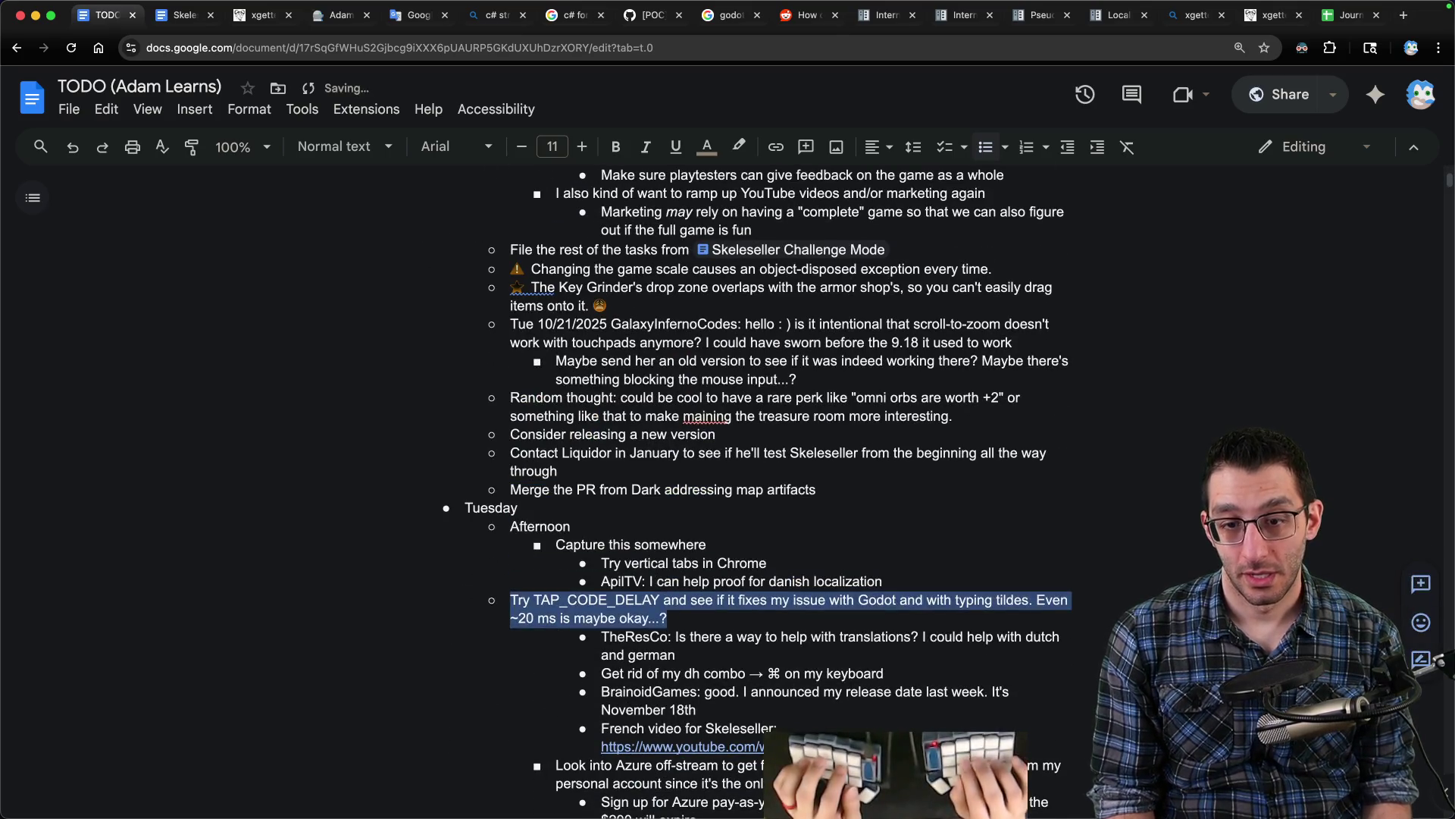
key("Tab")
key("Tab")
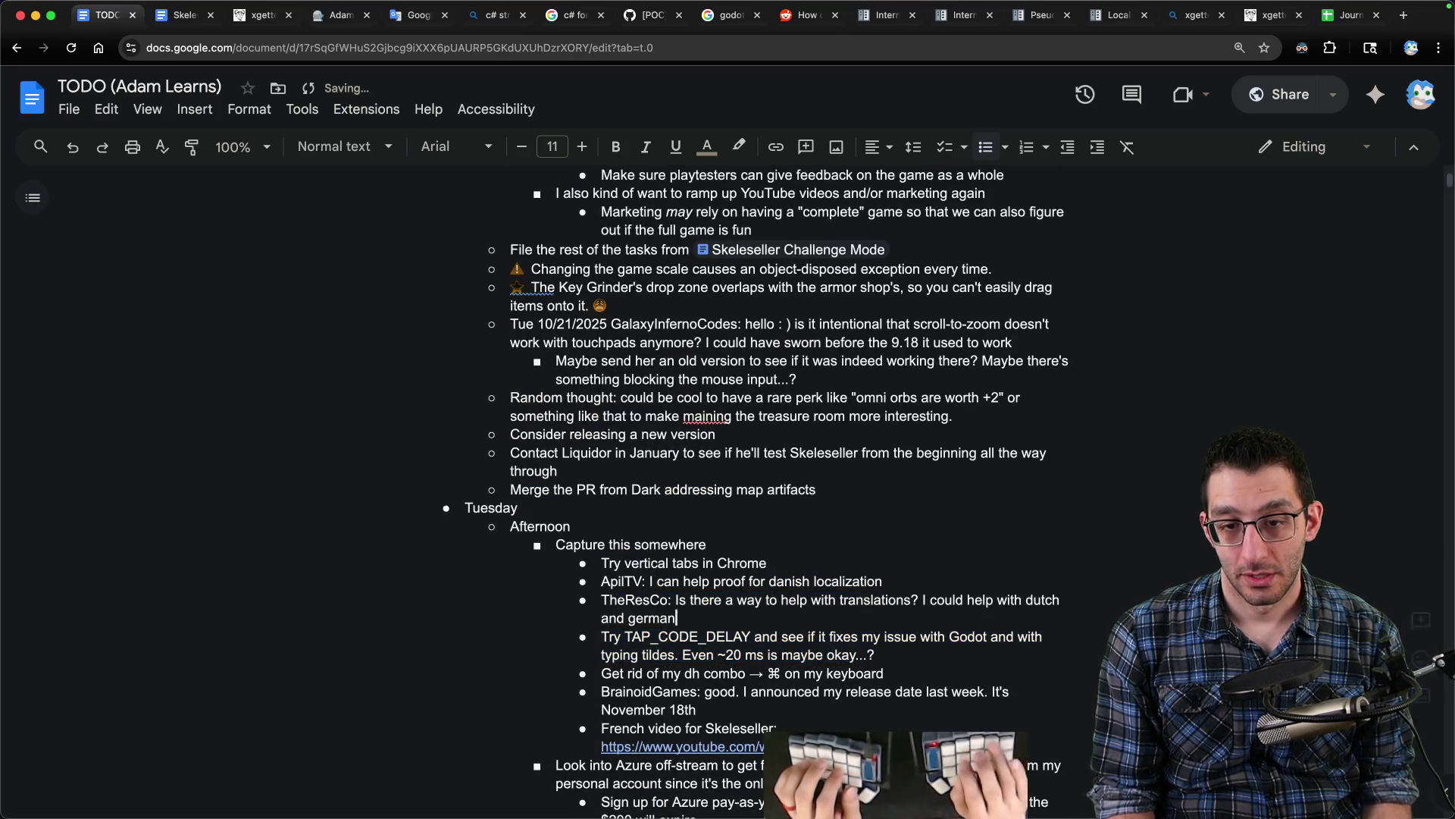
key("Left")
key("Return")
key("Up")
type("Keyboard")
key("shift+Down")
key("shift+Down")
key("Tab")
key("Down")
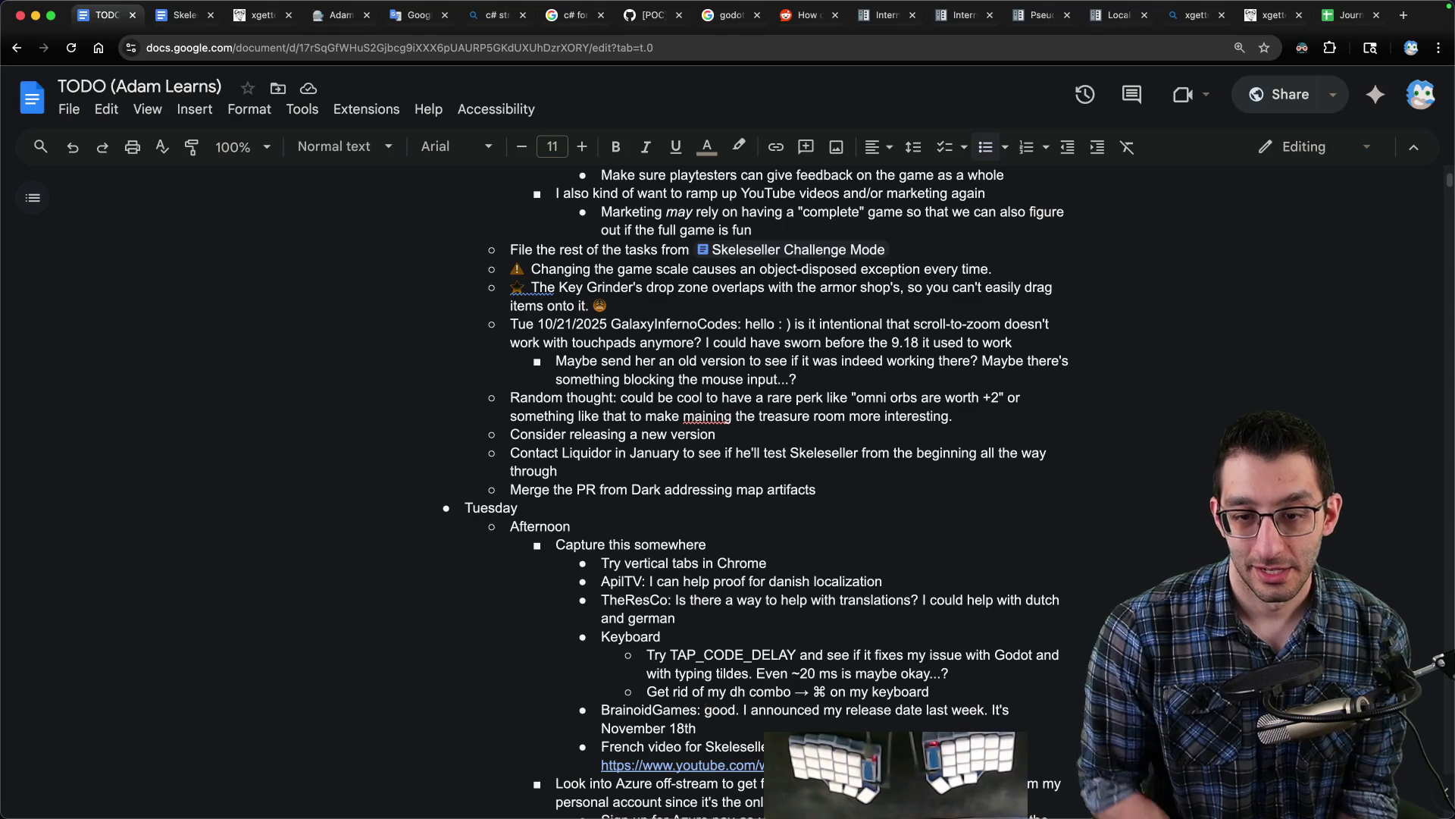
scroll(924, 485, "down", 5)
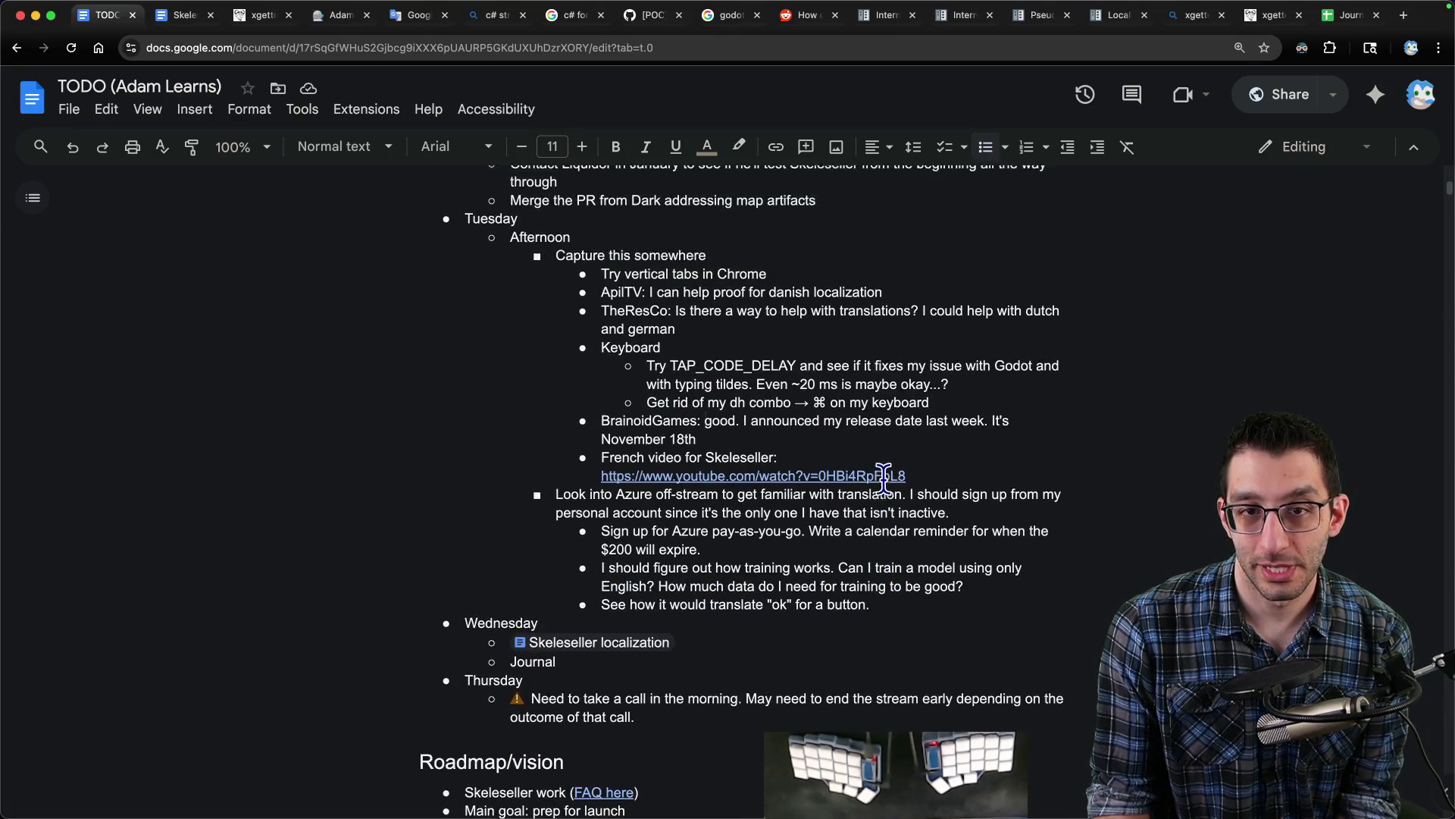
scroll(884, 478, "down", 1)
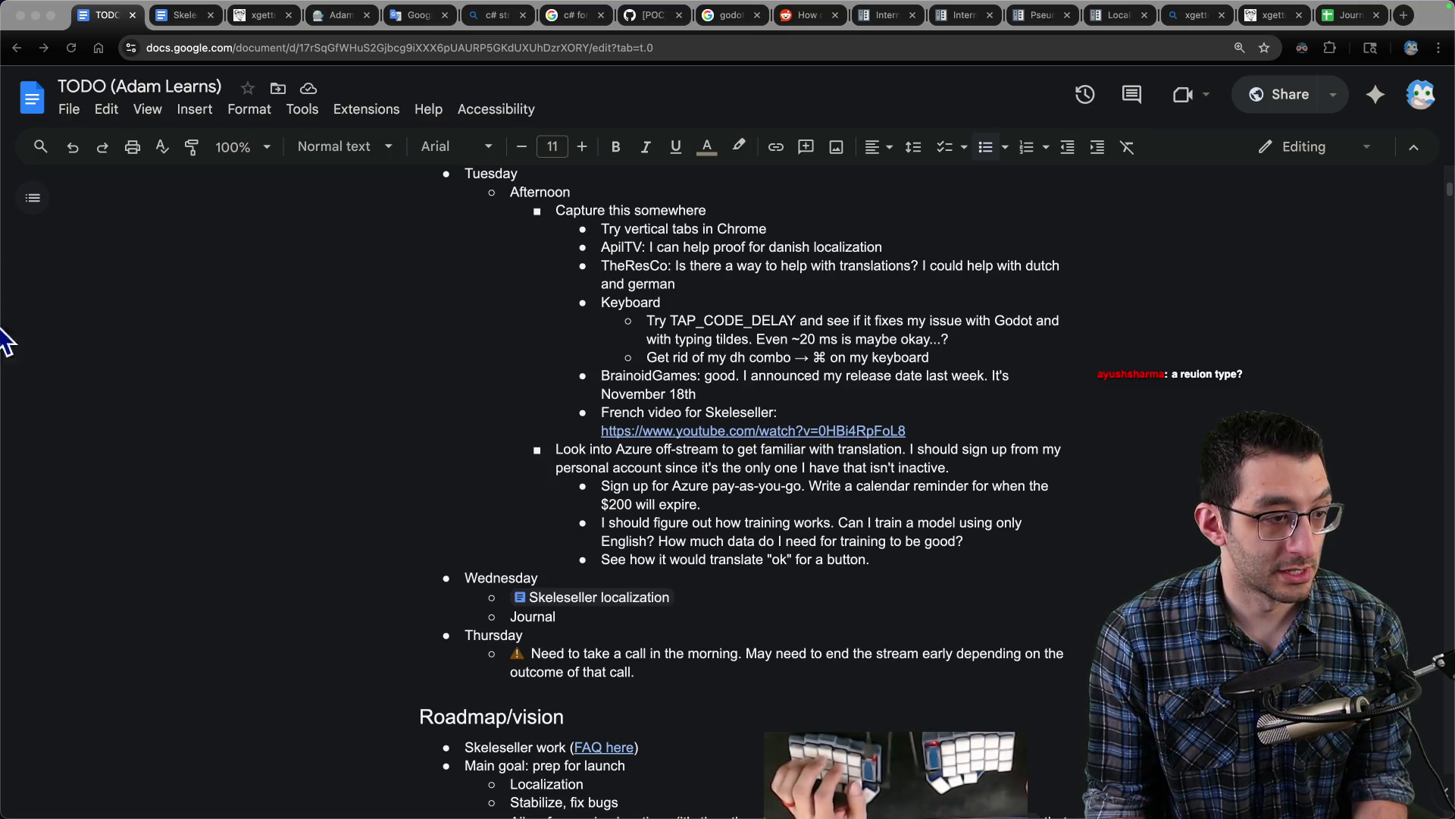
- Paste the copied river sunset photo into GIMP as a new image and view it at 100%
mouse_move(652, 807)
left_click(883, 773)
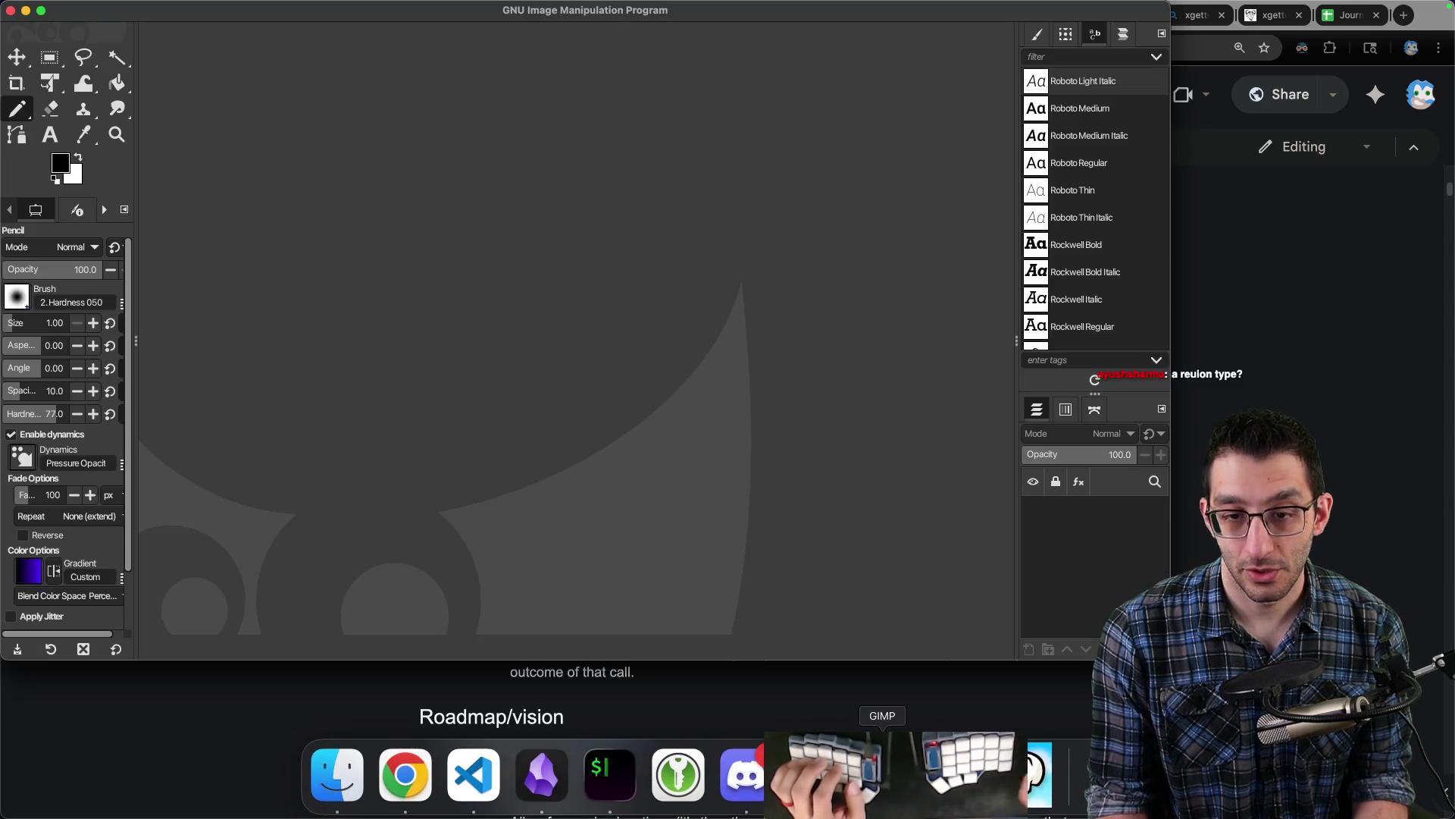
key("shift+super+v")
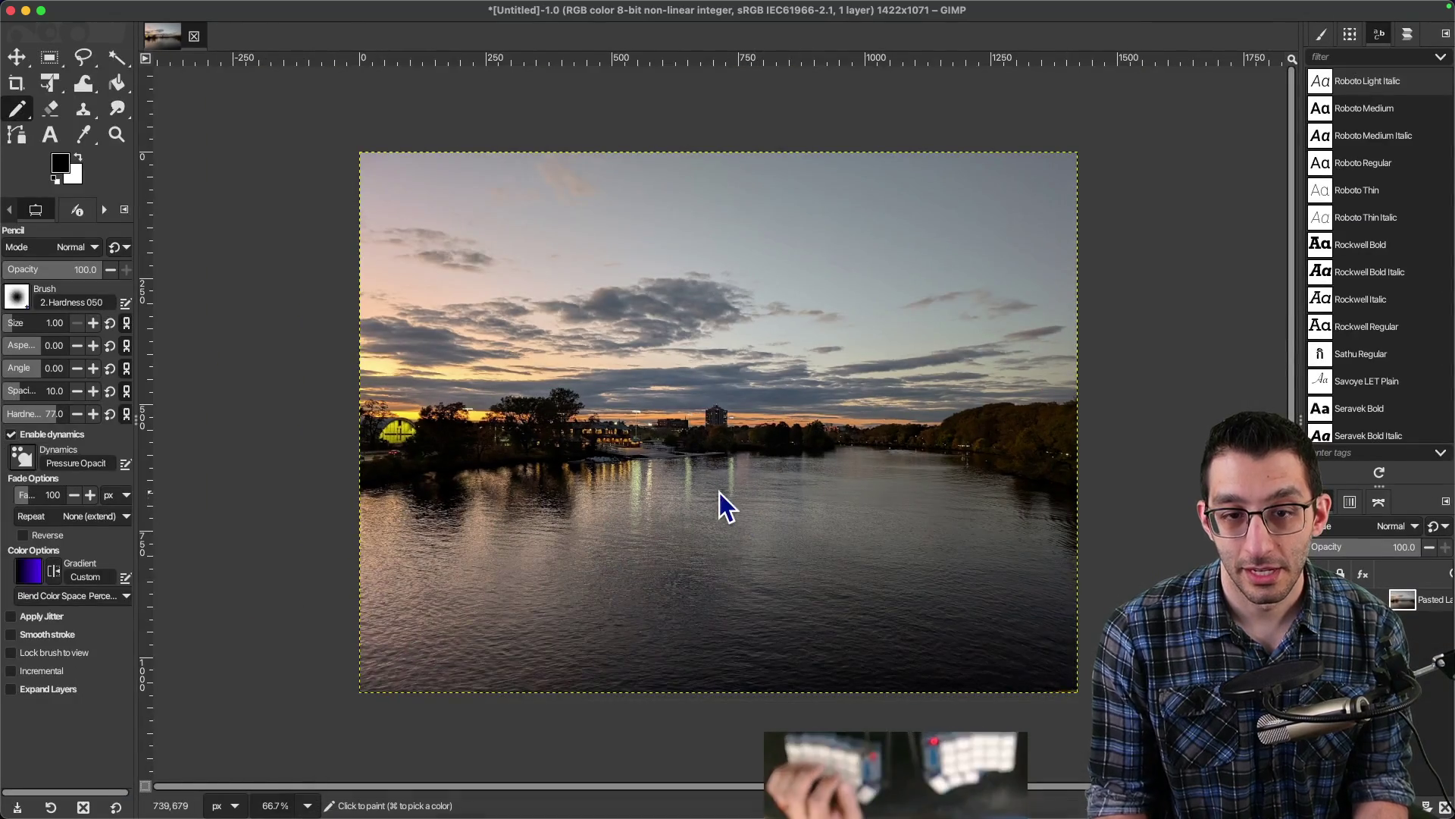
key("1")
left_click_drag(815, 502, 773, 435)
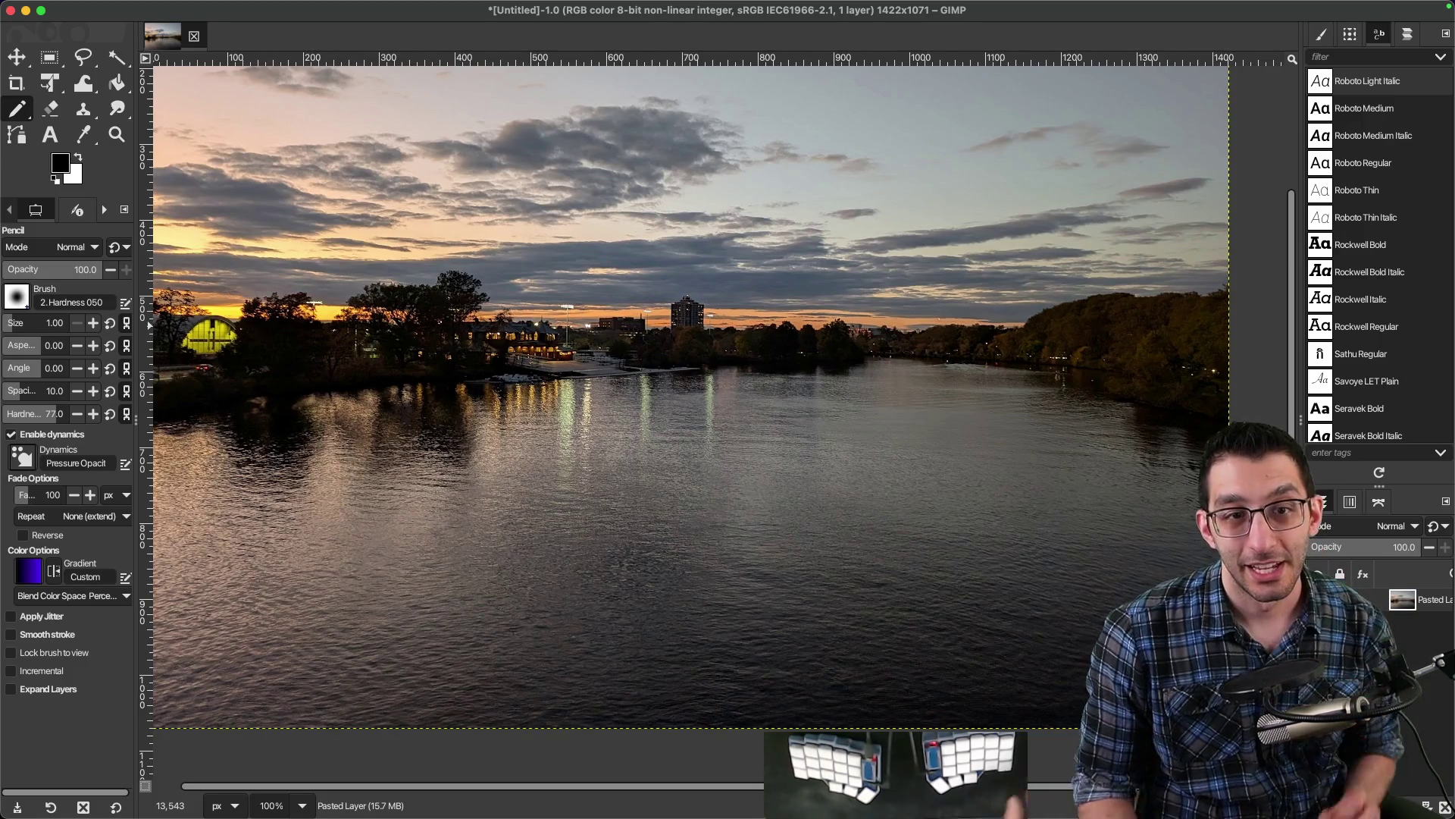
mouse_move(377, 321)
left_mouse_down()
mouse_move(416, 373)
mouse_move(367, 361)
left_mouse_up()
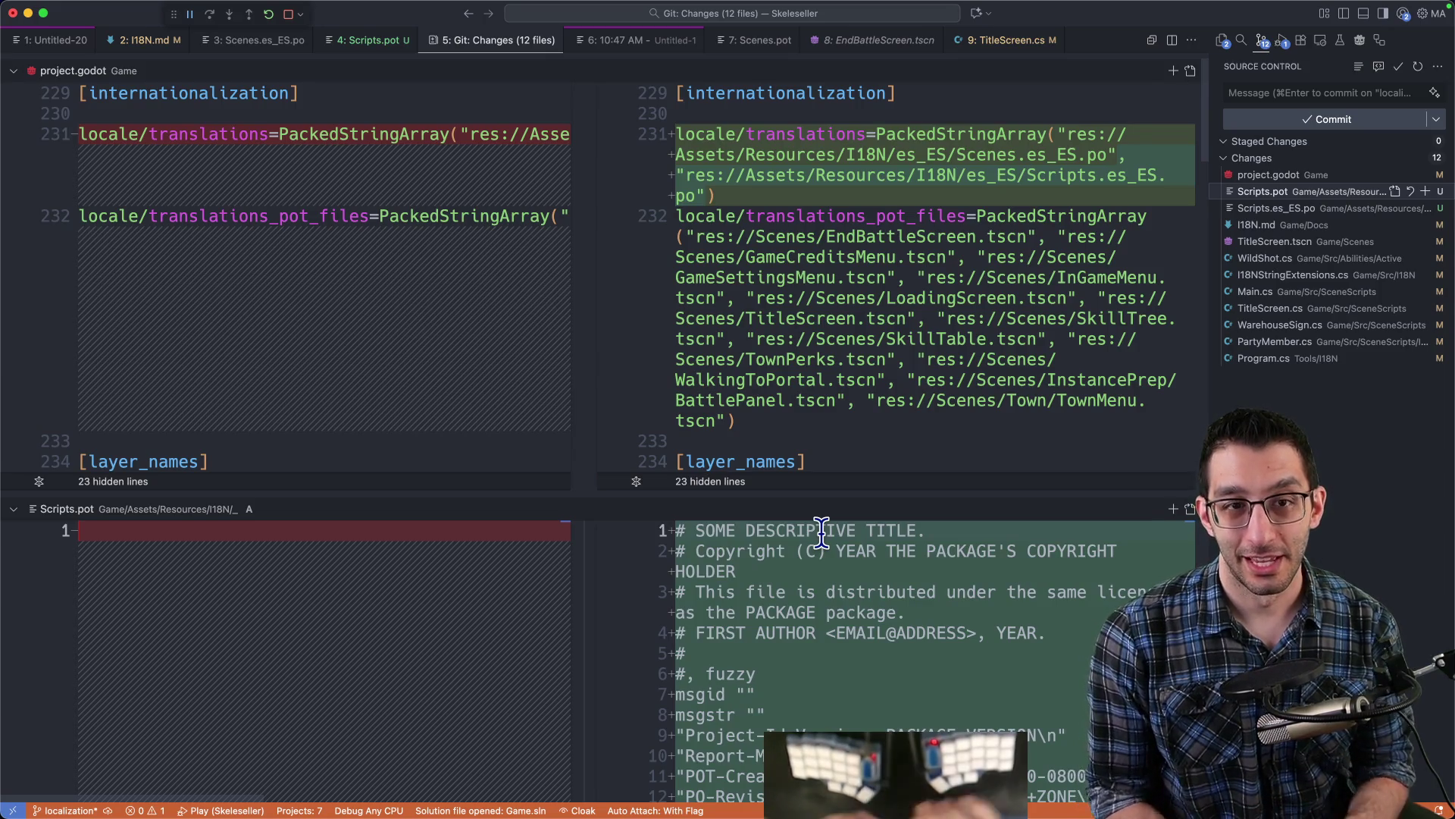
- Close the Untitled-1 and Untitled-20 scratch editors without saving
left_click(616, 41)
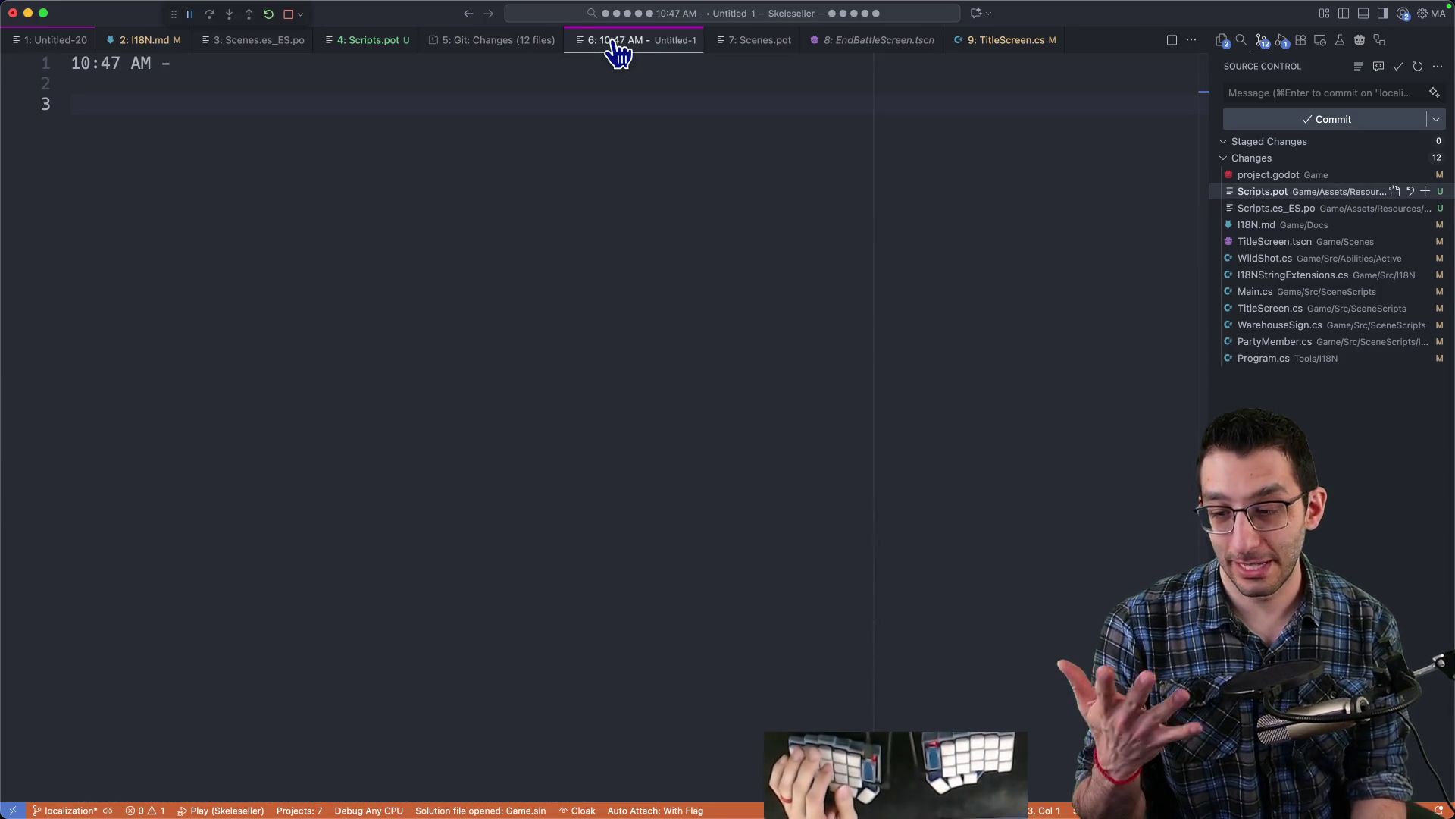
key("super+w")
key("super+d")
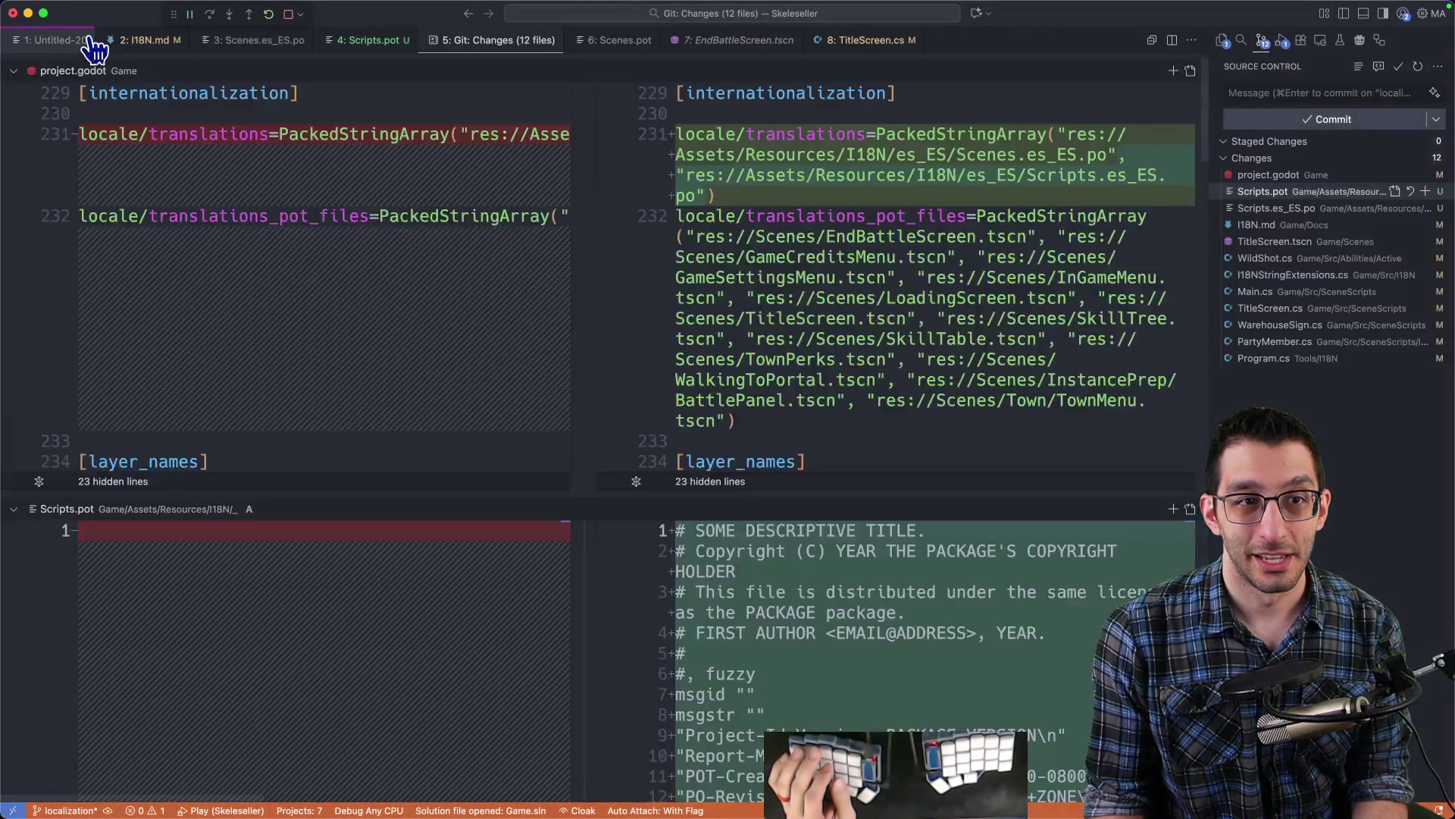
key("ctrl+1")
key("super+w")
key("super+d")
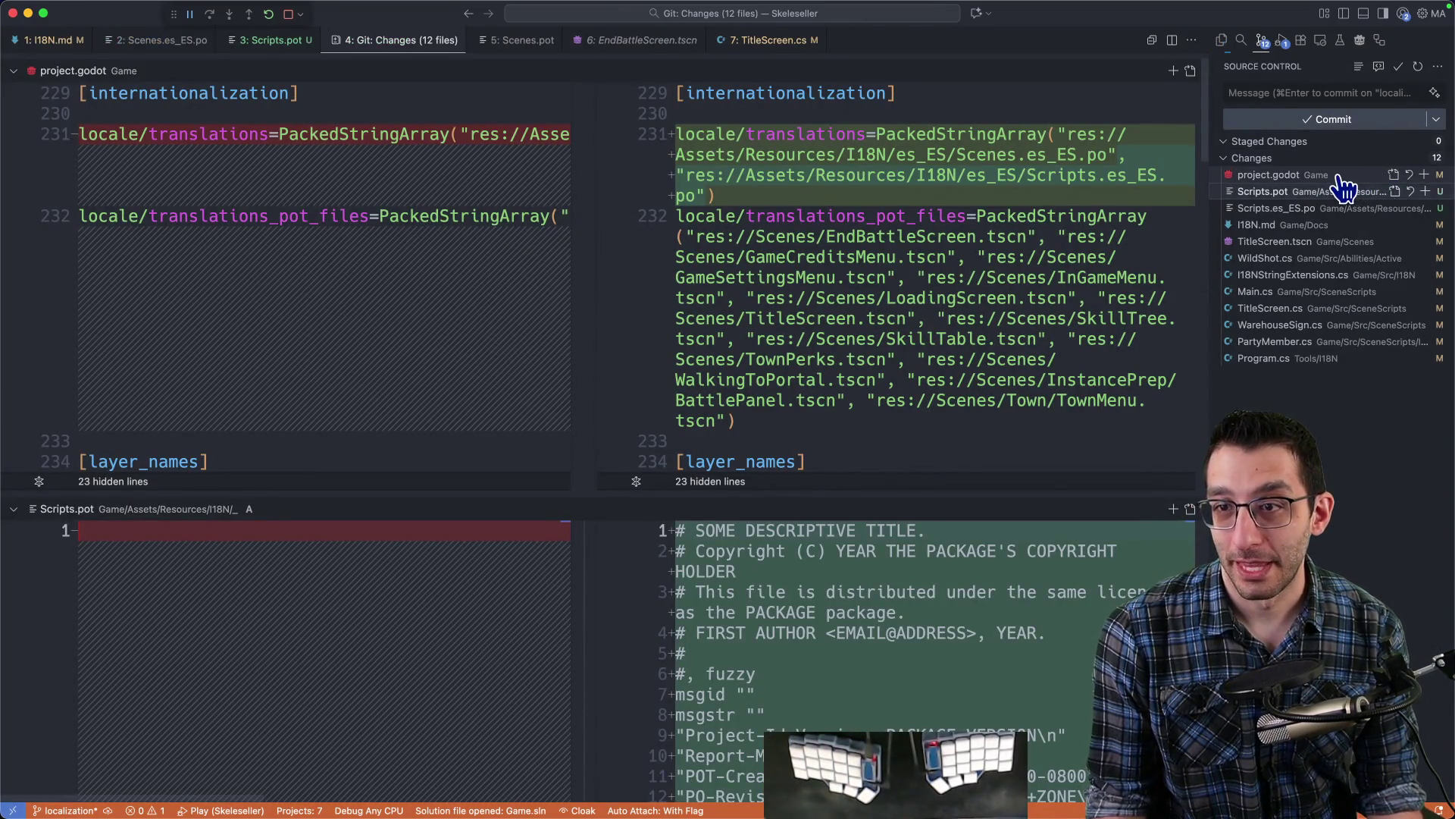
- Open the project.godot working-tree comparison, then scroll through the combined Git changes view
left_click(1304, 175)
key("ctrl+4")
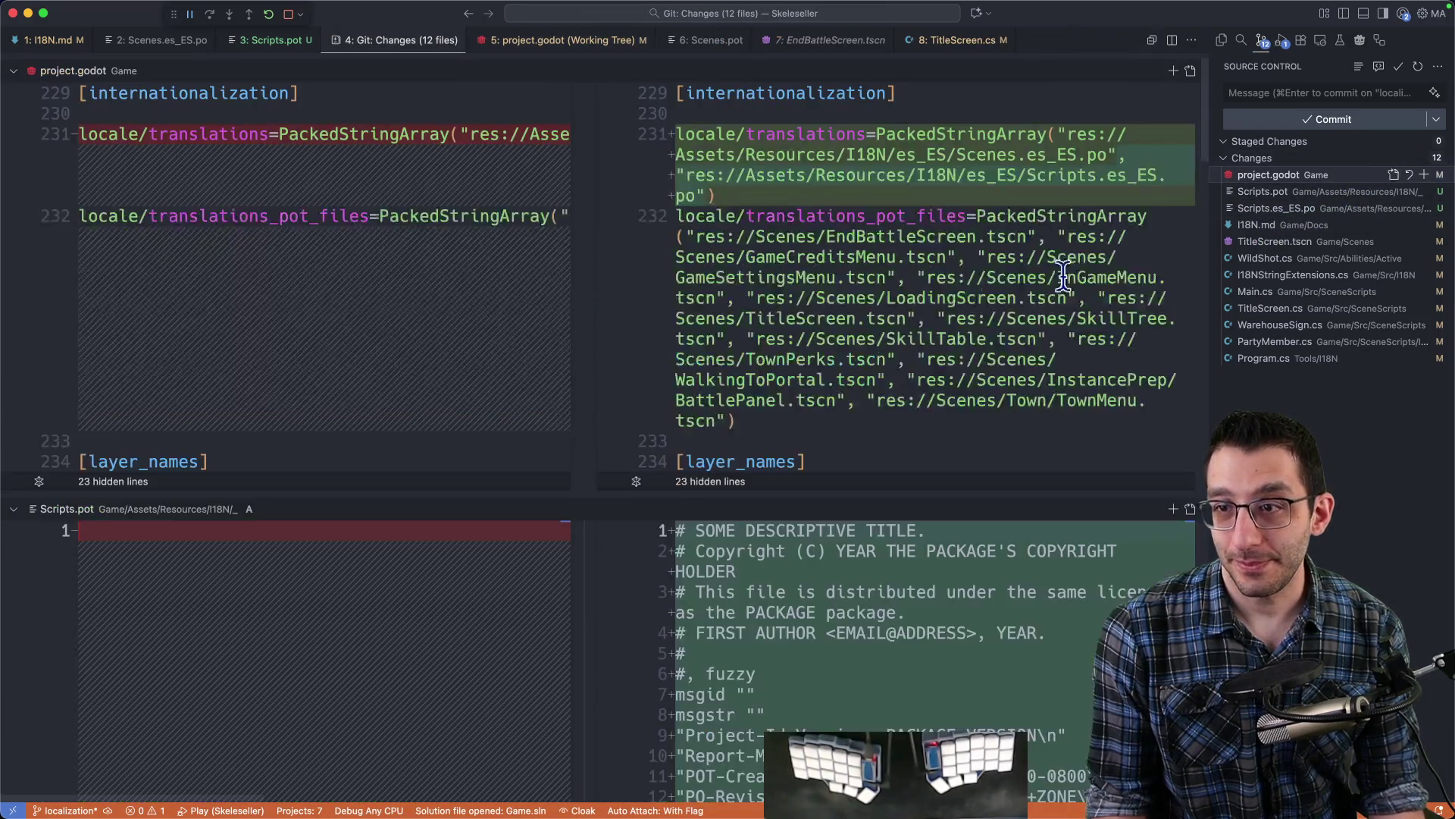
scroll(959, 294, "down", 20)
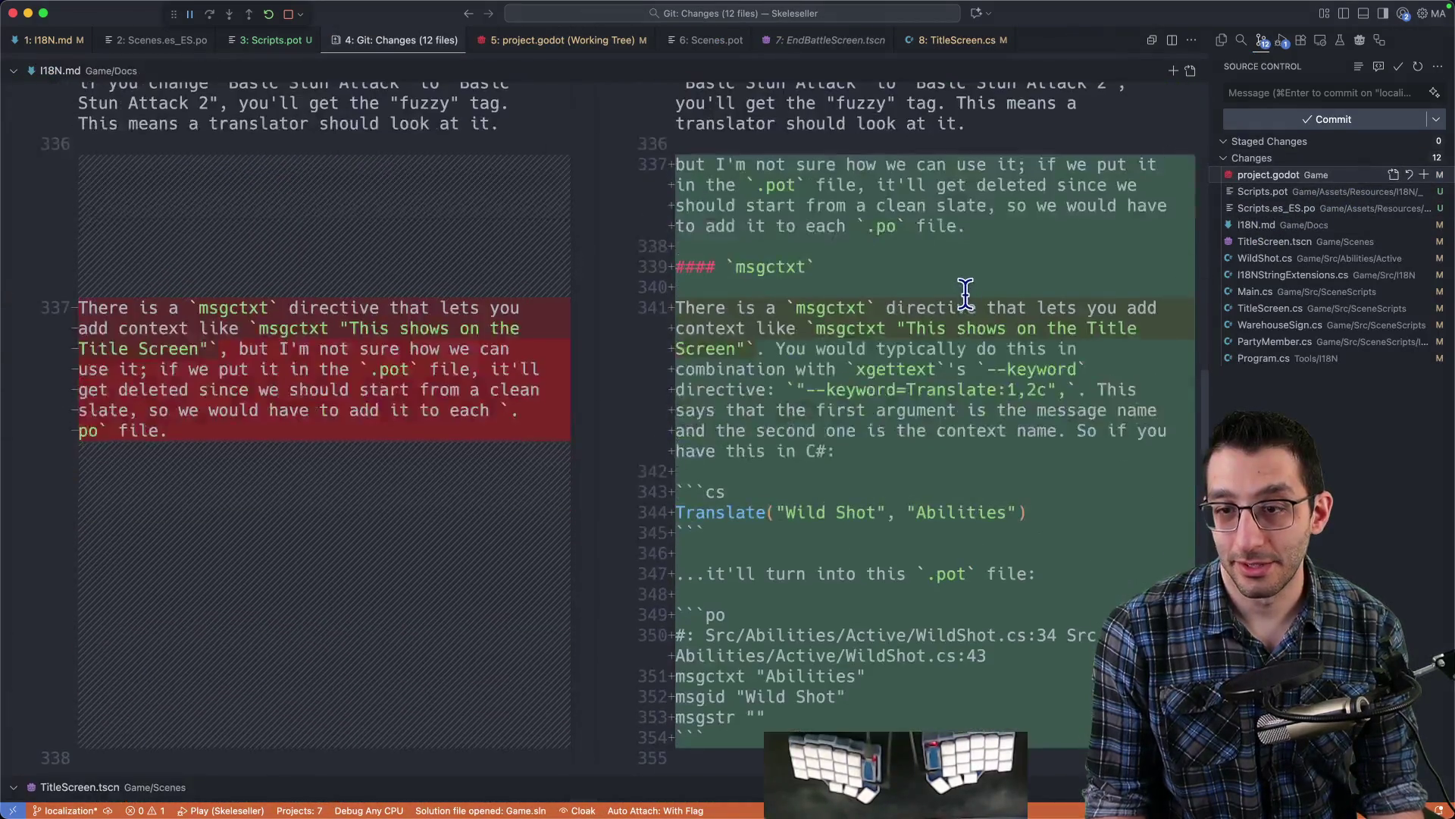
scroll(964, 294, "down", 15)
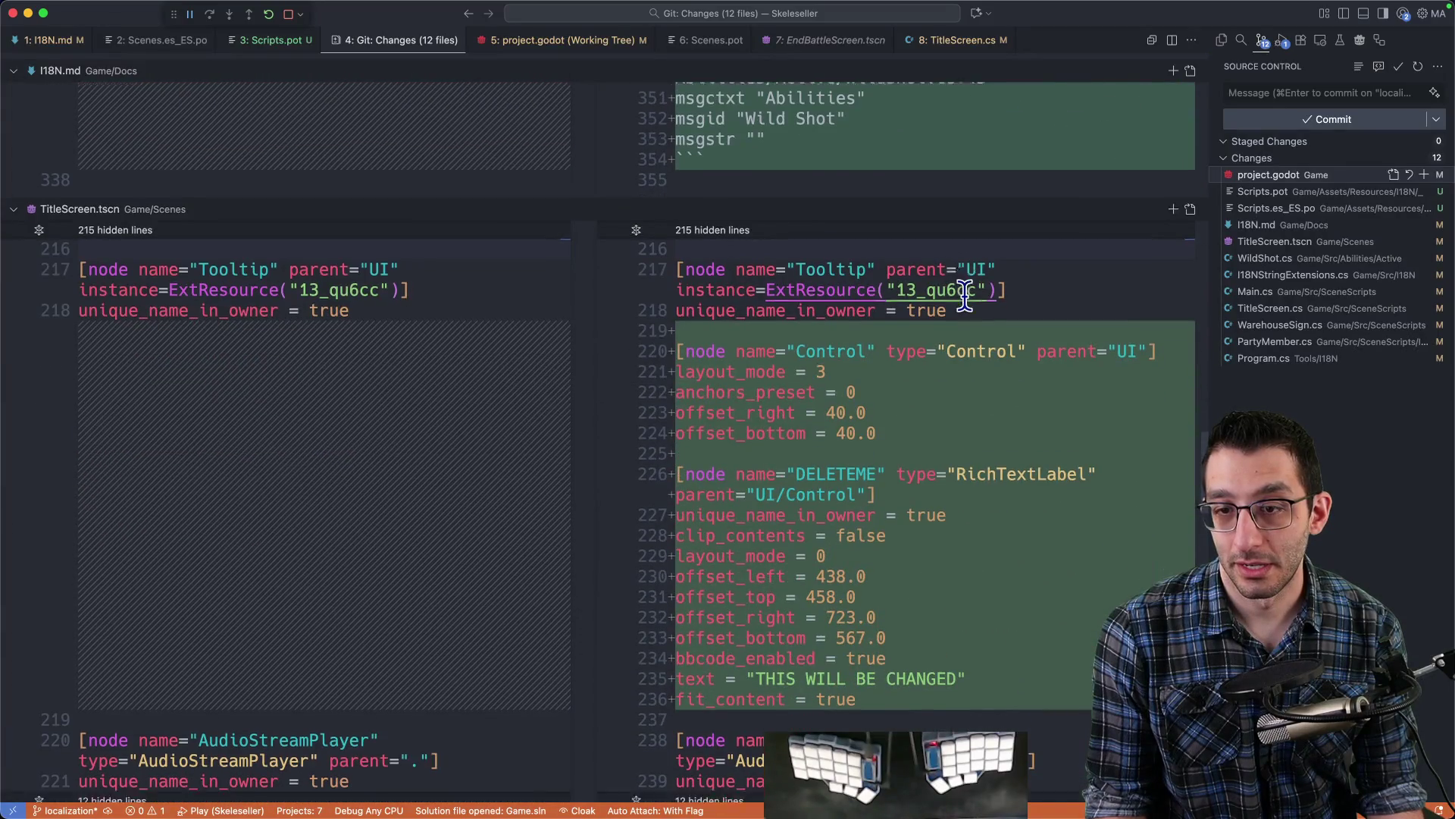
scroll(964, 294, "down", 5)
scroll(964, 294, "up", 10)
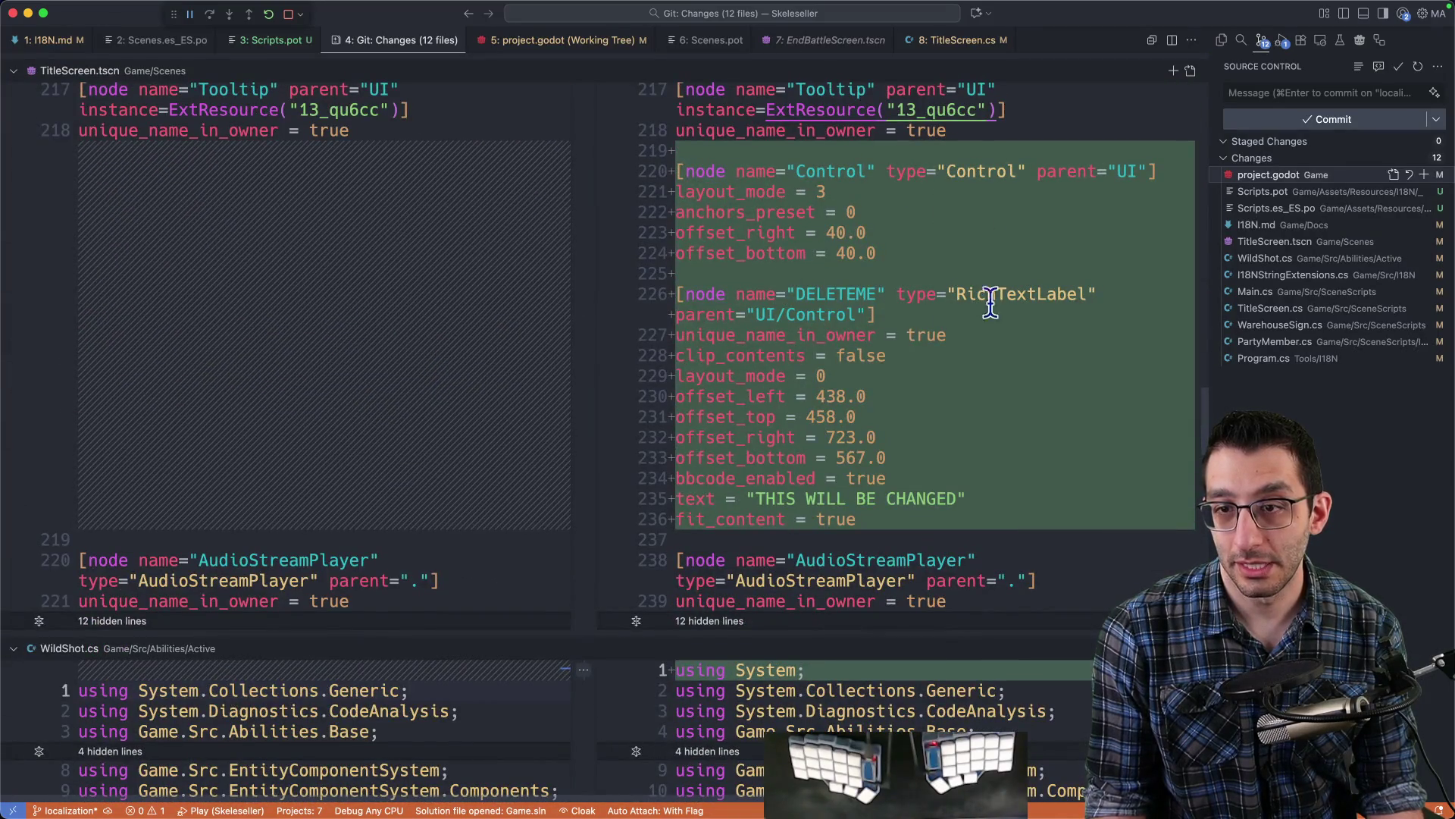
scroll(990, 310, "up", 4)
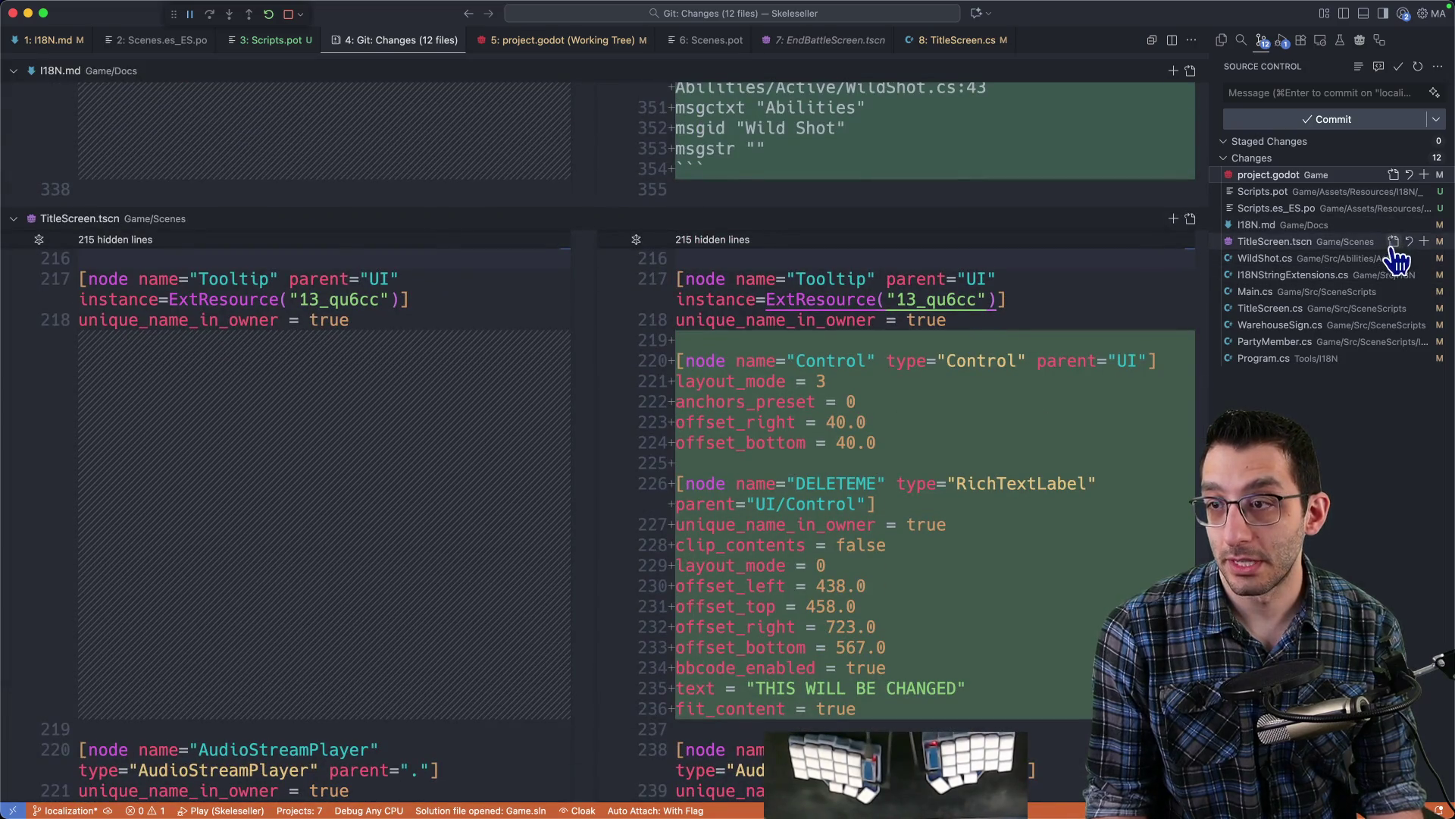
- Discard TitleScreen.tscn's changes and revert the added DELETEME block in TitleScreen.cs
left_click(1409, 241)
left_click(795, 464)
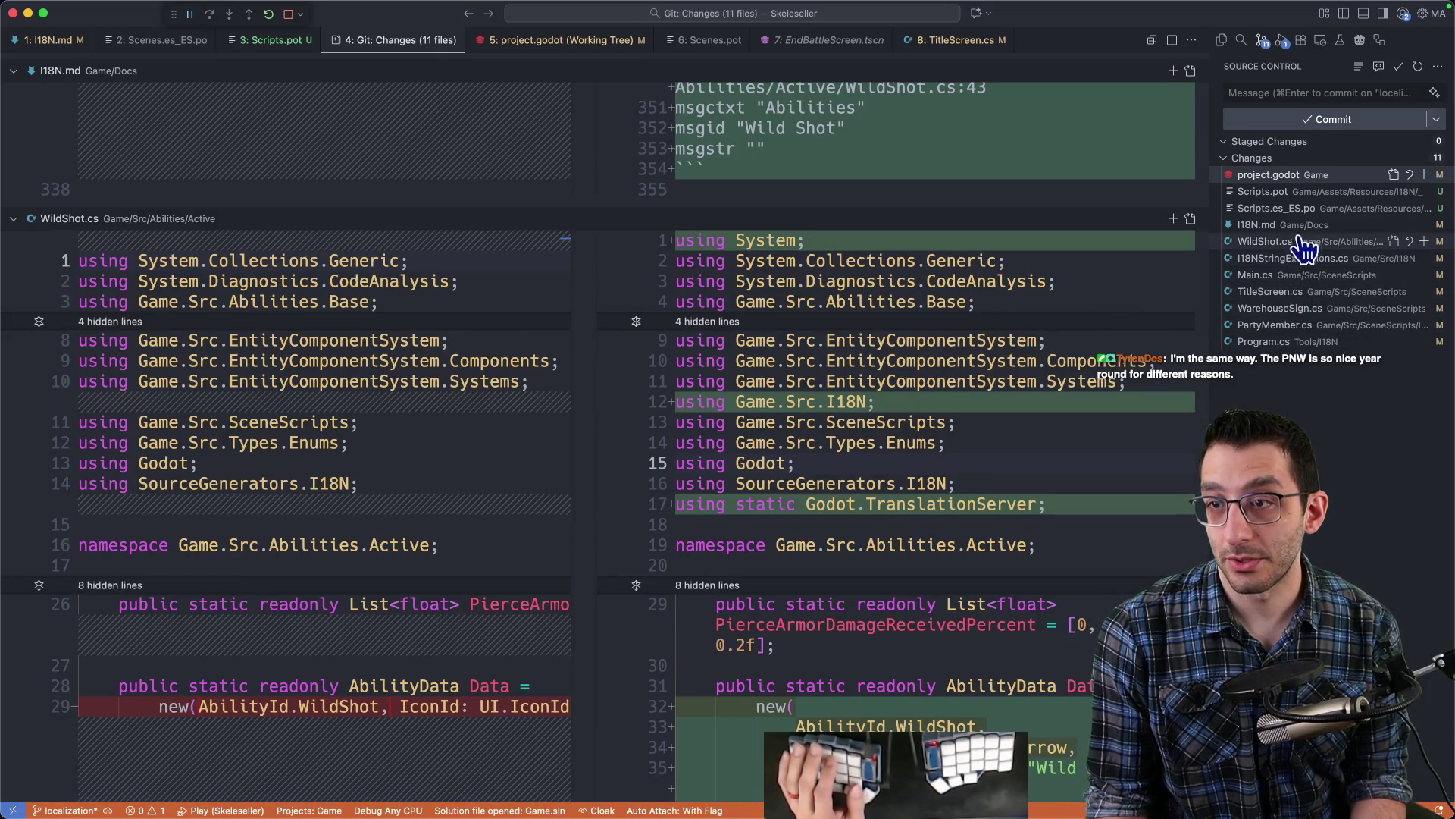
left_click(1269, 291)
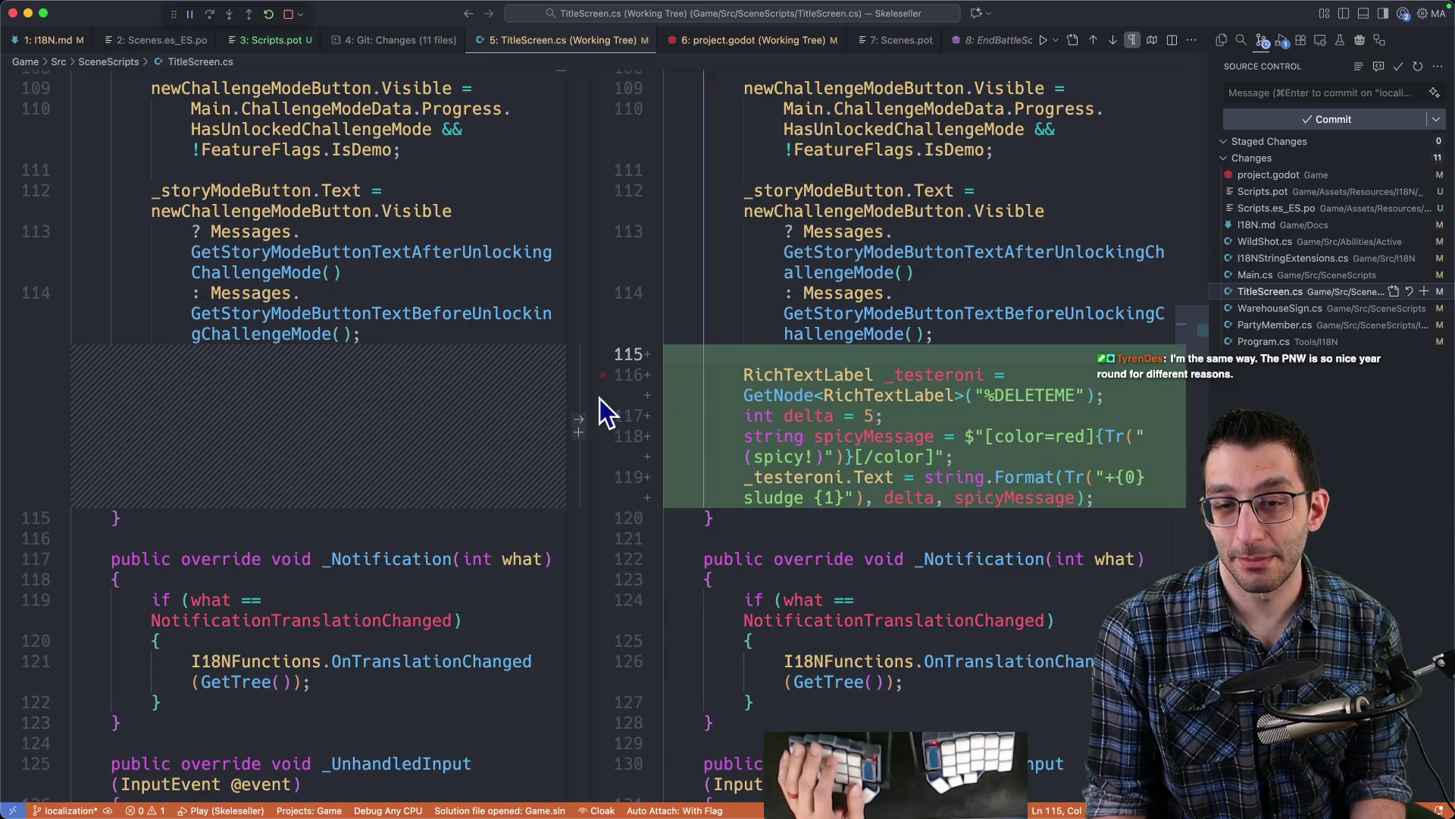
left_click(580, 421)
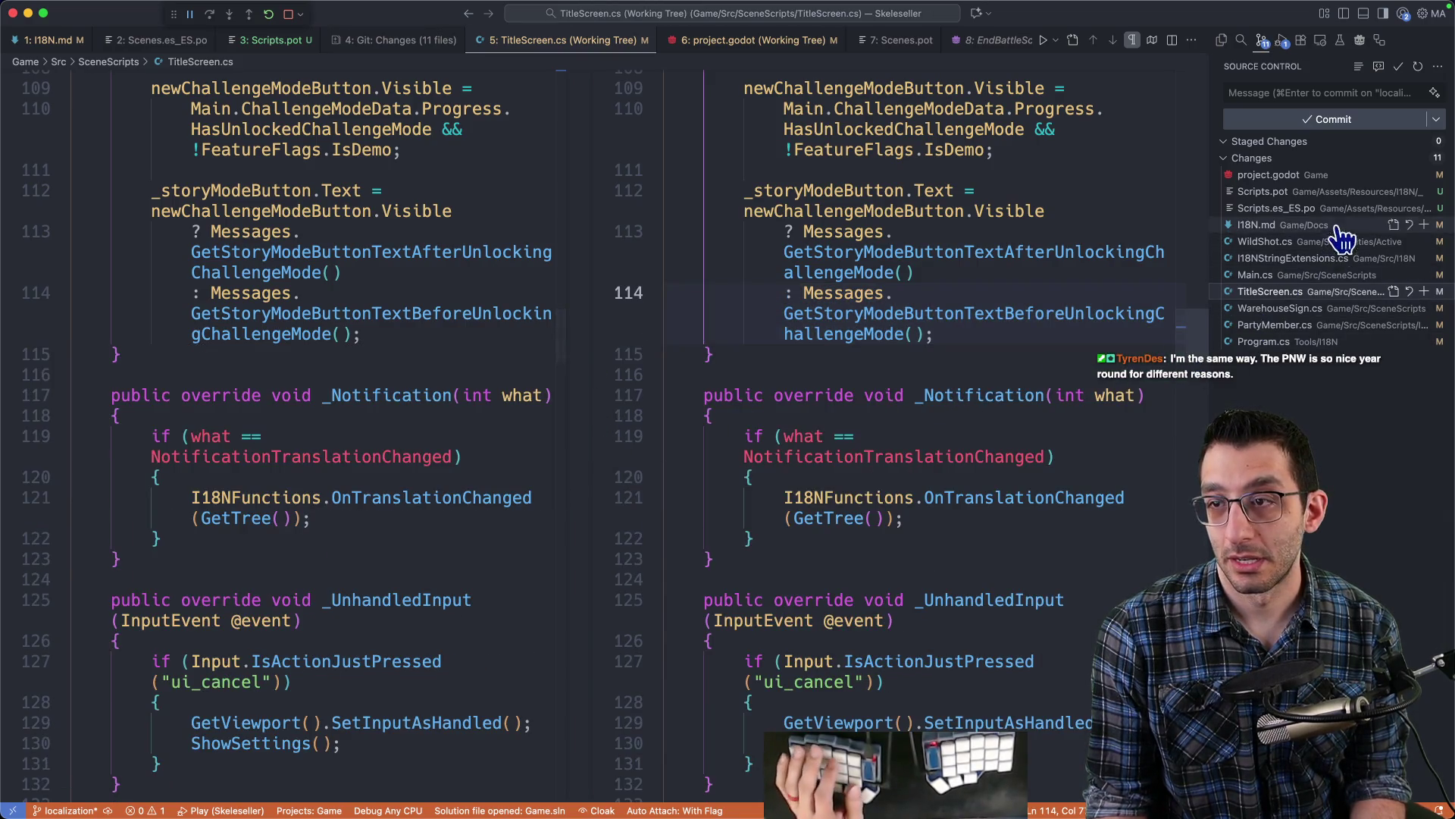
left_click(1388, 159)
- Delete the commented-out DisplayName line in WildShot.cs and save
scroll(889, 449, "down", 5)
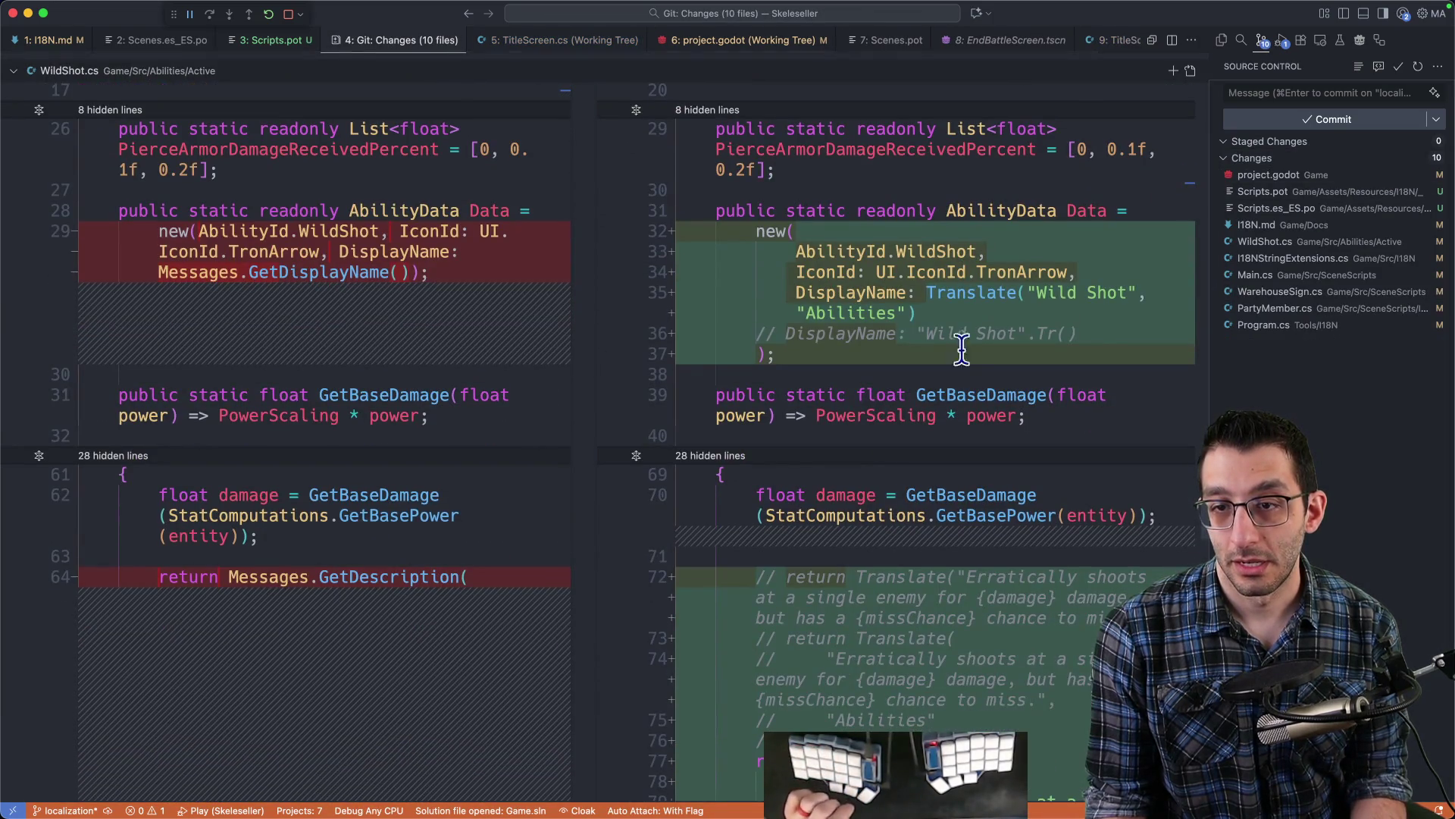
left_click_drag(1121, 335, 1128, 316)
key("BackSpace")
key("super+s")
- Delete the commented Translate block in the extensions file
scroll(1023, 413, "down", 5)
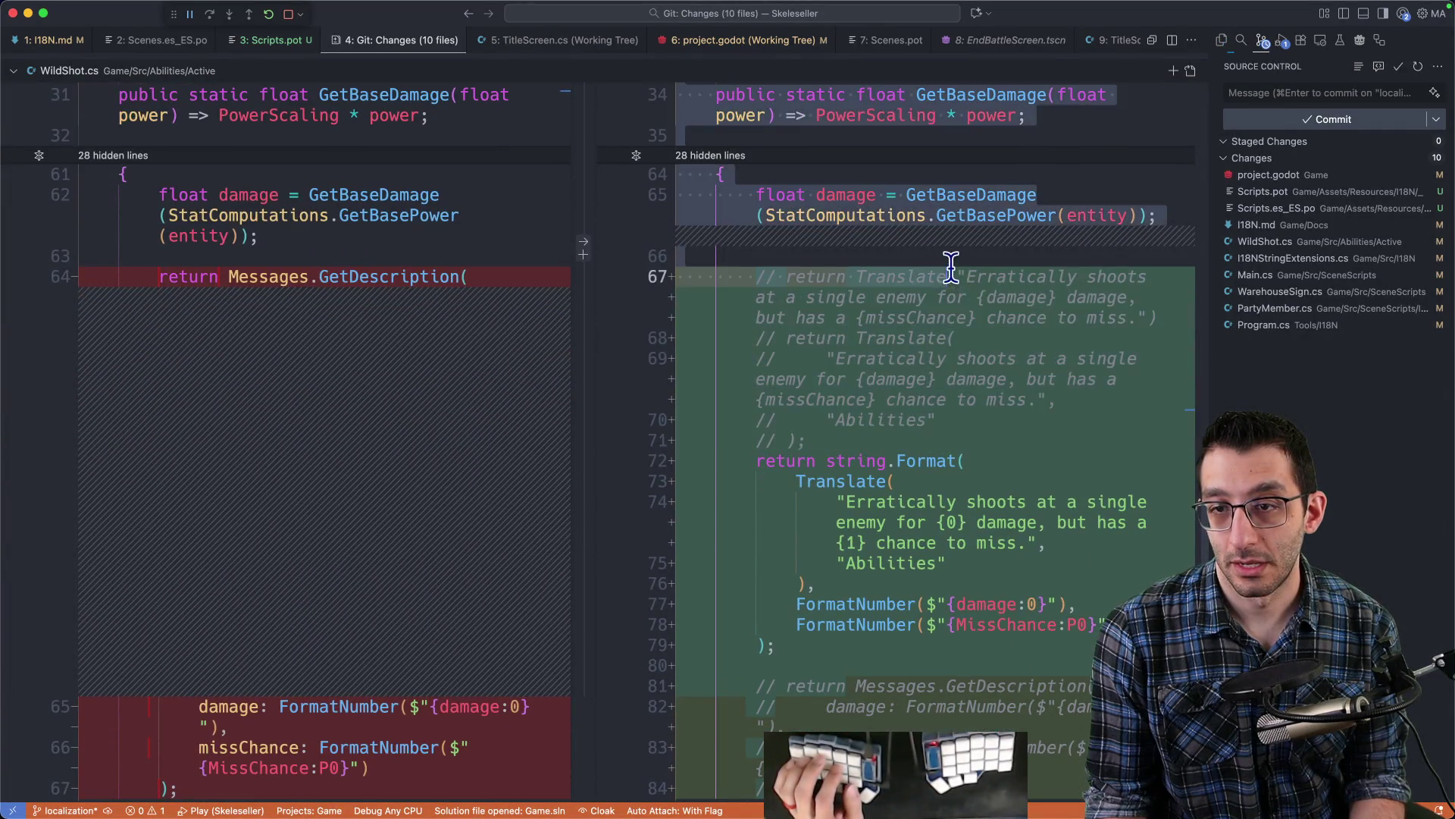
left_click(947, 359)
left_click_drag(854, 428, 740, 335)
key("BackSpace")
left_click_drag(834, 604, 886, 476)
left_click(916, 481)
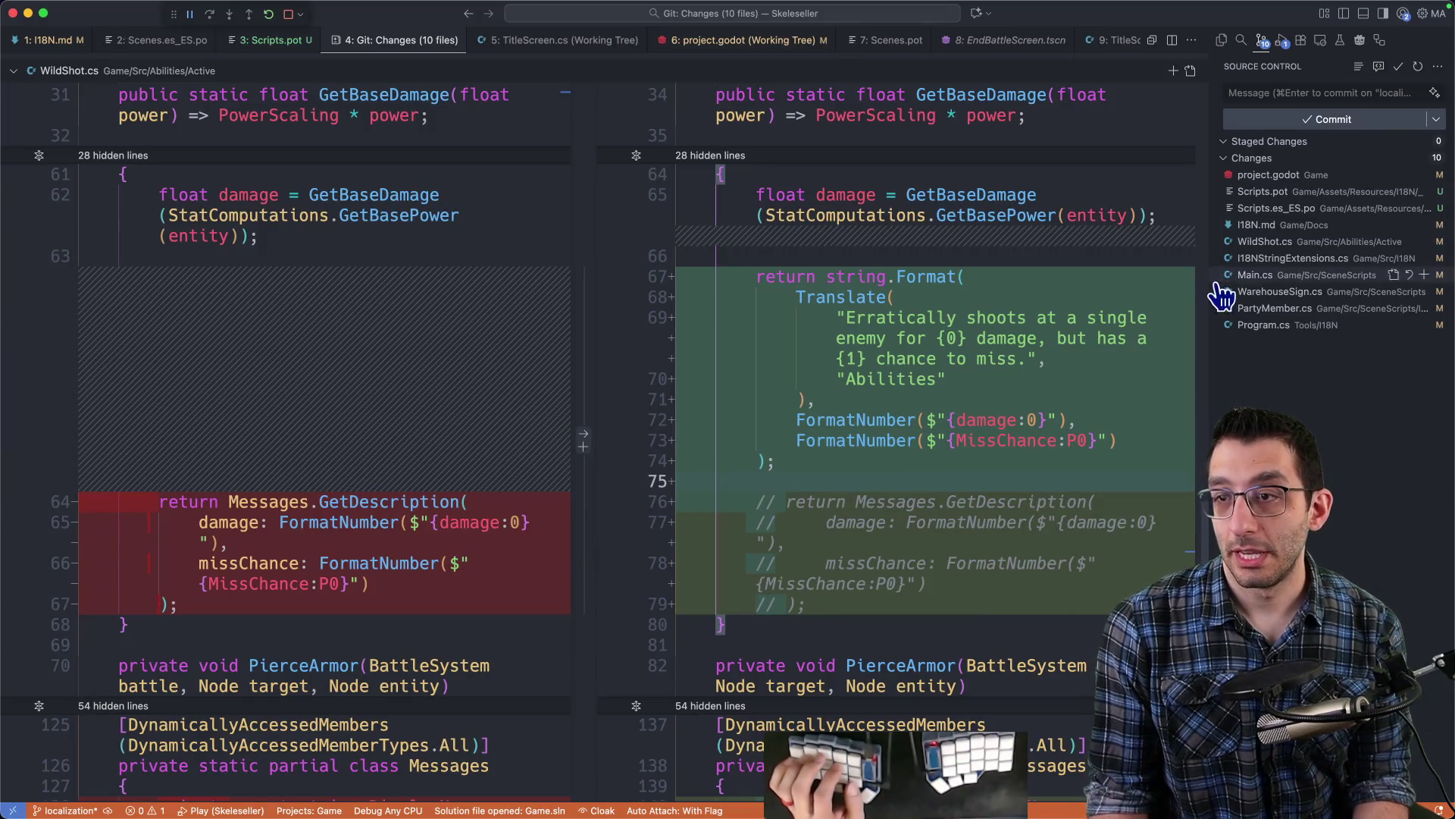
- Discard the added Format method block in I18NStringExtensions.cs
scroll(1059, 382, "down", 8)
scroll(1059, 382, "down", 5)
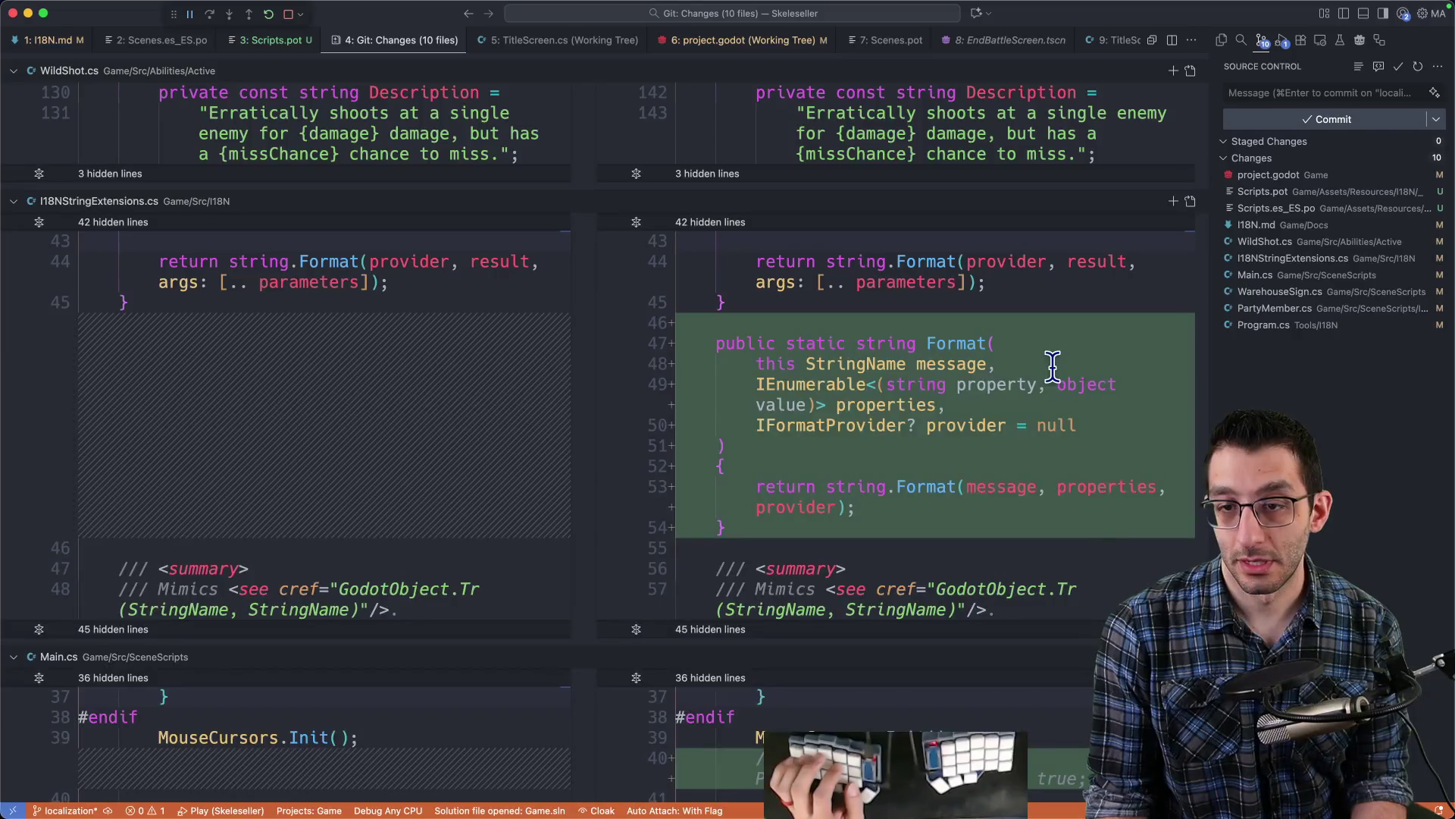
scroll(947, 454, "down", 10)
scroll(872, 459, "up", 14)
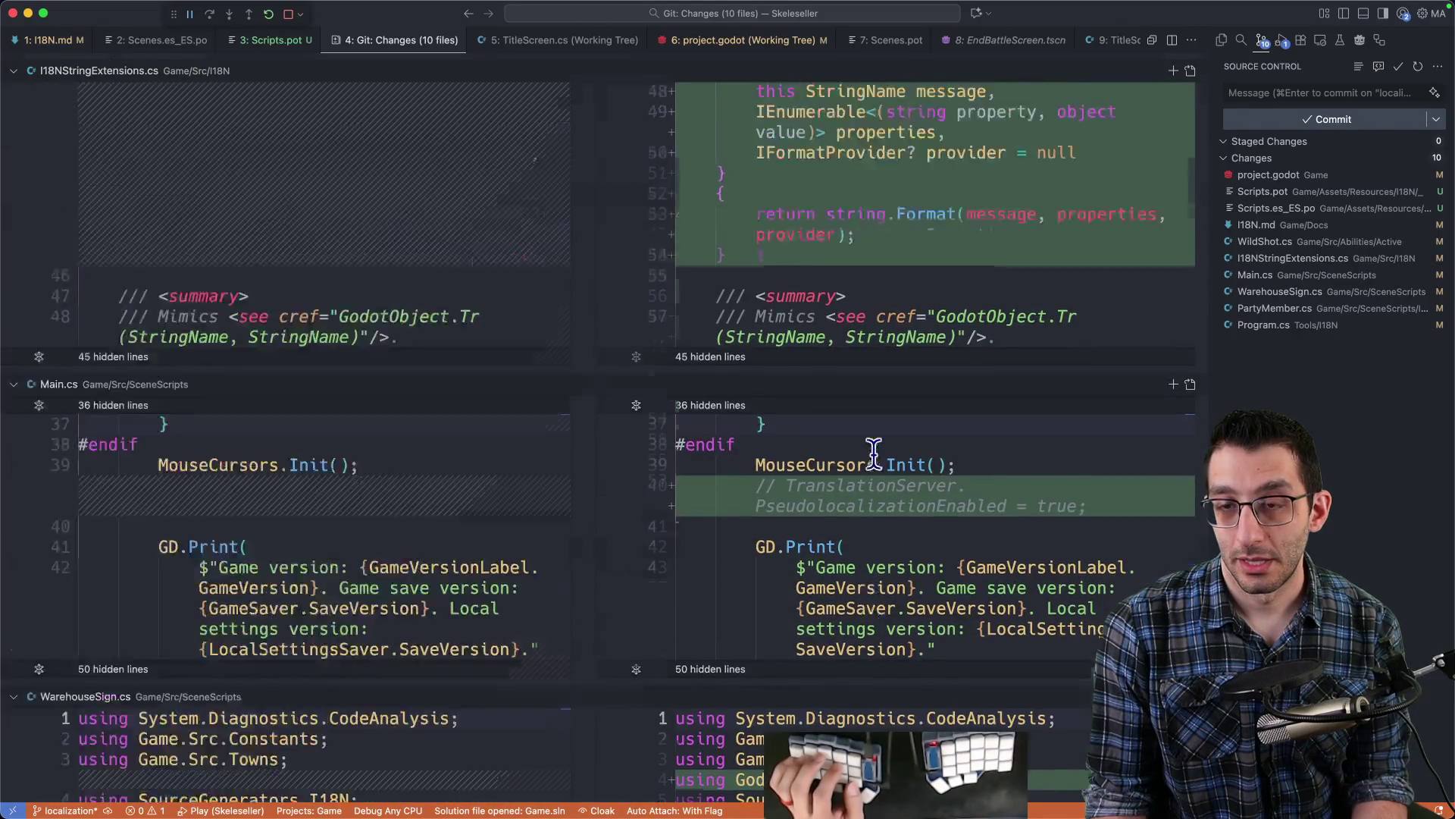
double_click(935, 451)
scroll(953, 448, "up", 18)
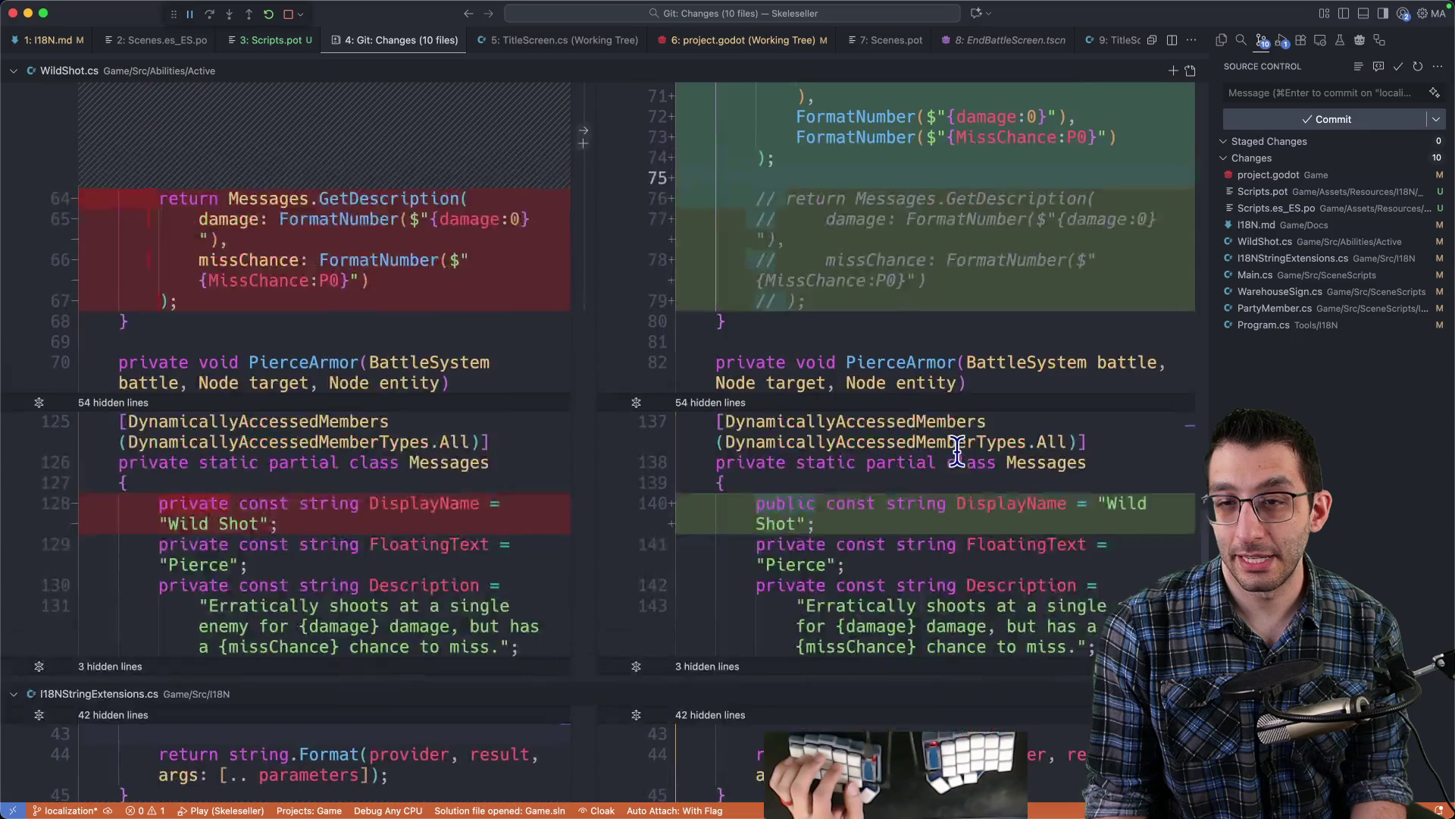
scroll(957, 450, "down", 18)
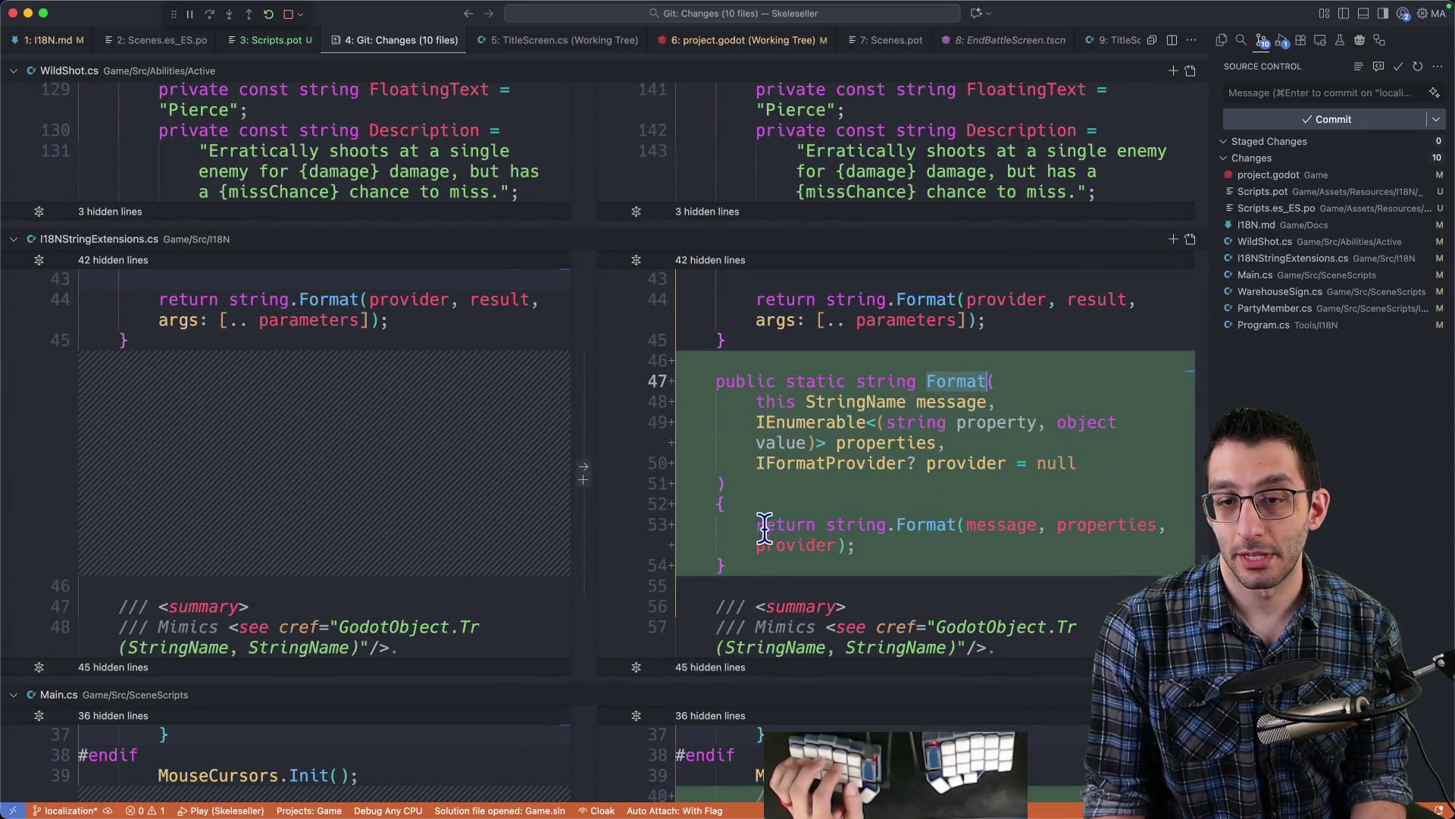
left_click(585, 470)
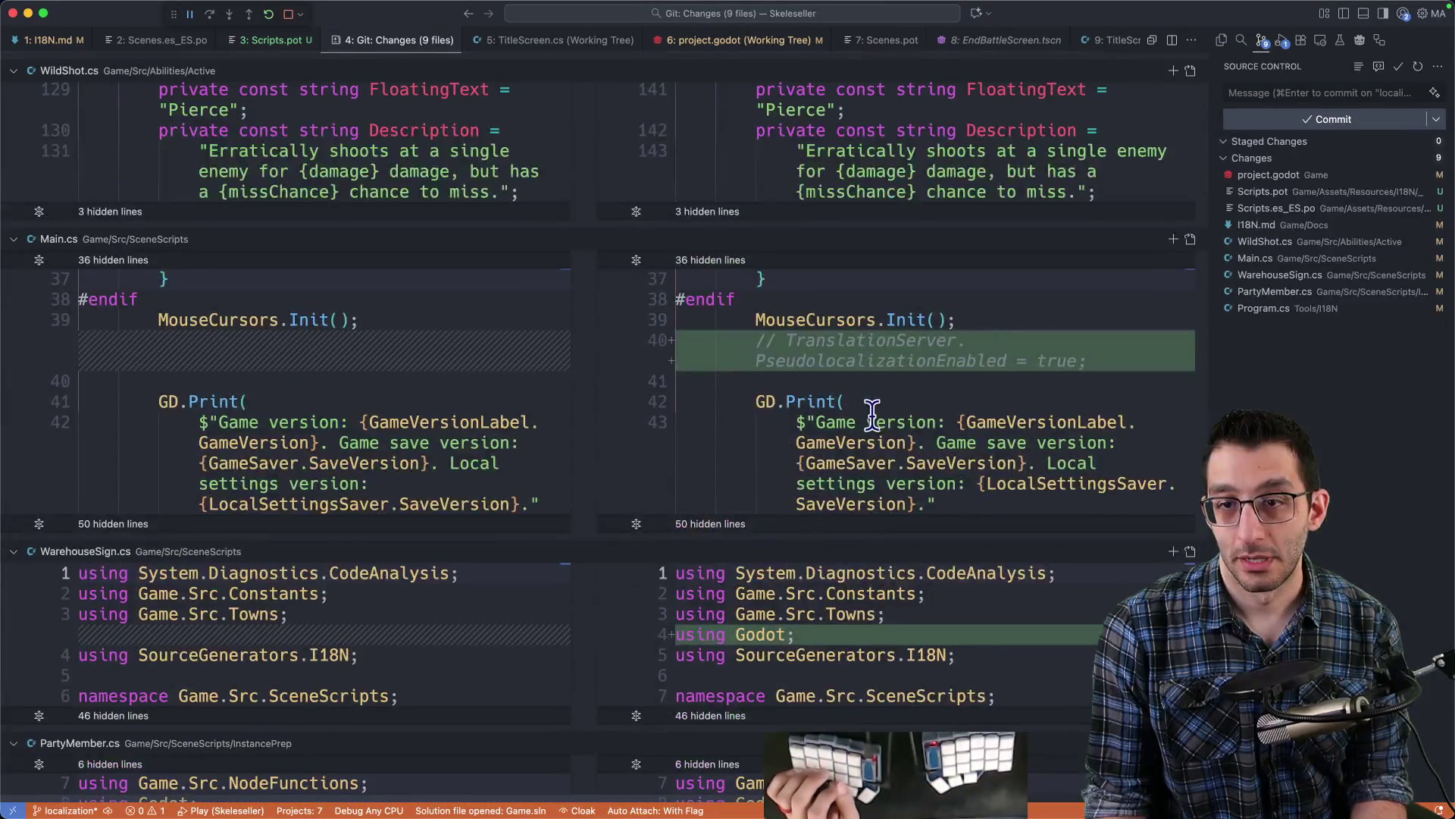
- Revert Main.cs's commented pseudolocalization line and WarehouseSign.cs's added 'using Godot' line
left_click(595, 338)
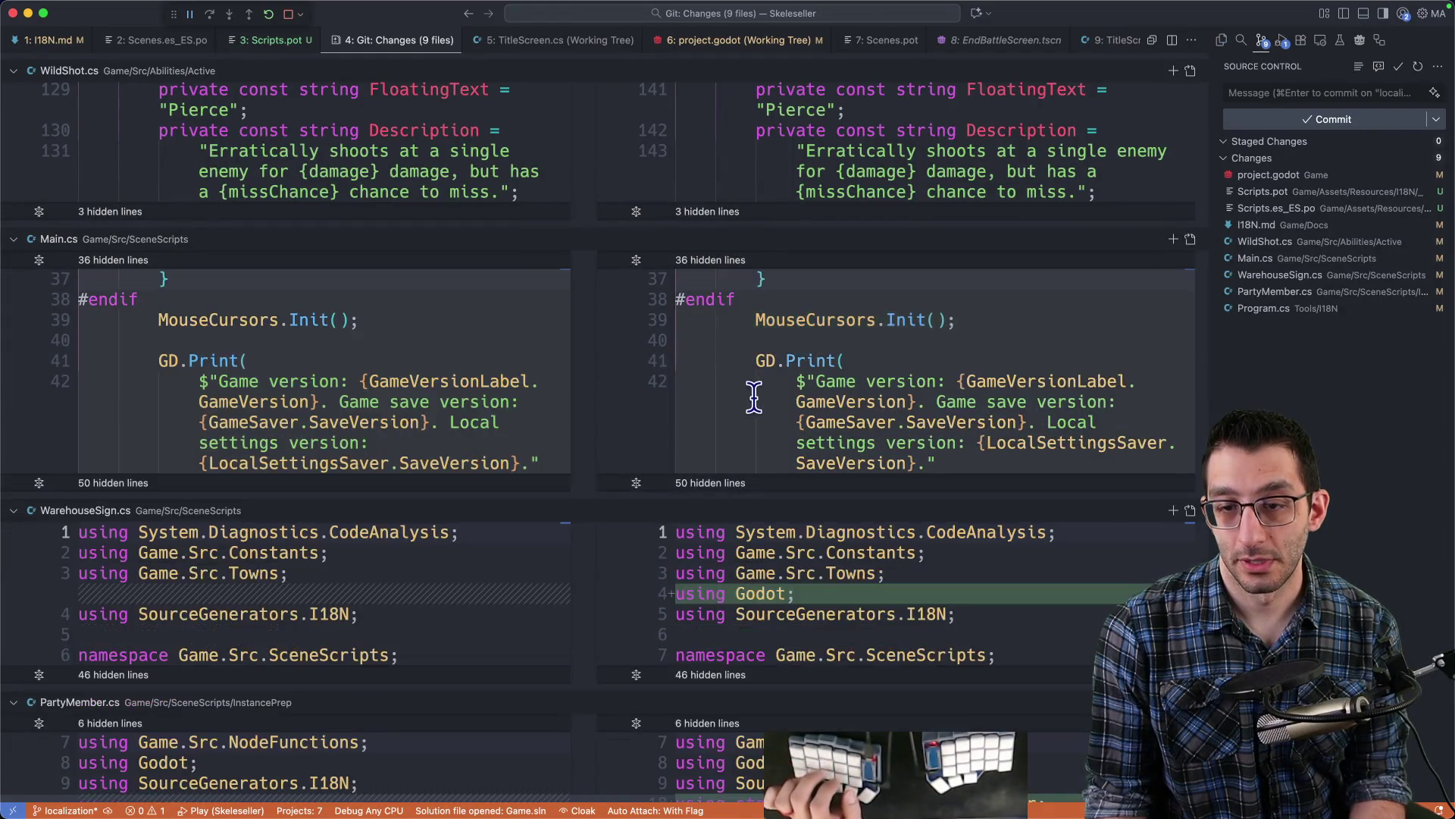
scroll(750, 393, "down", 5)
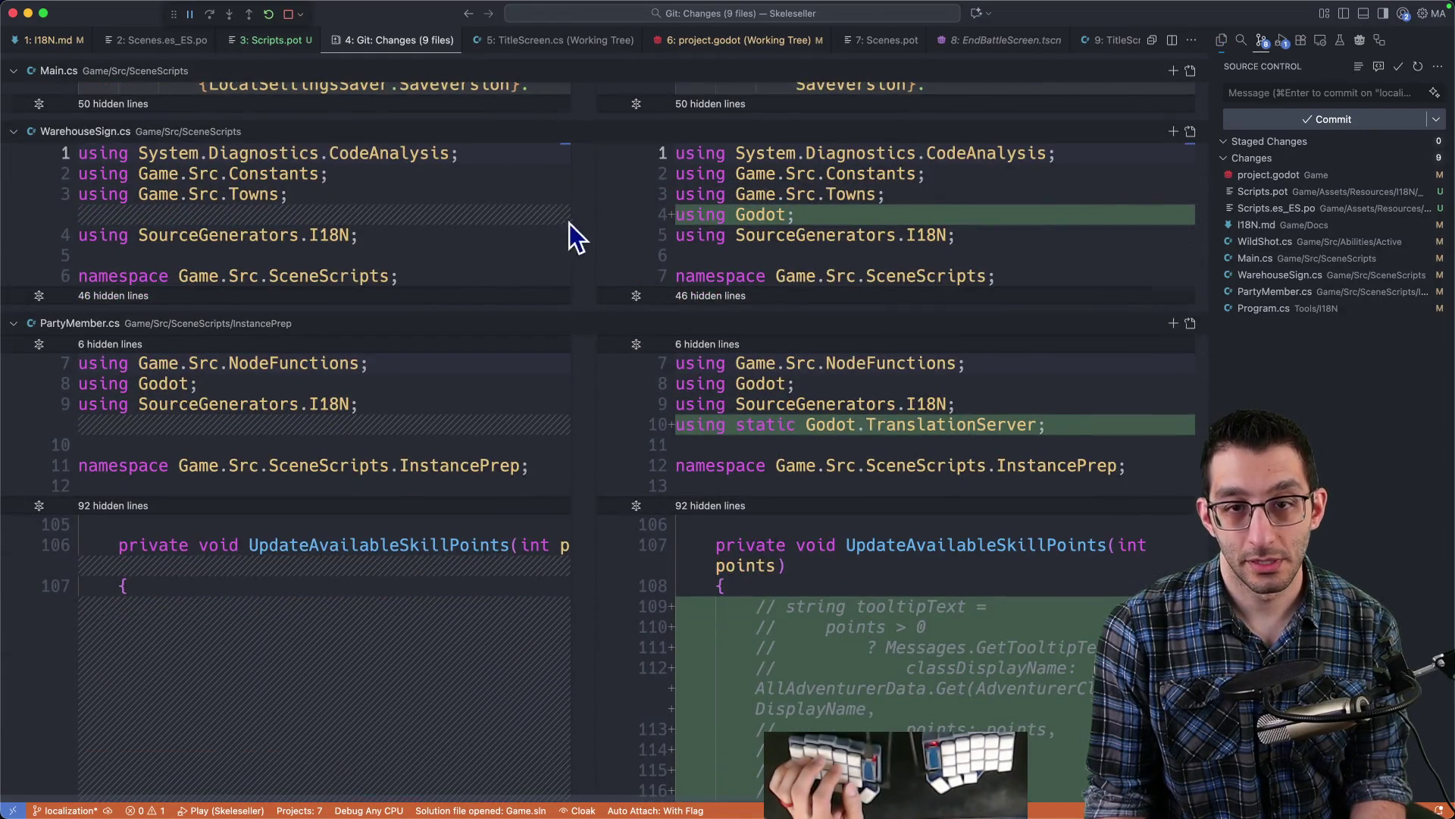
left_click(583, 212)
scroll(596, 220, "up", 5)
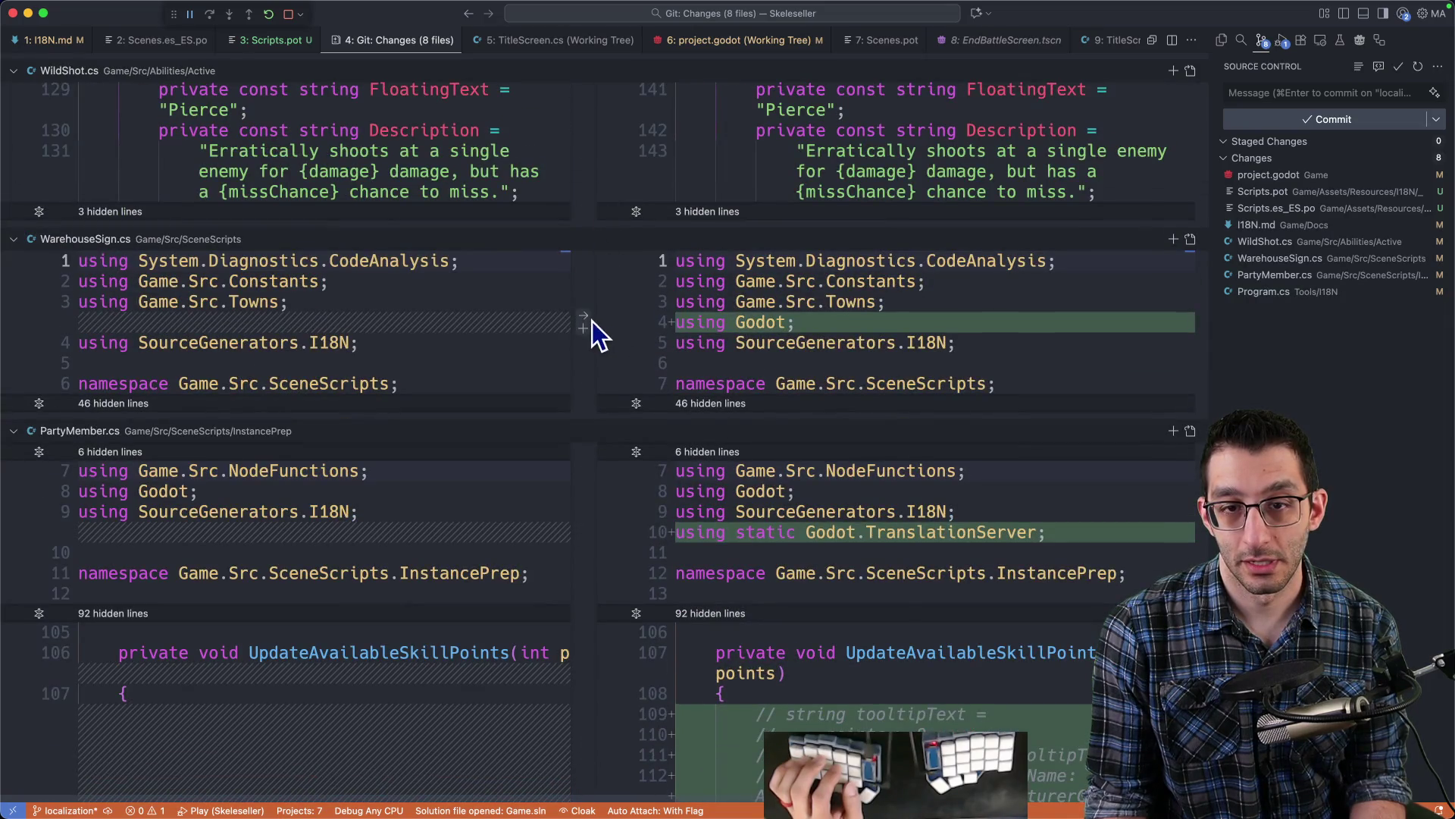
left_click(587, 323)
scroll(768, 371, "down", 10)
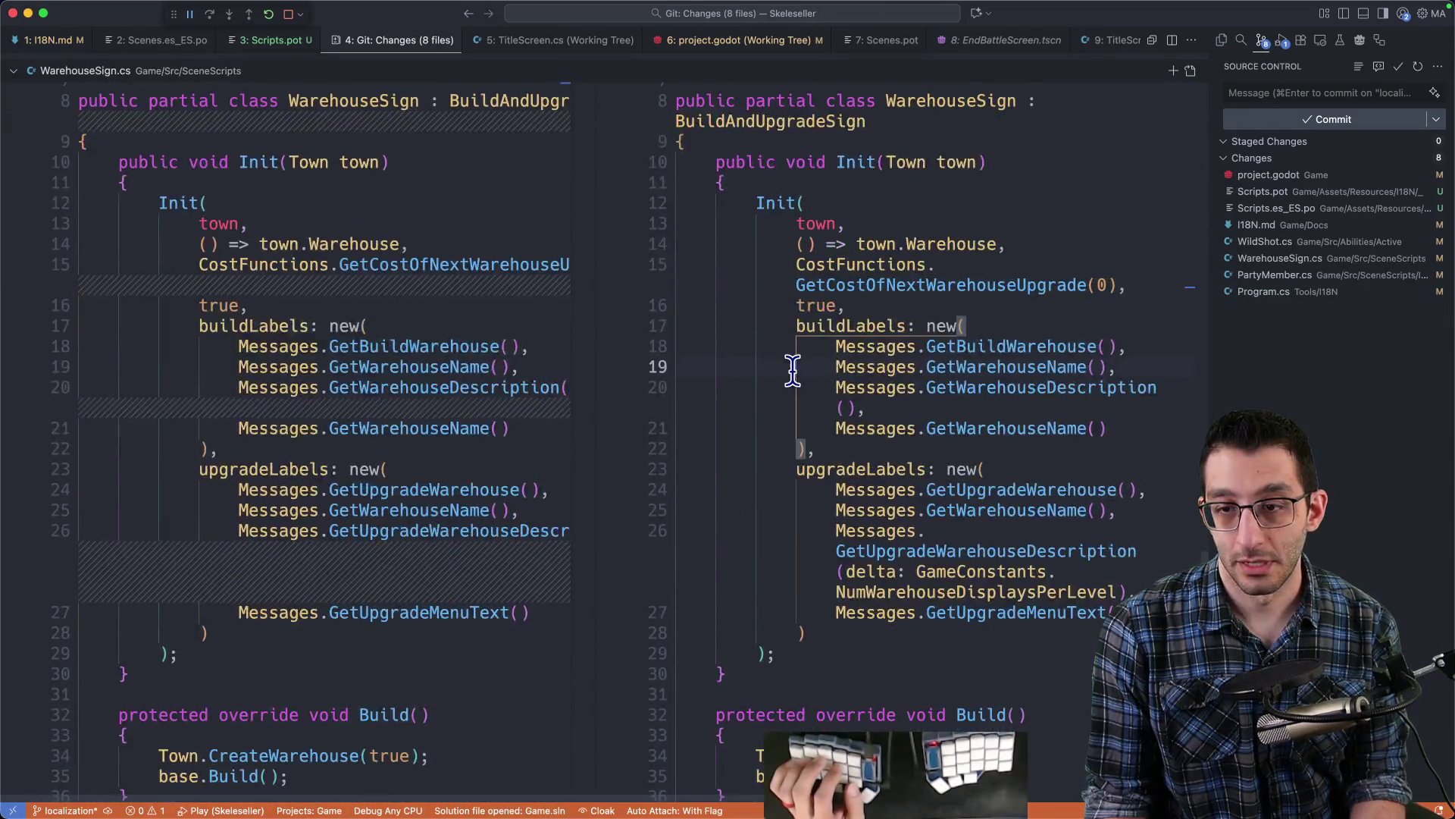
scroll(795, 372, "up", 10)
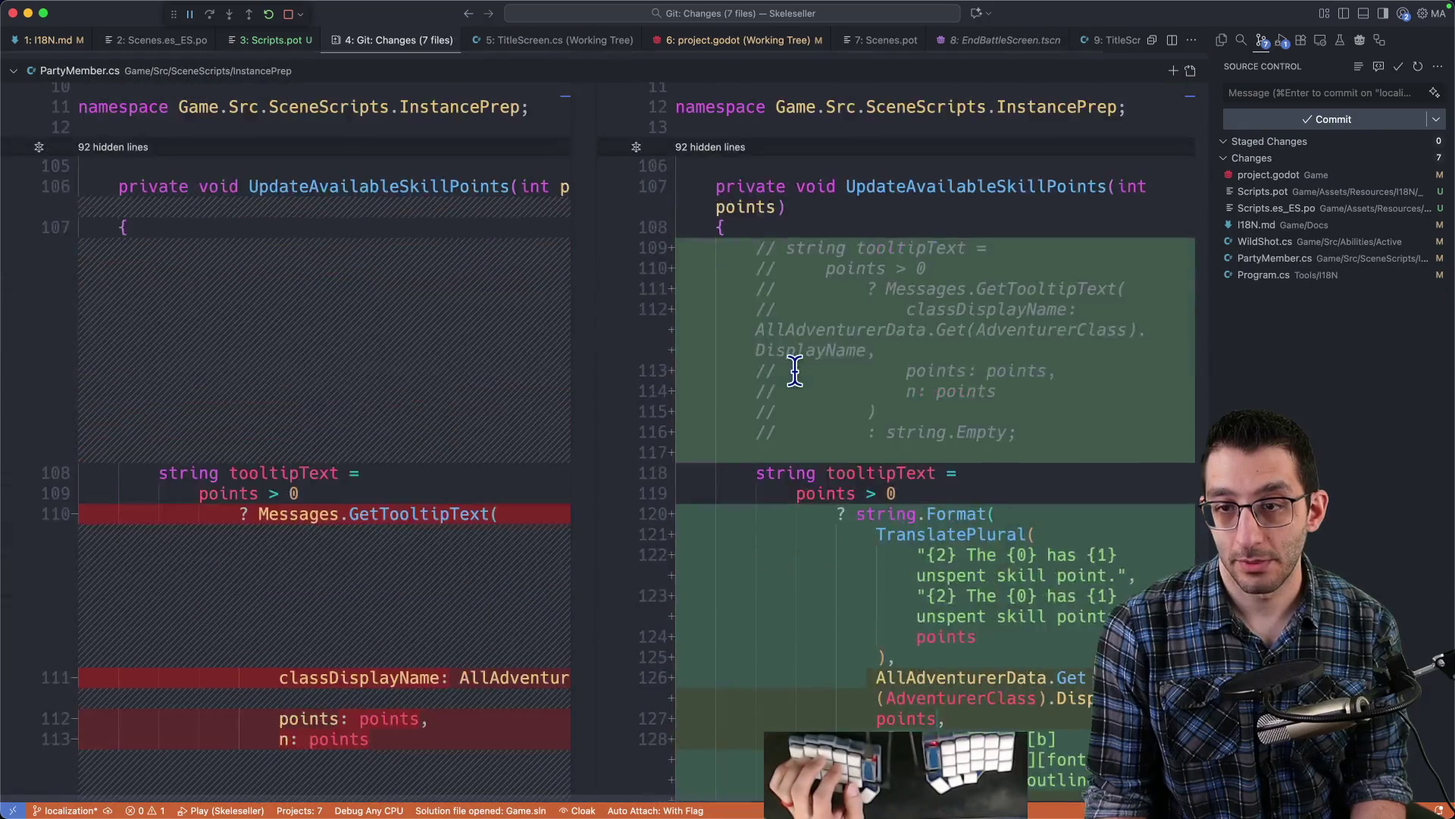
scroll(794, 368, "up", 8)
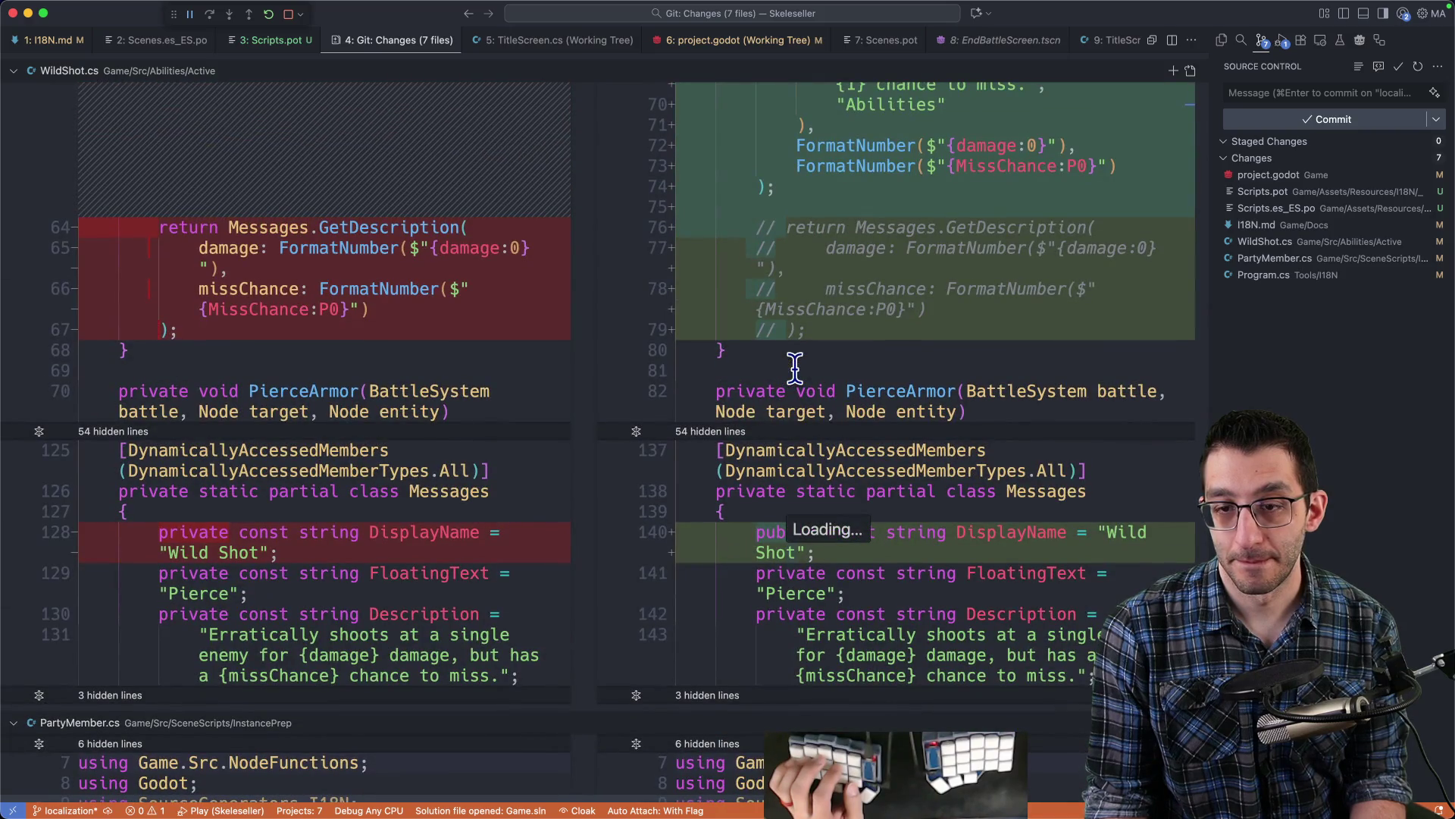
- Restore WildShot's DisplayName to private, leaving seven changed files
left_click(588, 543)
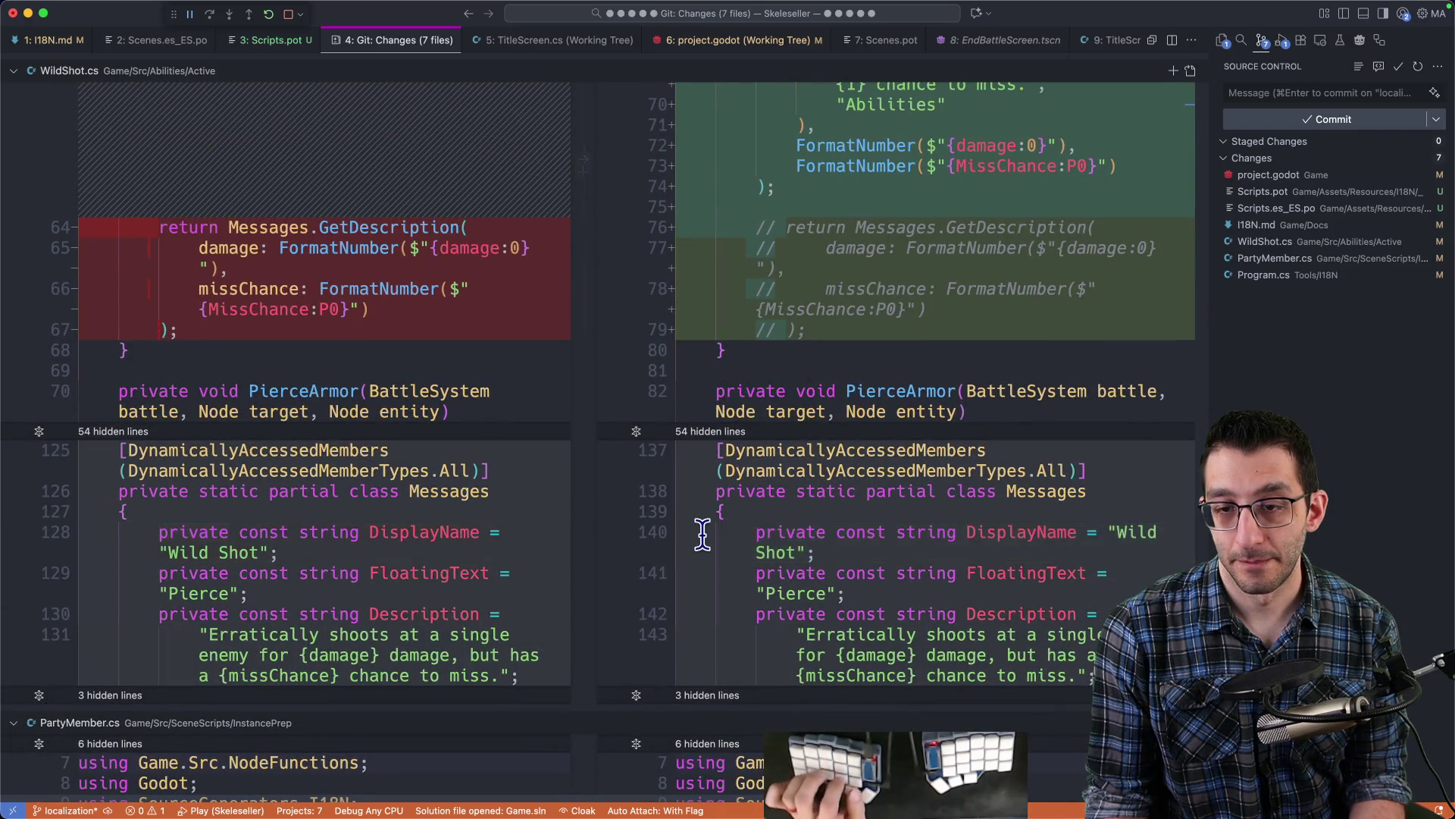
scroll(834, 515, "down", 10)
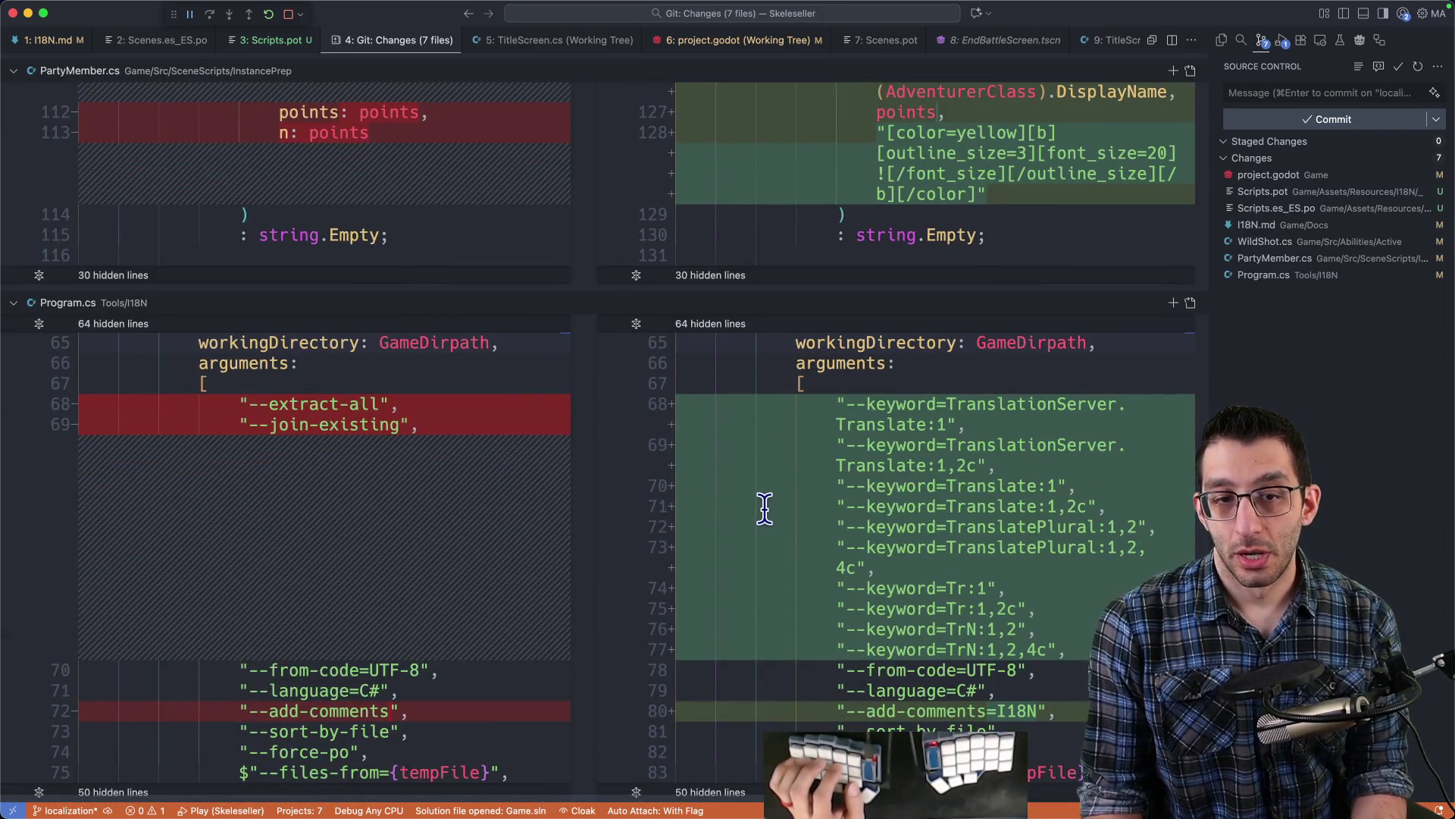
scroll(768, 539, "up", 10)
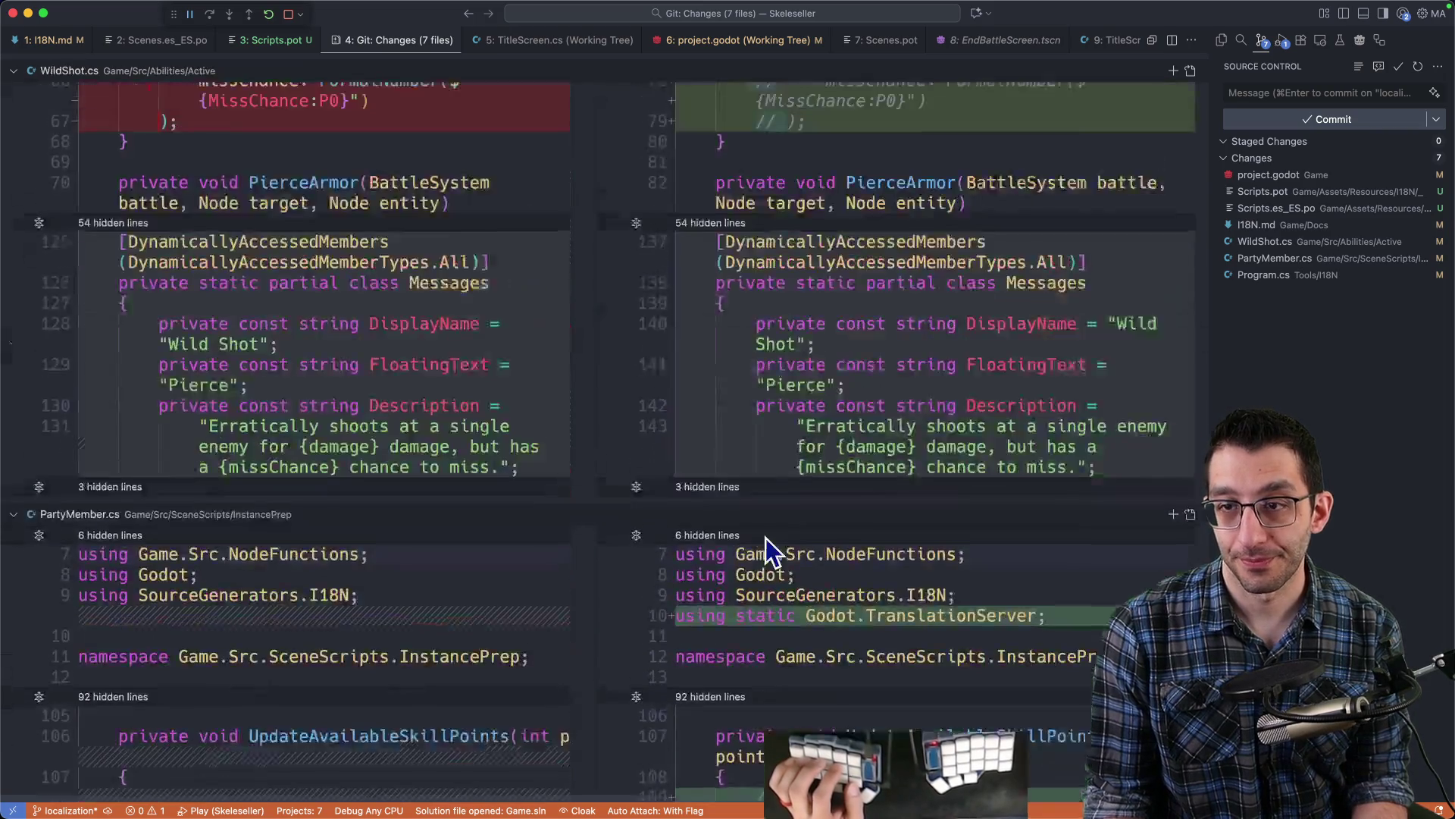
scroll(758, 528, "up", 10)
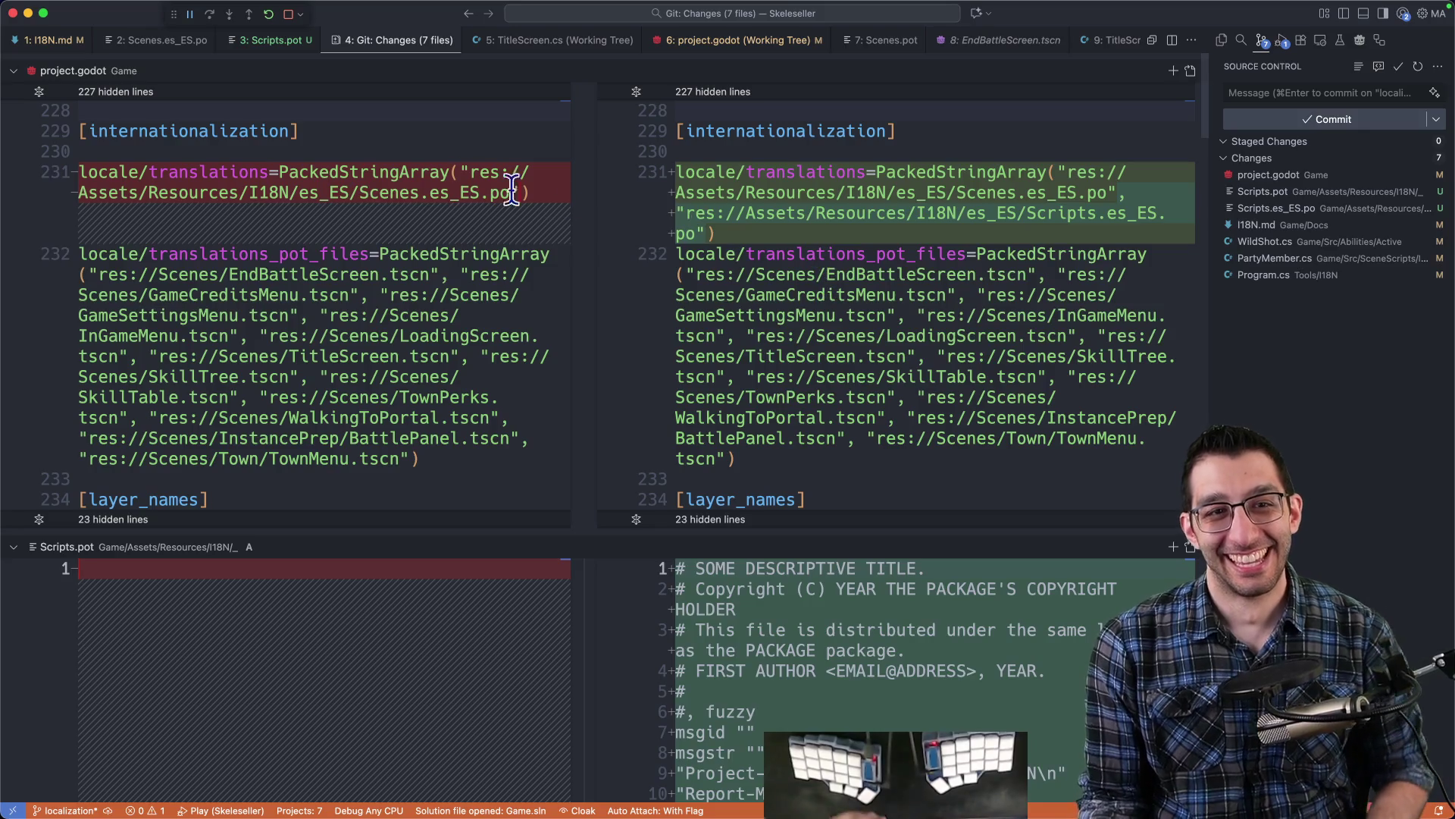
- Open I18N.md, check the TODO document in Chrome, then create a new untitled file
left_click(54, 41)
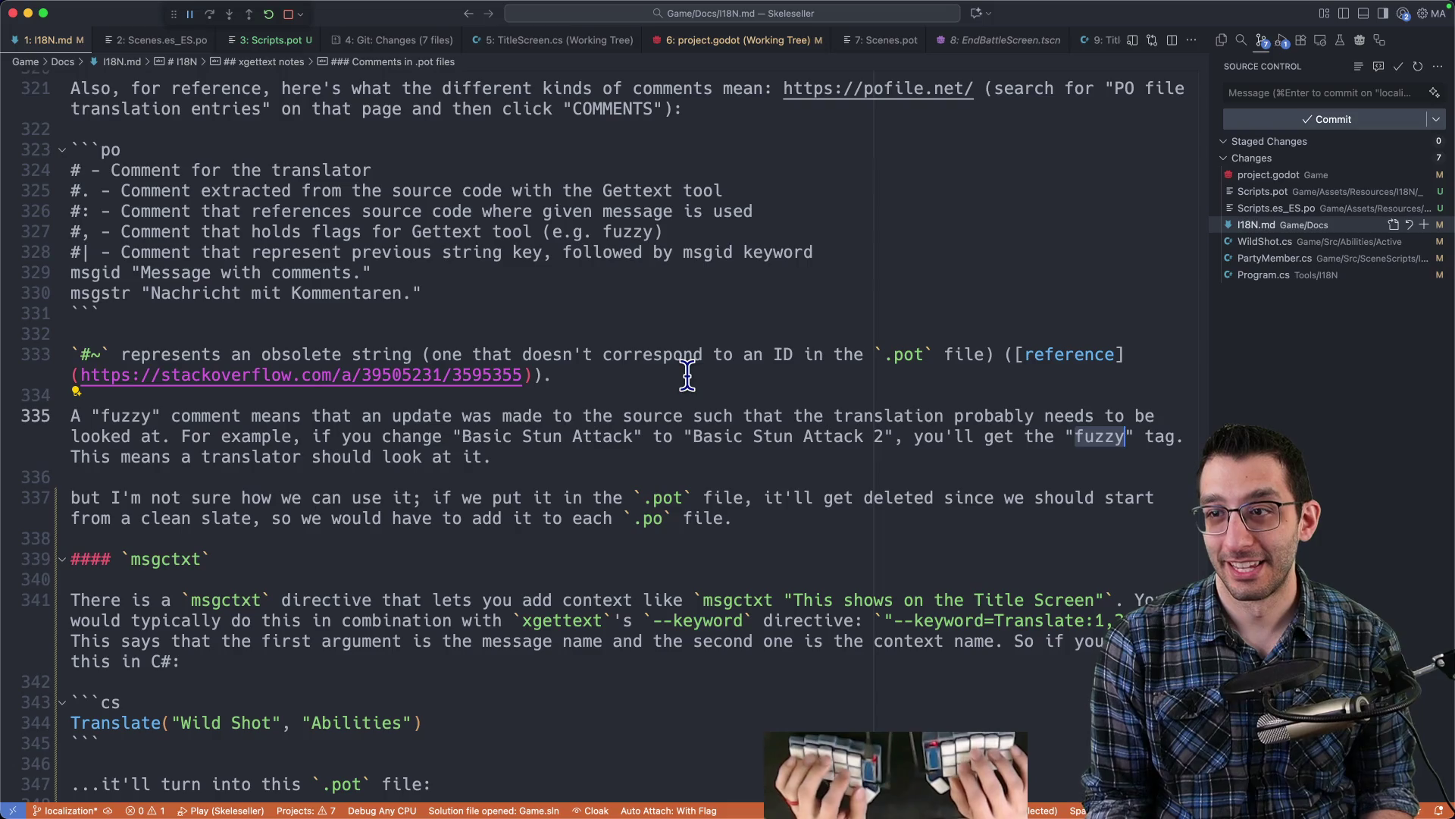
key("super+Tab")
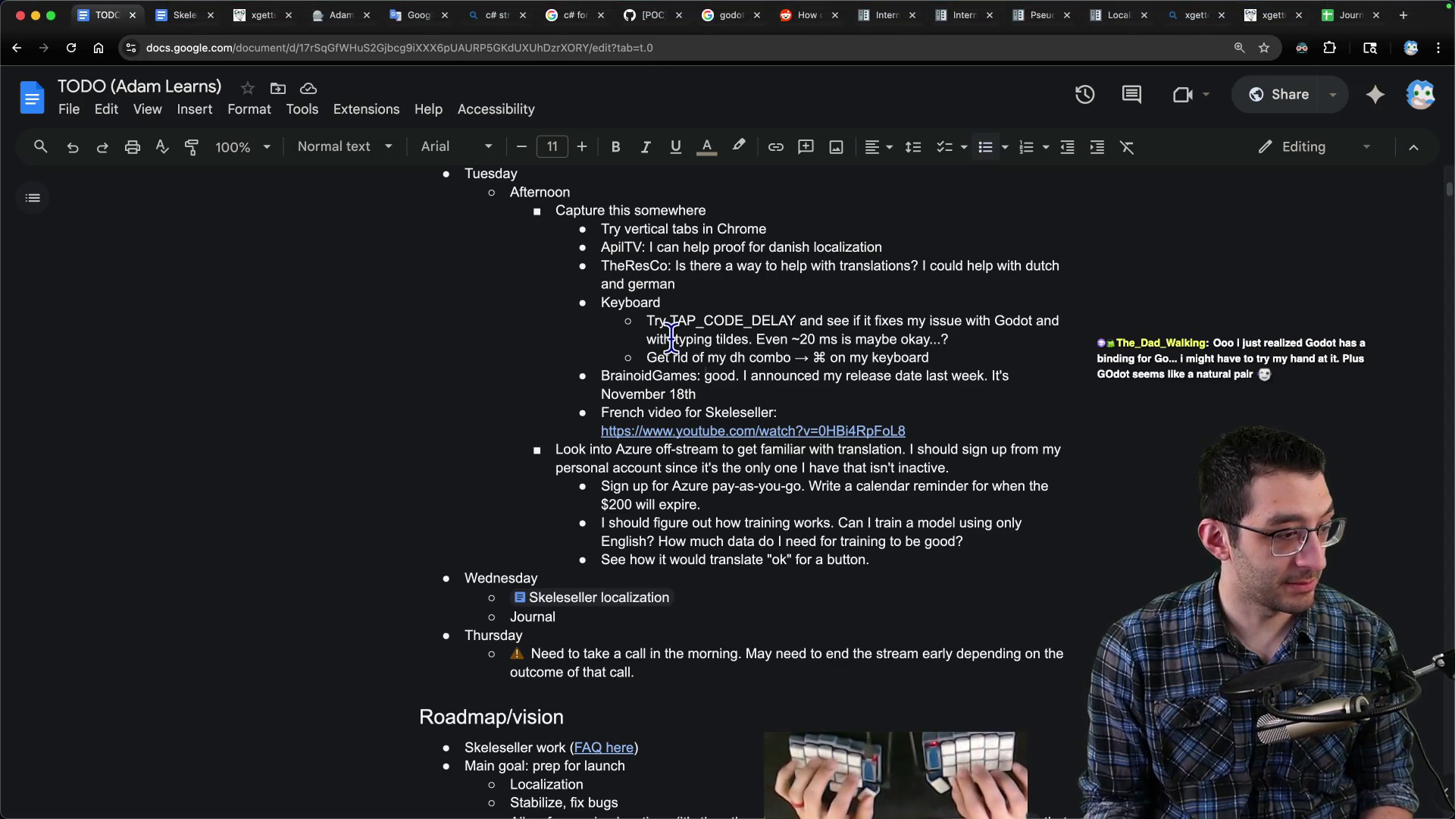
key("super+Tab")
key("super+n")
- Type '~2.5 hours' and a 'Tuesday' heading into the scratch note
type("~2.5 hours")
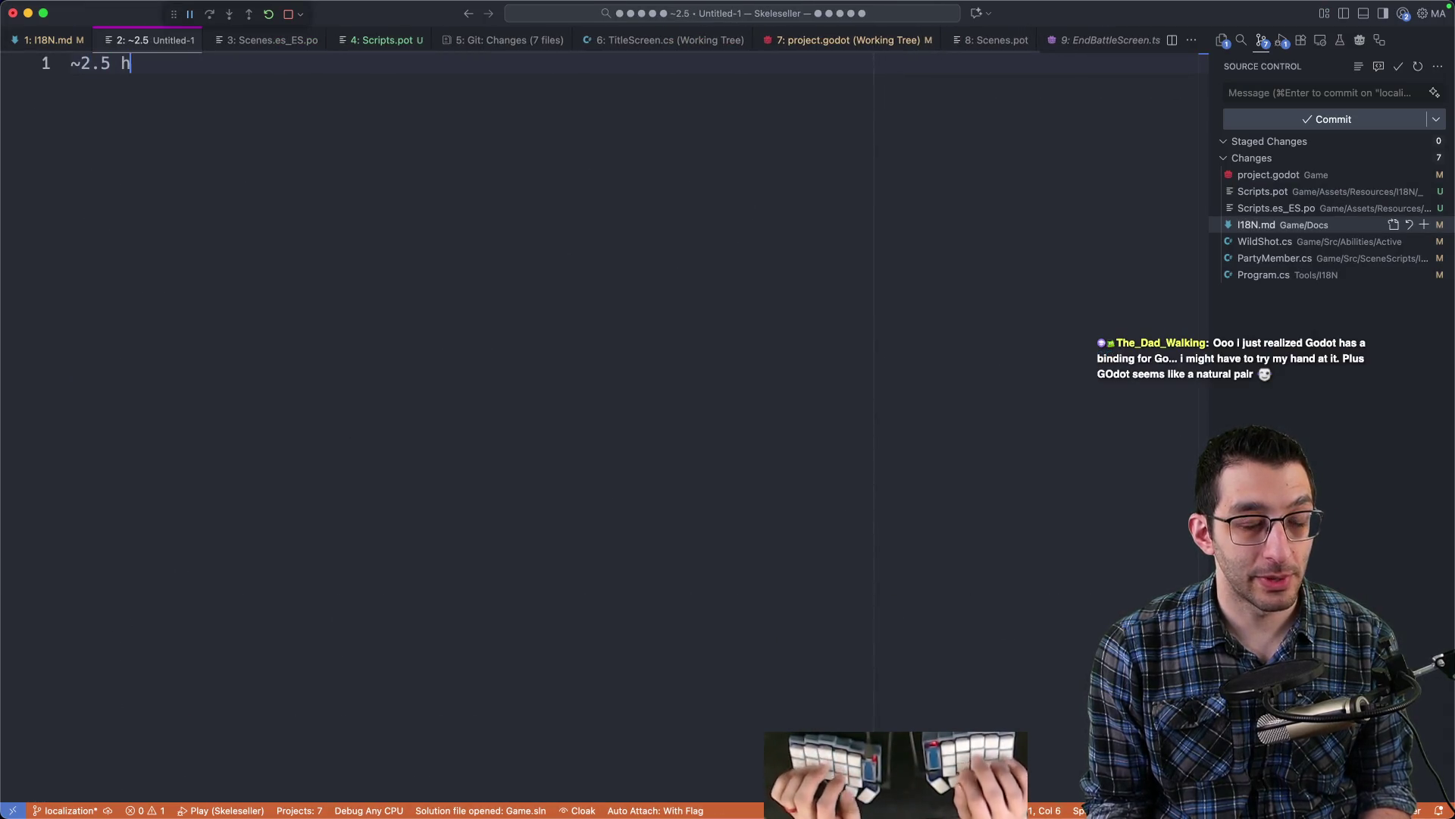
key("Return")
key("Return")
type("Tuesday")
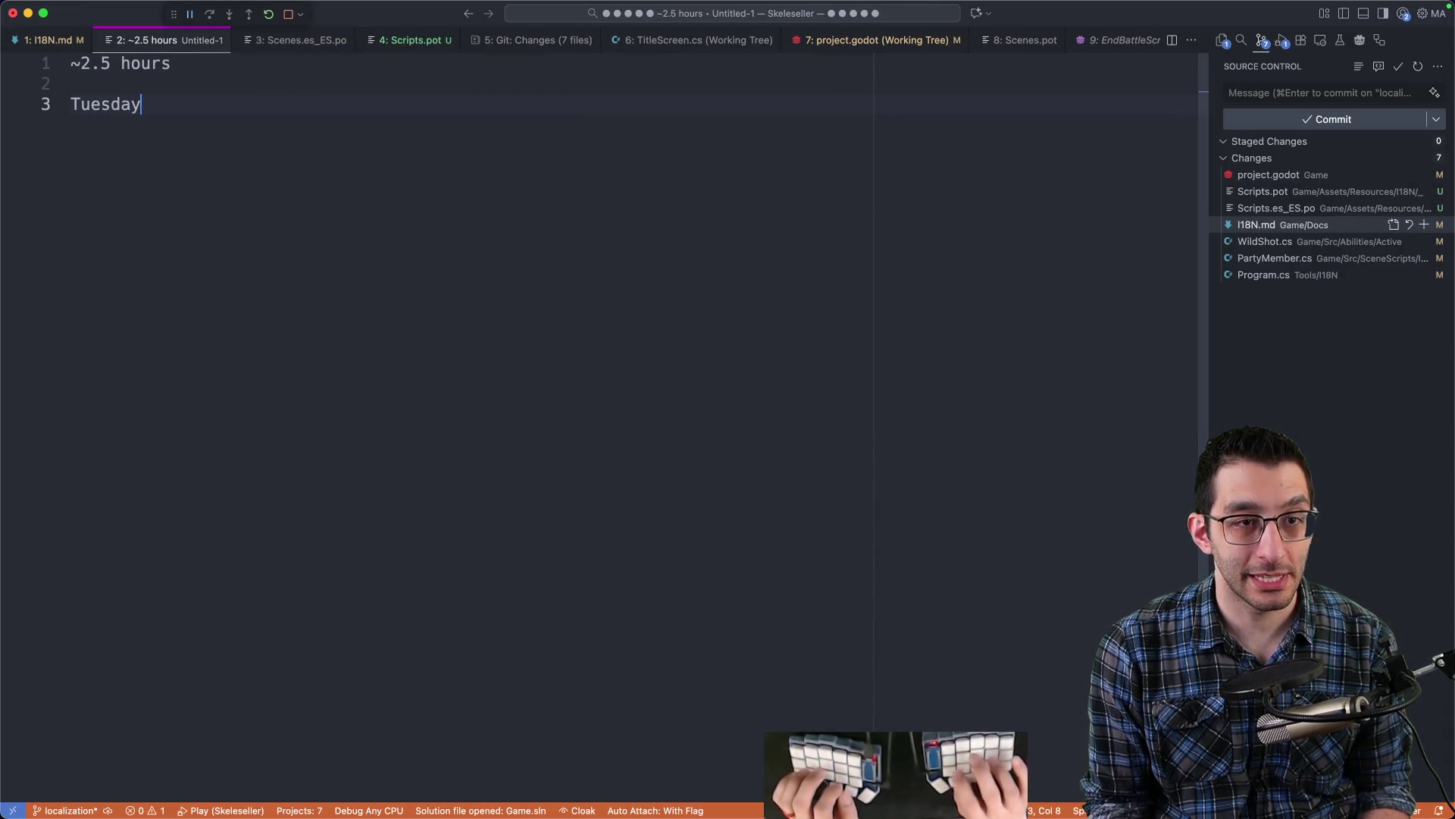
key("Up")
key("Up")
key("super+Right")
key("super+shift+Left")
key("super+Down")
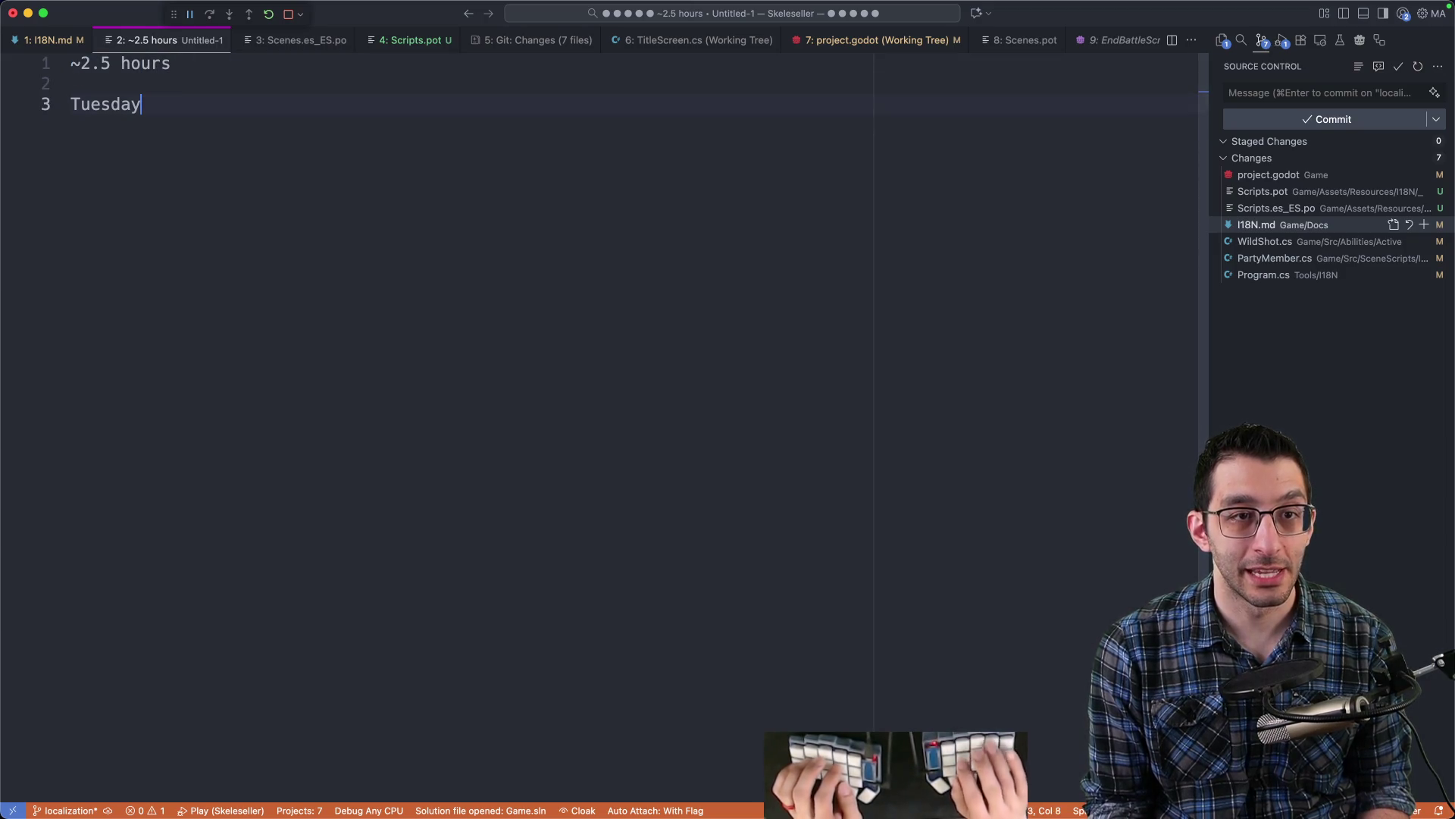
- Add an 'afternoon' line with a nested 'set up Azure' item under Tuesday
type("afternoon")
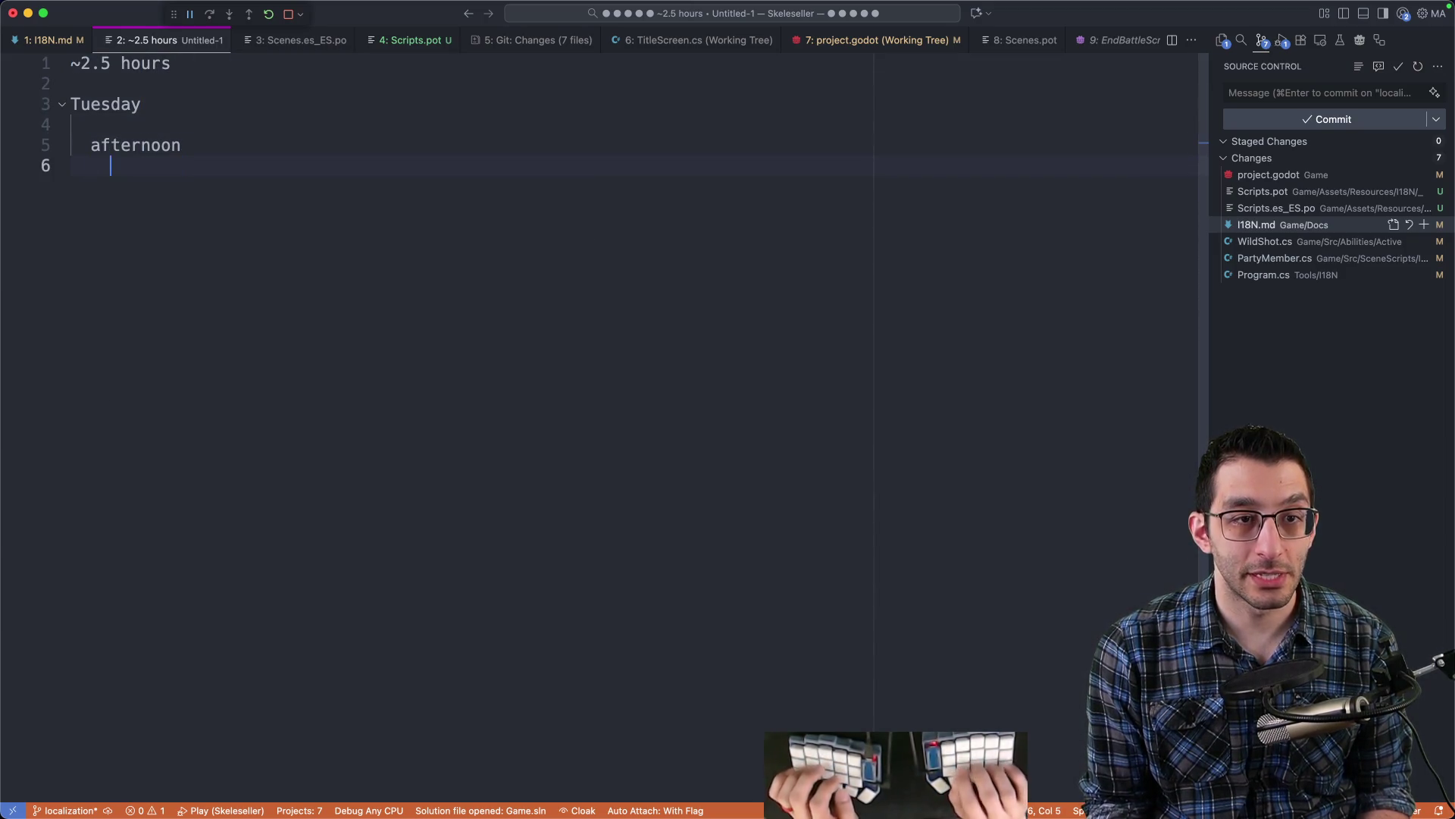
type("     set up Azure")
key("super+Left")
type("set")
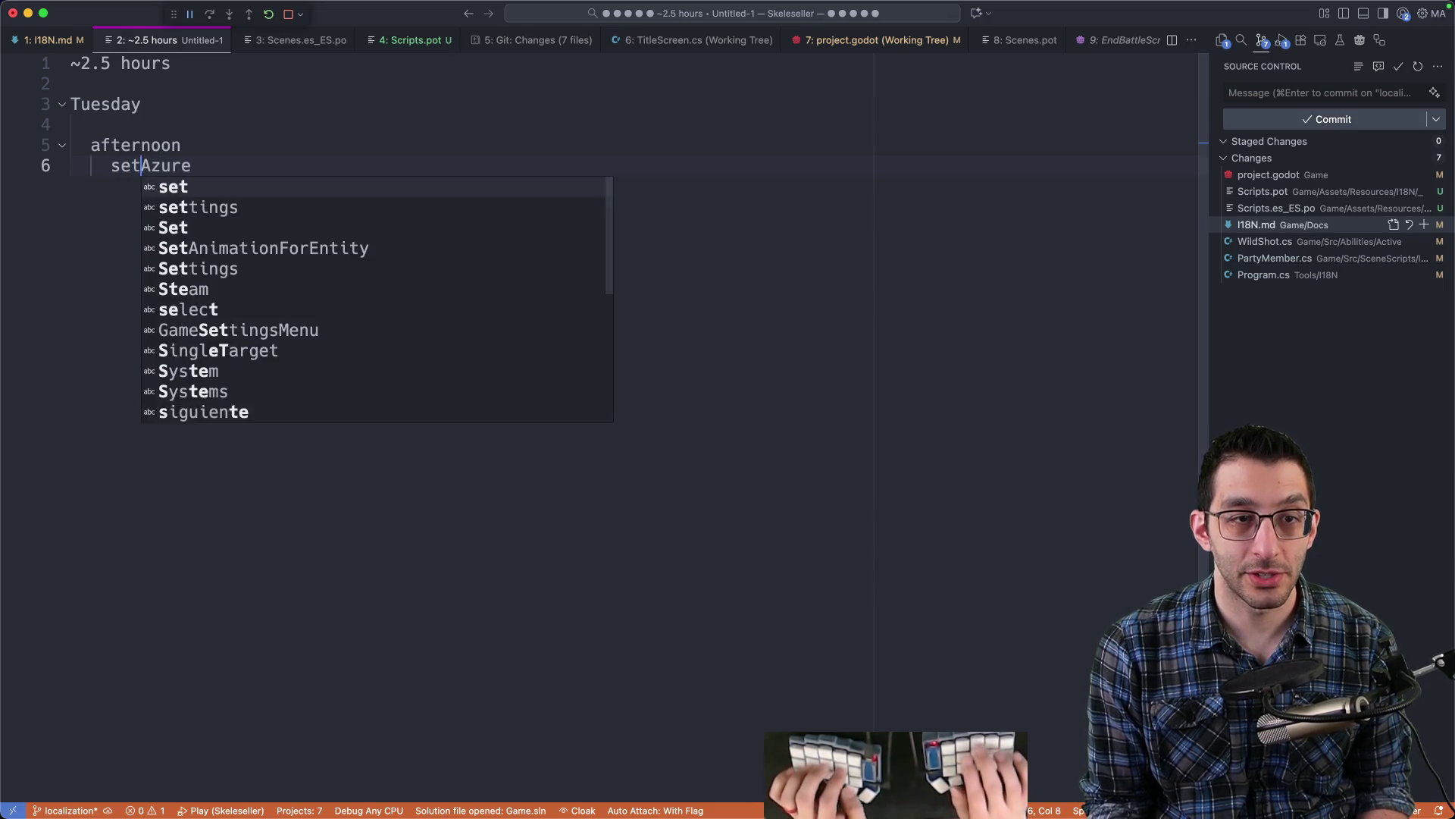
type(" up")
key("super+Right")
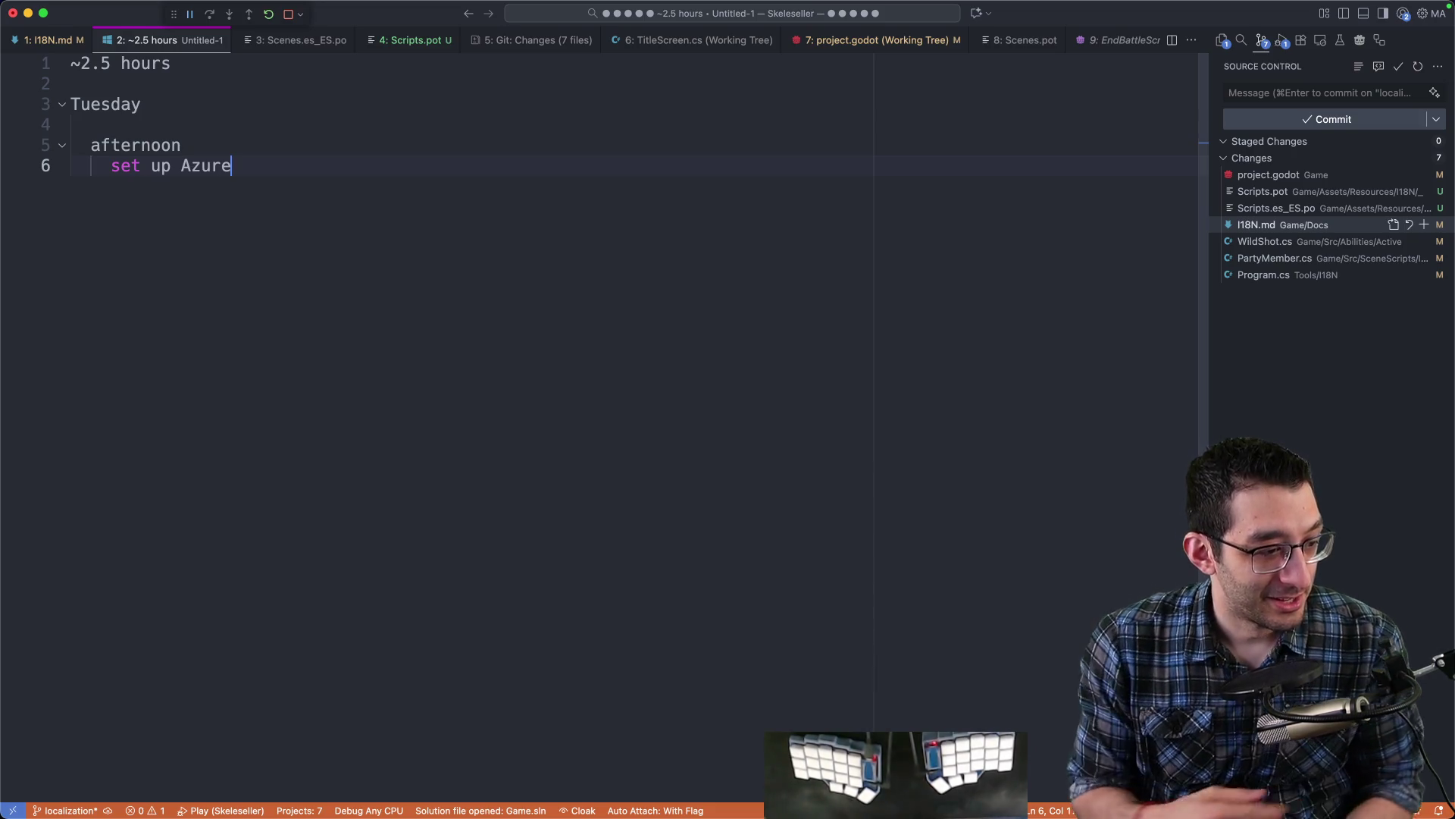
key("super+Tab")
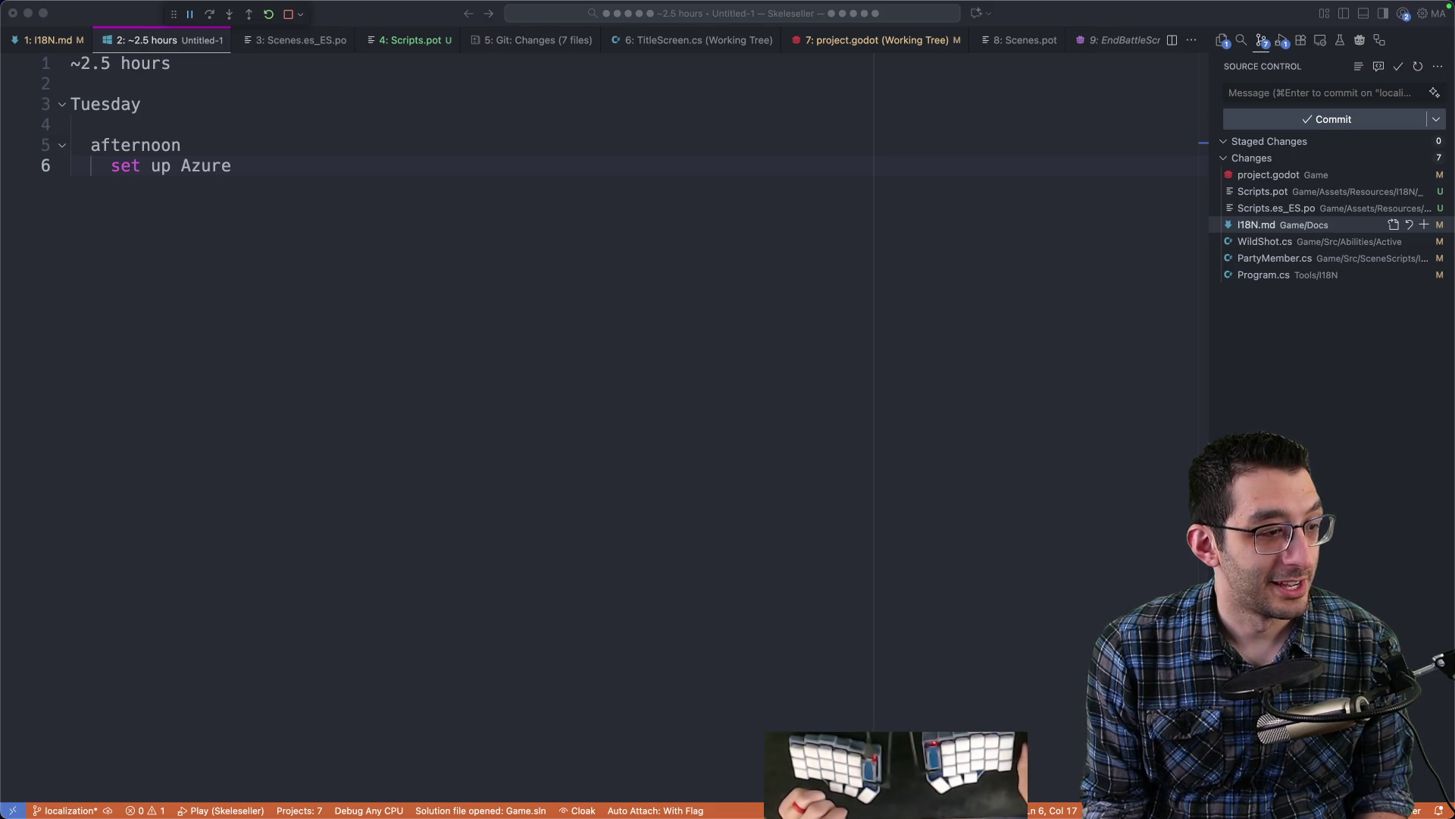
left_click(388, 403)
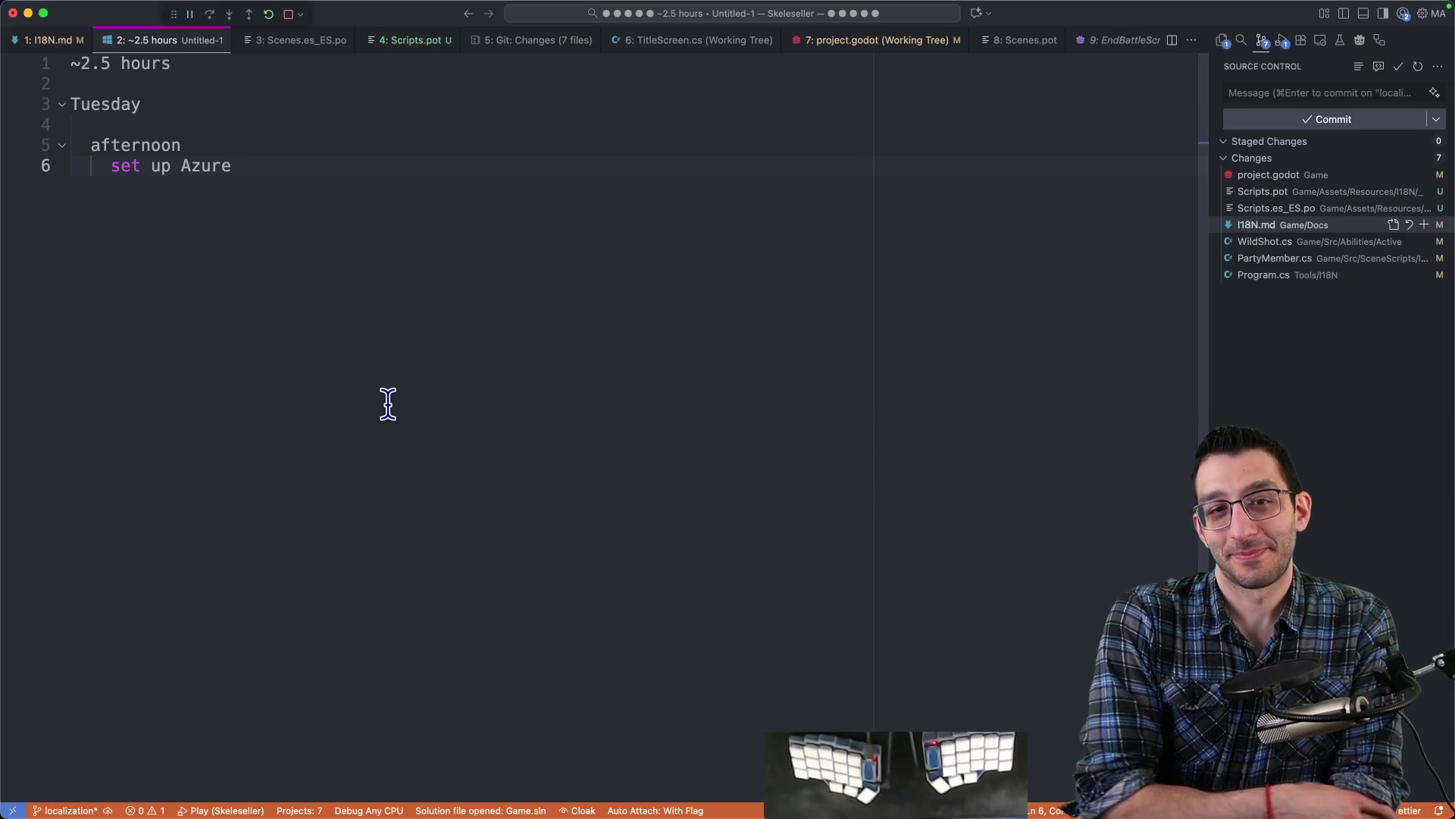
- Discard the scratch note, close all other editors and I18N.md, then switch to Chrome
key("super+w")
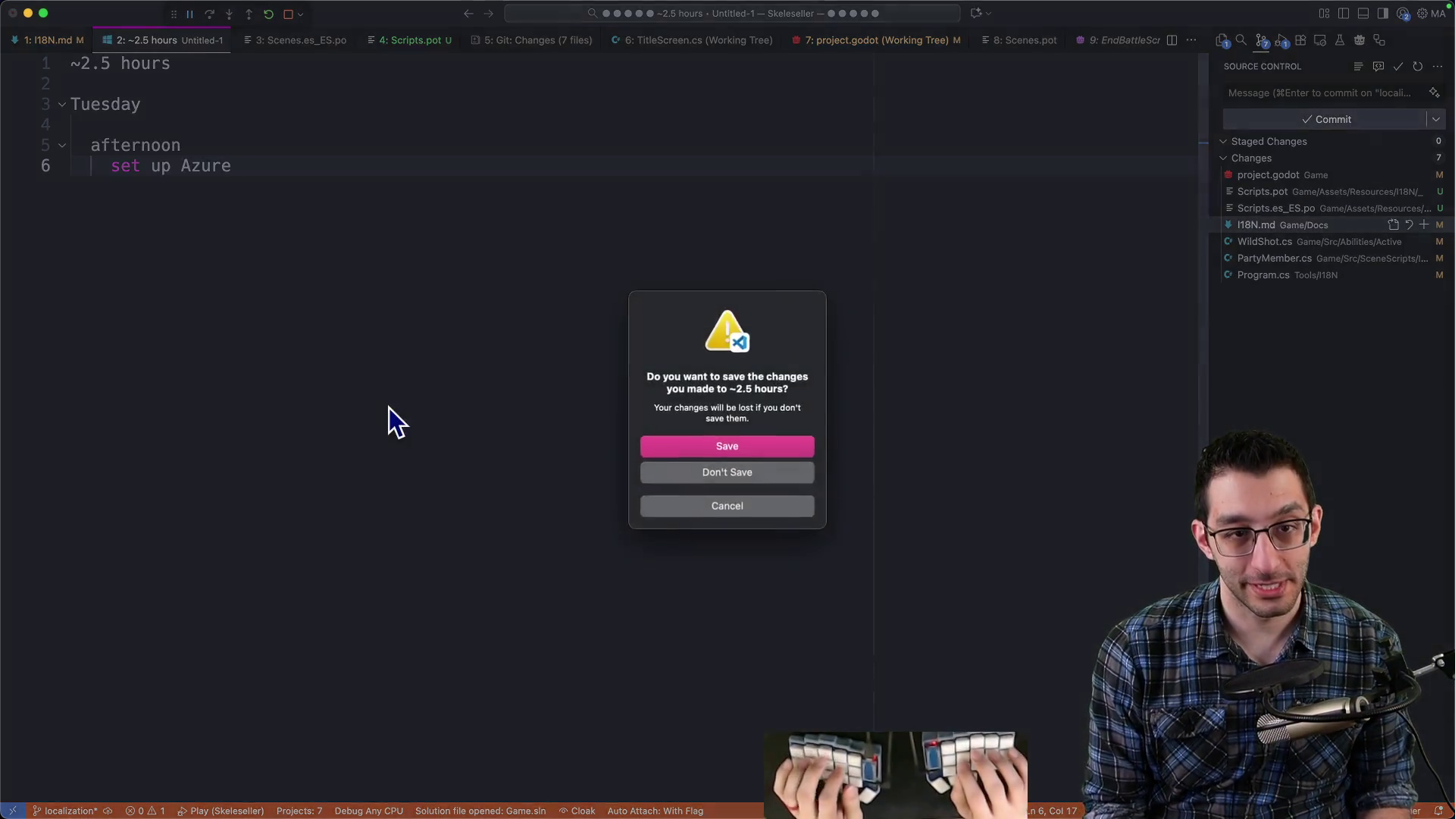
key("super+d")
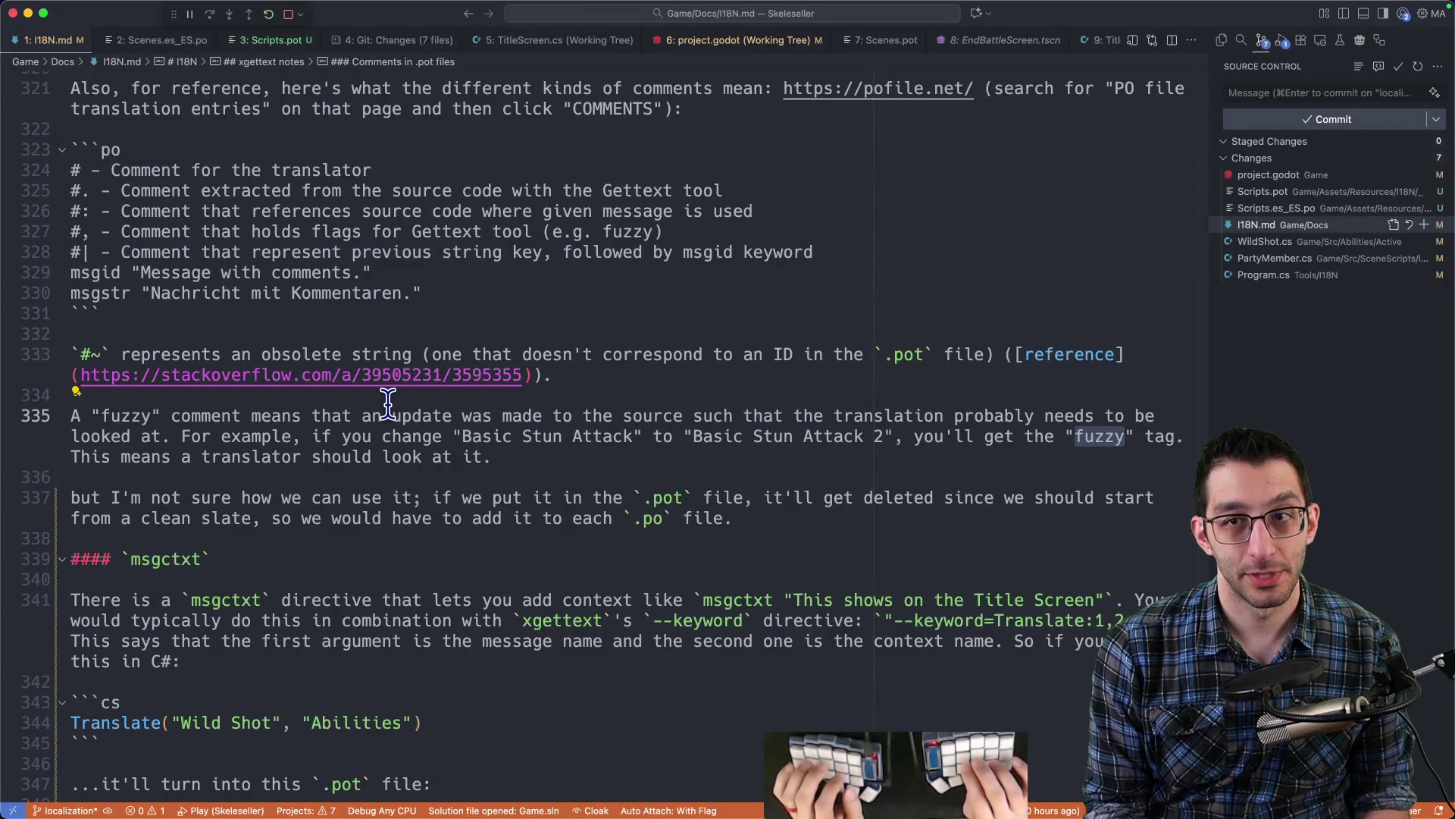
key("super+alt+t")
key("super+w")
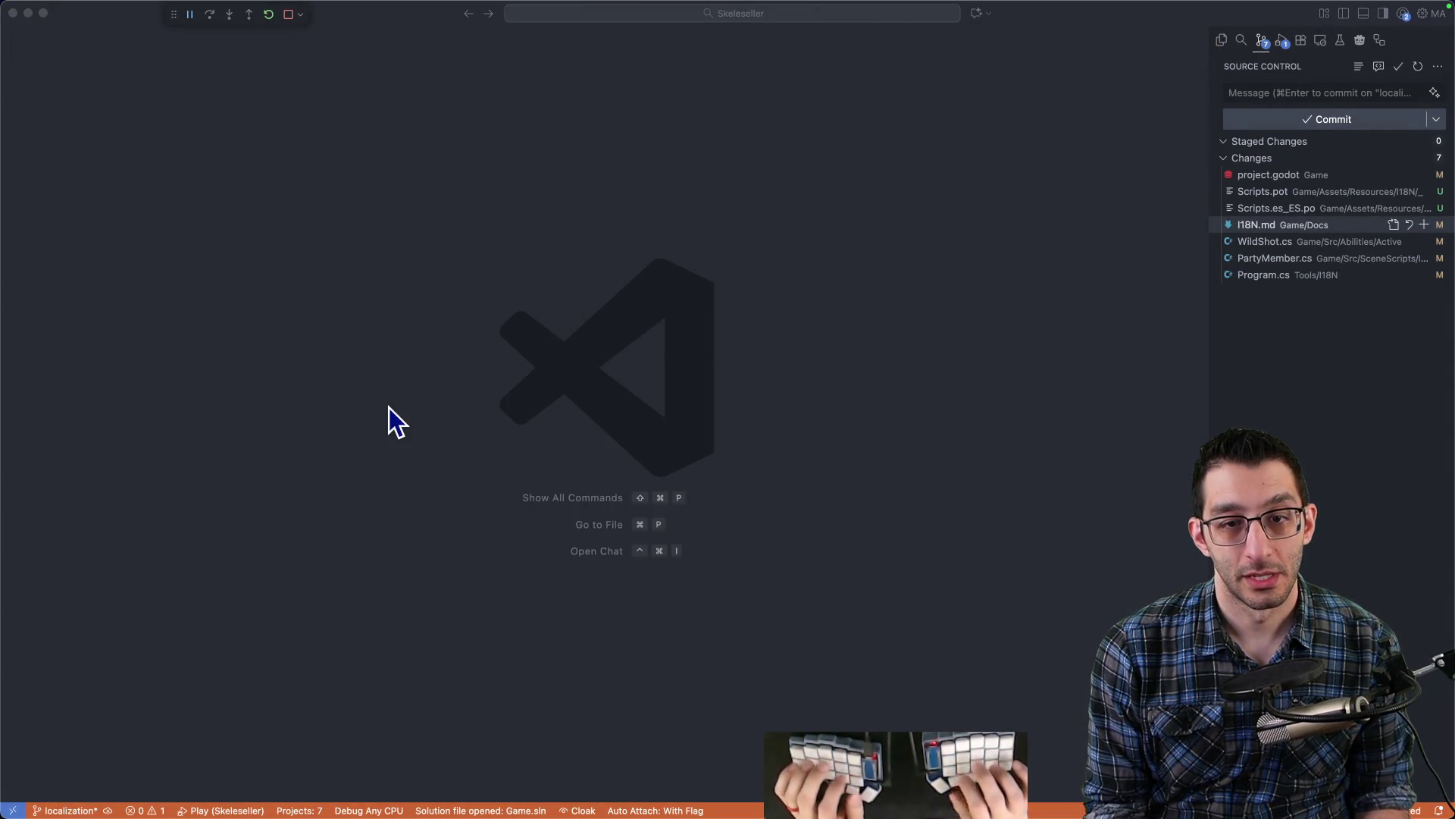
key("super+Tab")
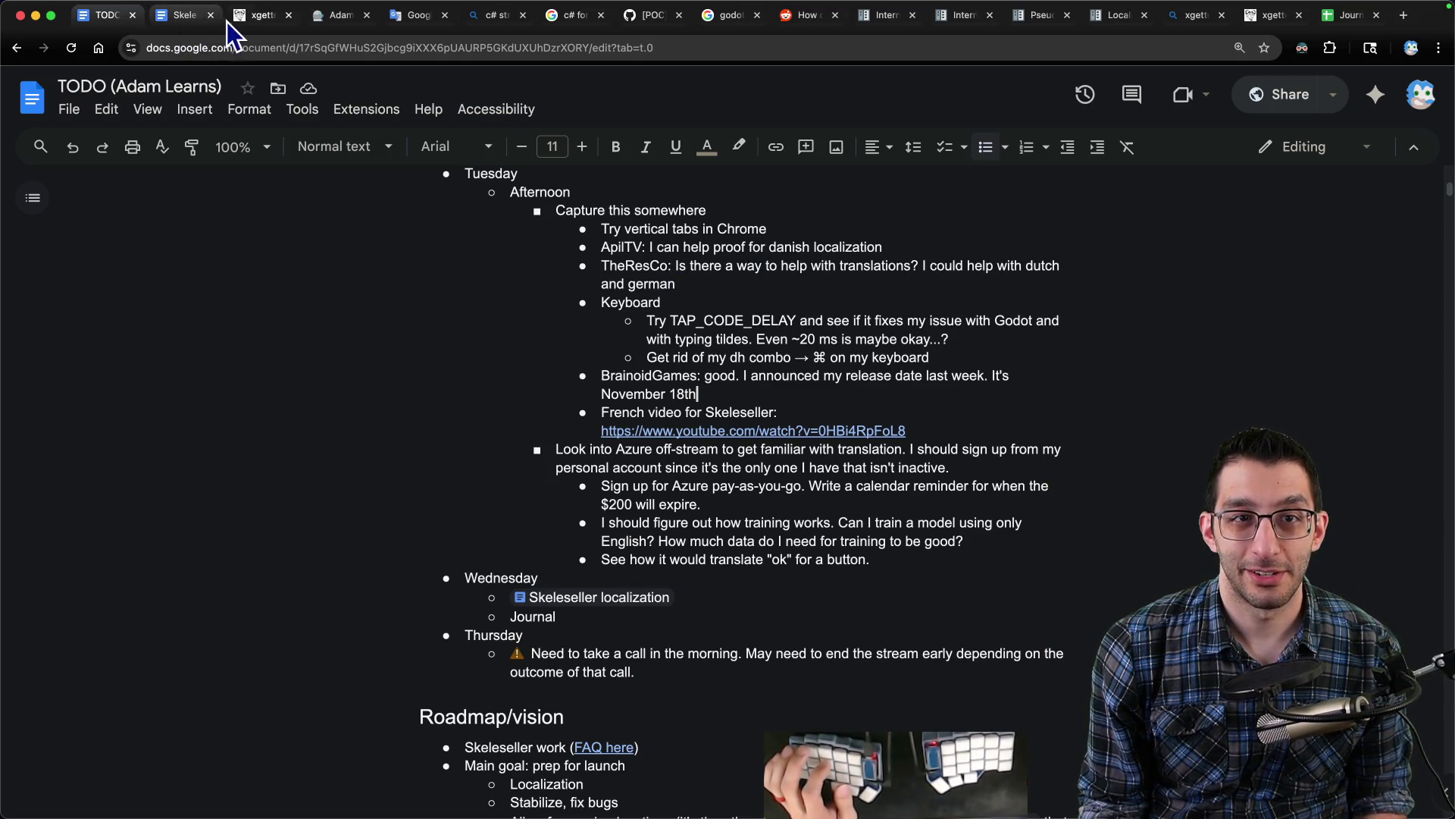
- Close all browser tabs to the right of the xgettext reference and review Tuesday's TODO plans
right_click(267, 20)
left_click(329, 234)
scroll(785, 375, "up", 7)
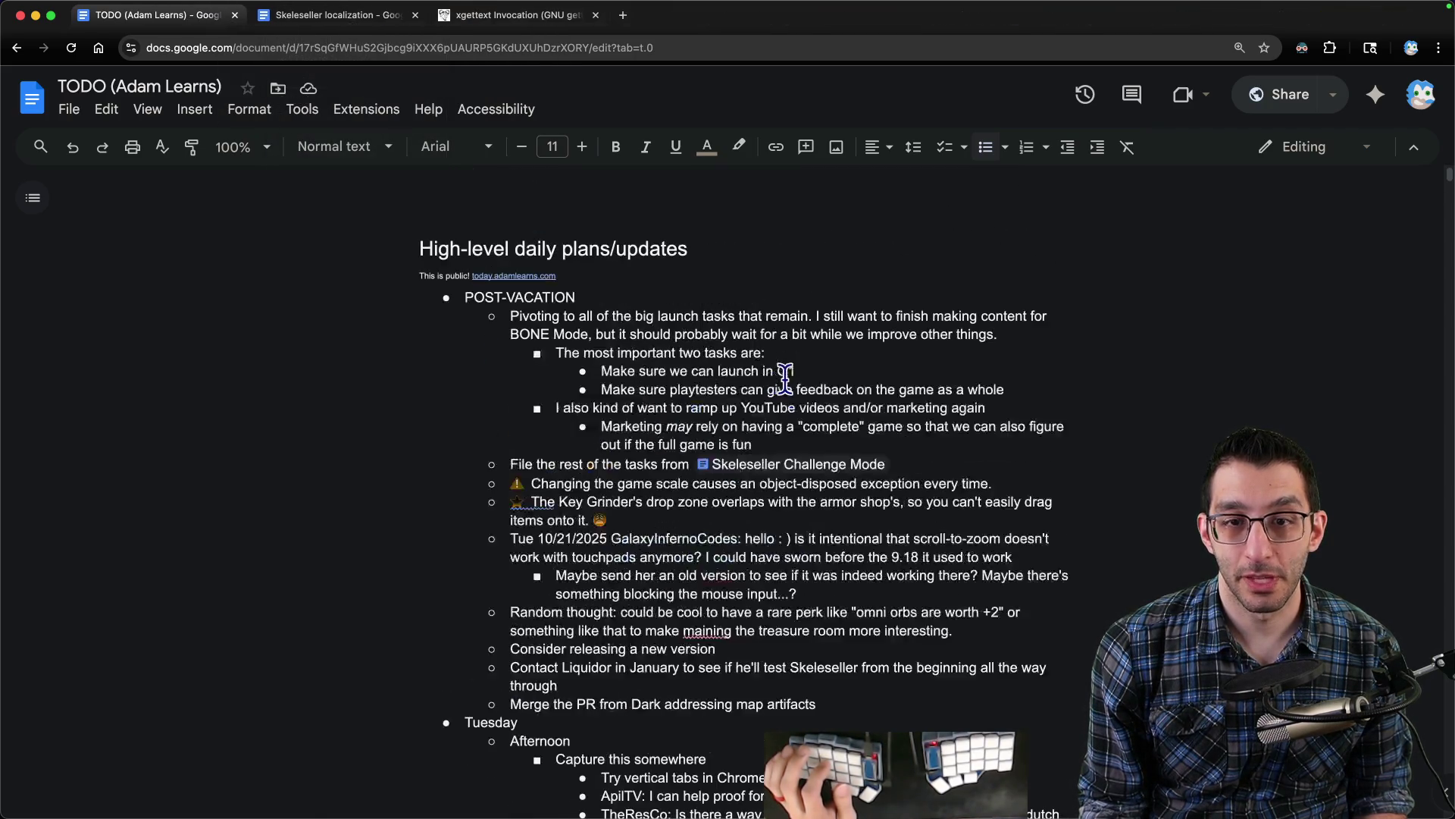
scroll(784, 375, "down", 7)
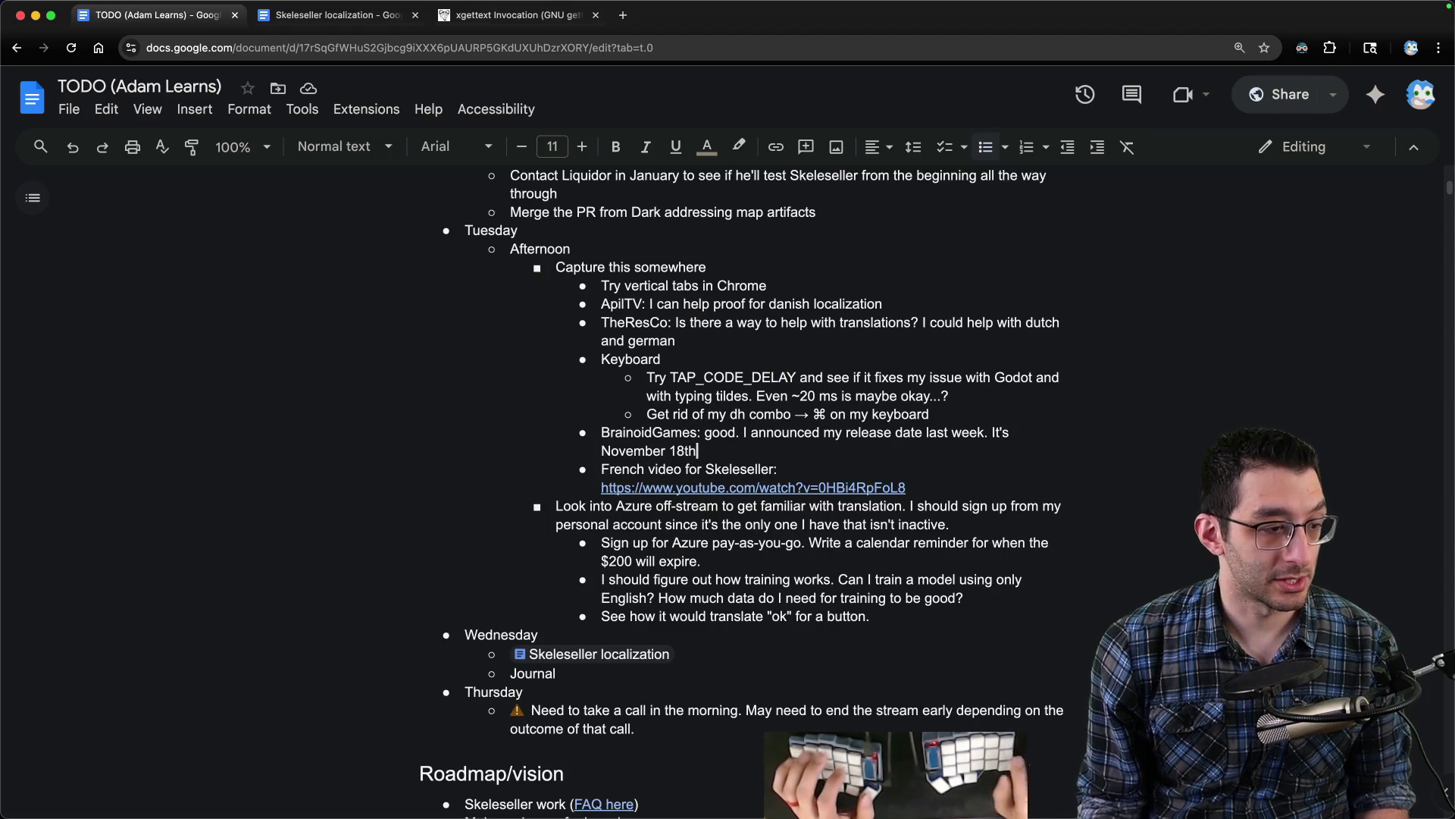
key("super+Tab")
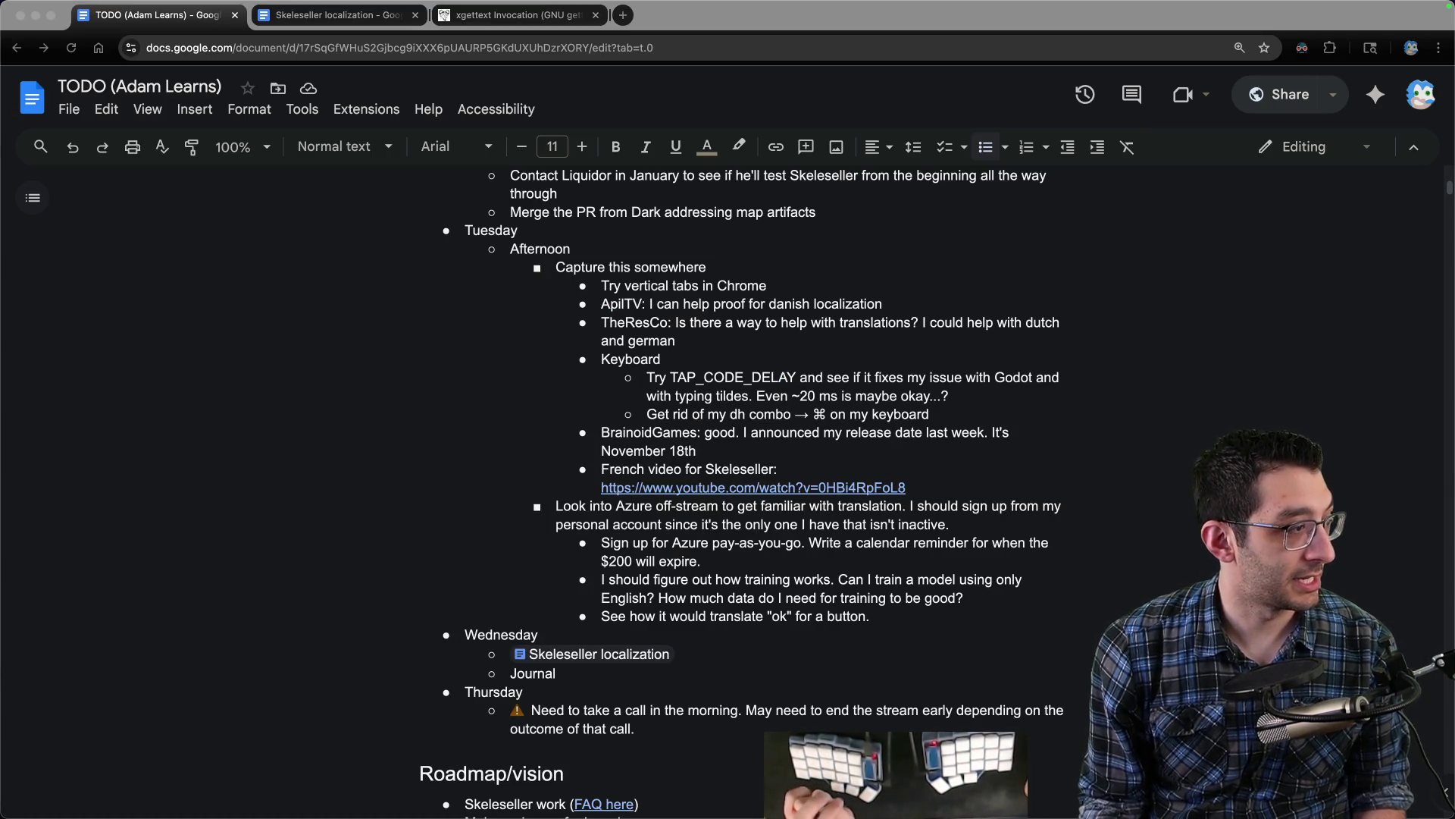